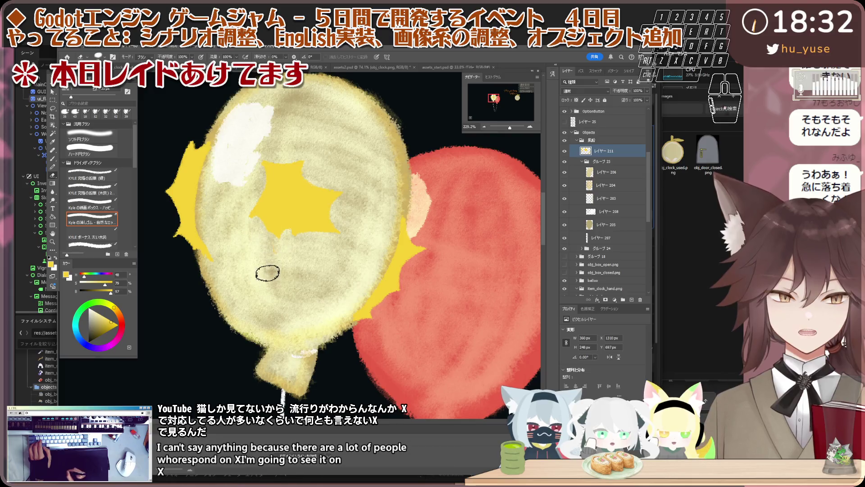
scroll(256, 247, down, 3)
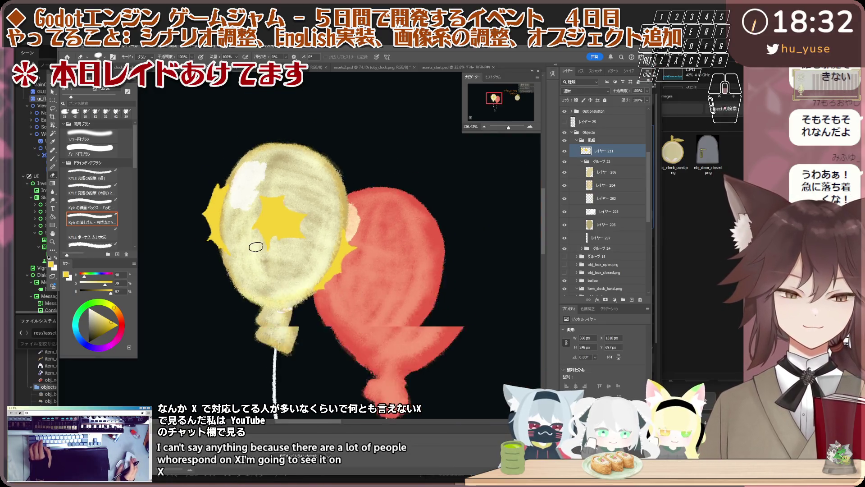
scroll(256, 247, down, 2)
scroll(256, 244, down, 2)
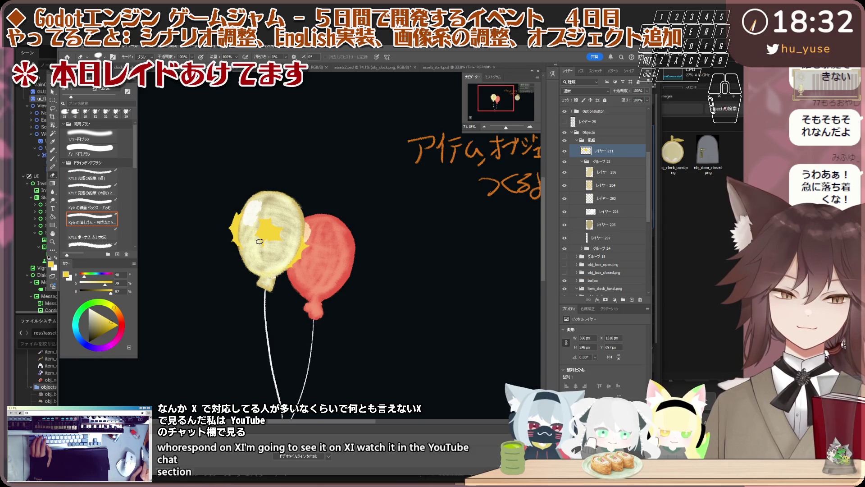
scroll(267, 241, up, 1)
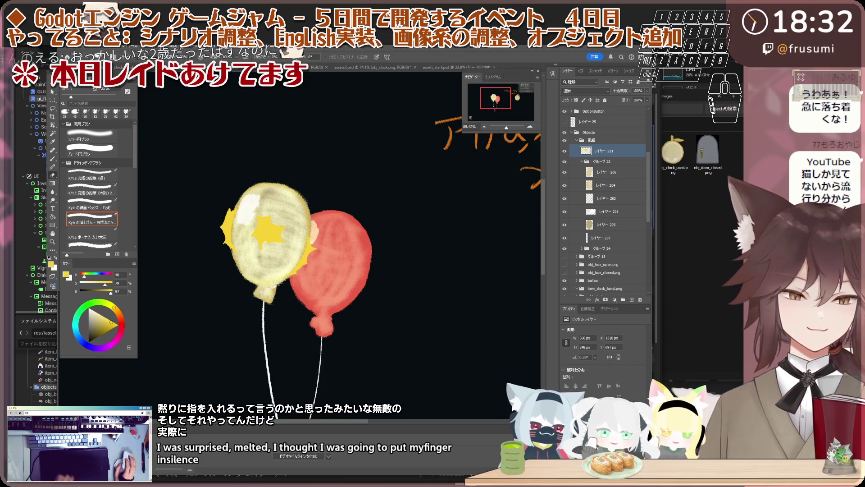
scroll(358, 155, down, 1)
scroll(360, 183, down, 1)
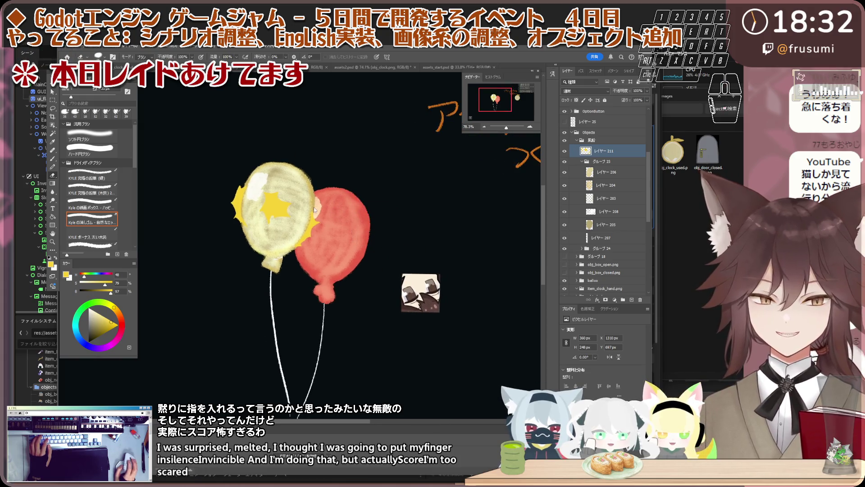
scroll(303, 208, up, 2)
scroll(302, 207, down, 2)
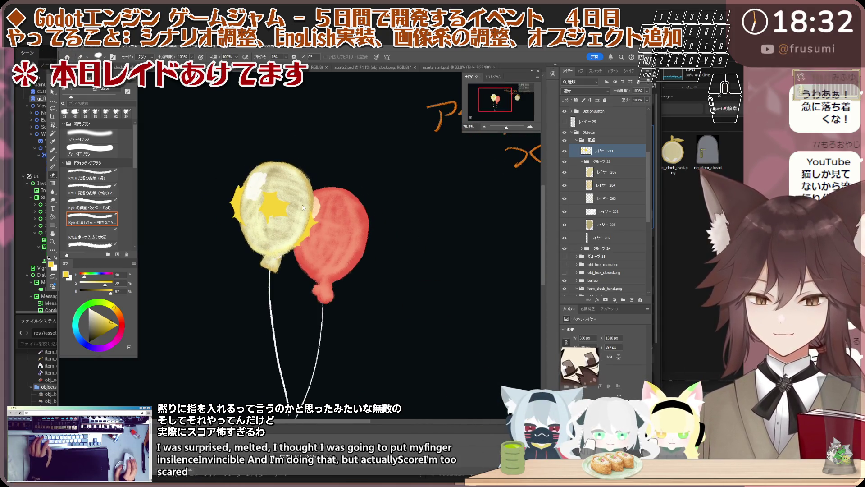
scroll(303, 207, up, 1)
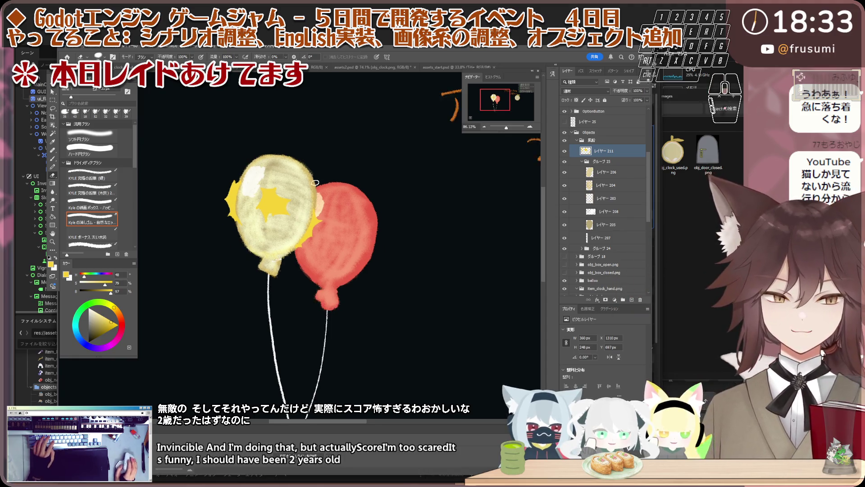
Inspect the yellow balloon's star, highlight and group layers by selecting them in turn.
key(ctrl+t)
scroll(274, 201, up, 2)
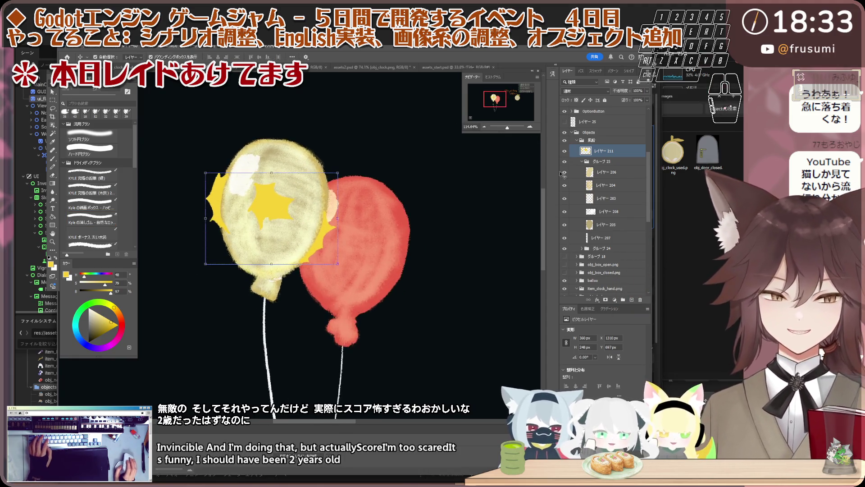
click(611, 153)
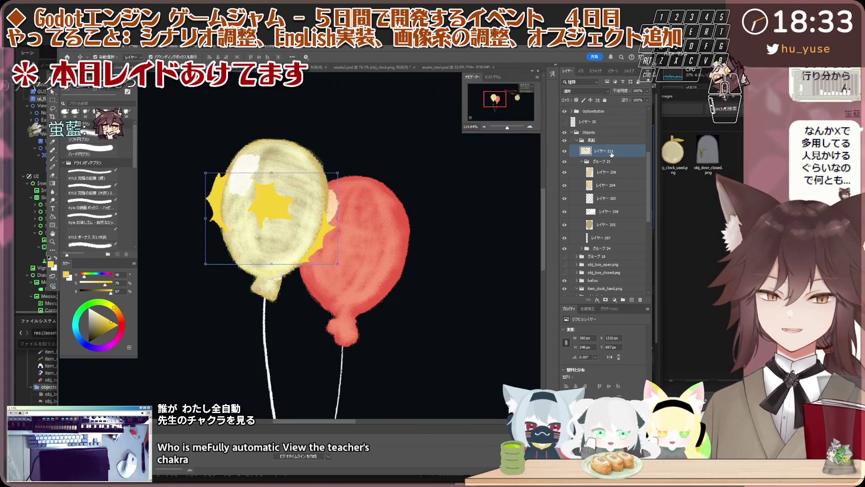
ctrl+click(639, 163)
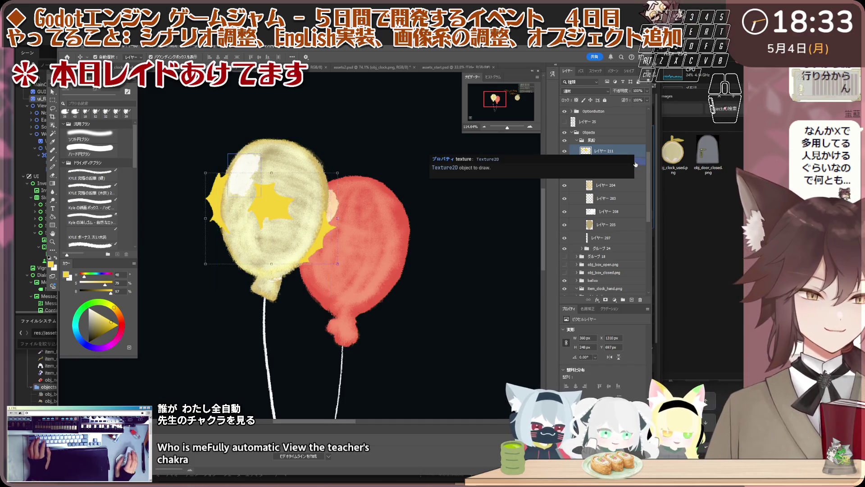
ctrl+click(640, 162)
scroll(260, 208, up, 1)
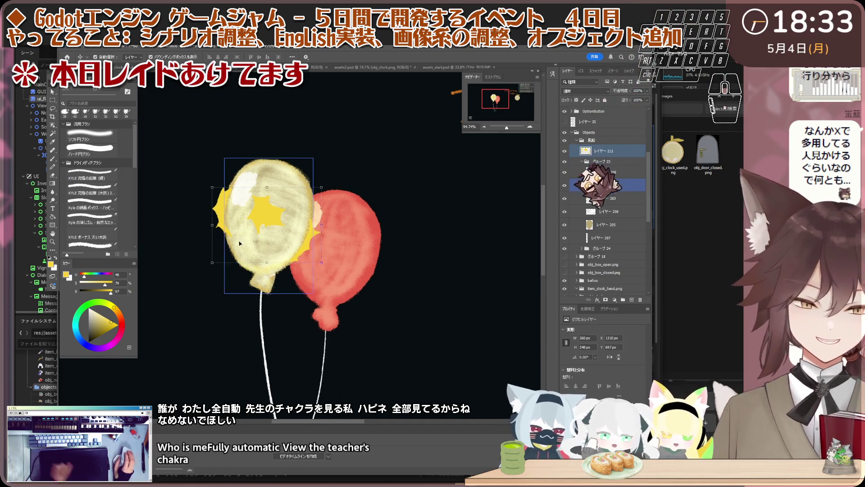
scroll(259, 208, up, 2)
scroll(273, 197, down, 1)
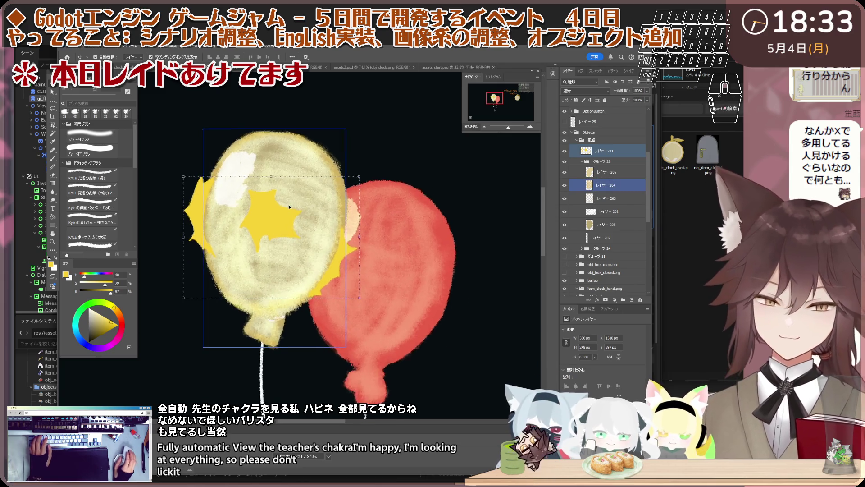
scroll(289, 204, up, 2)
scroll(282, 212, down, 1)
ctrl+click(620, 172)
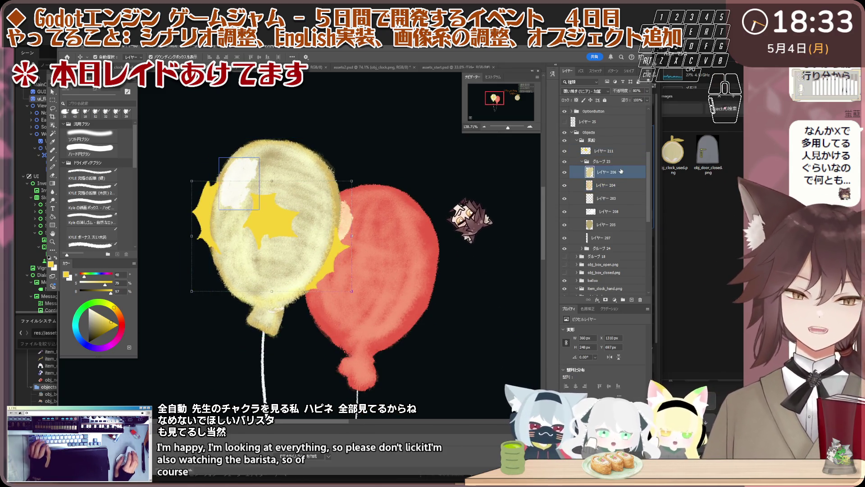
ctrl+click(621, 184)
scroll(260, 193, down, 1)
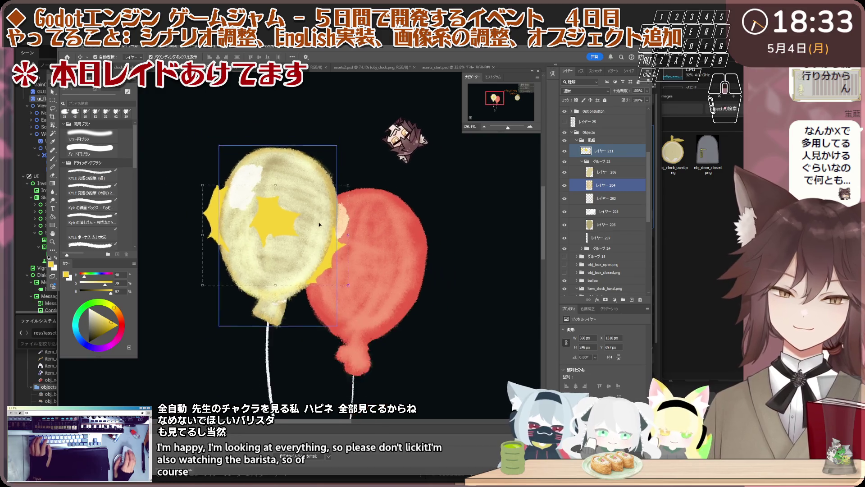
scroll(260, 193, up, 1)
scroll(261, 194, down, 1)
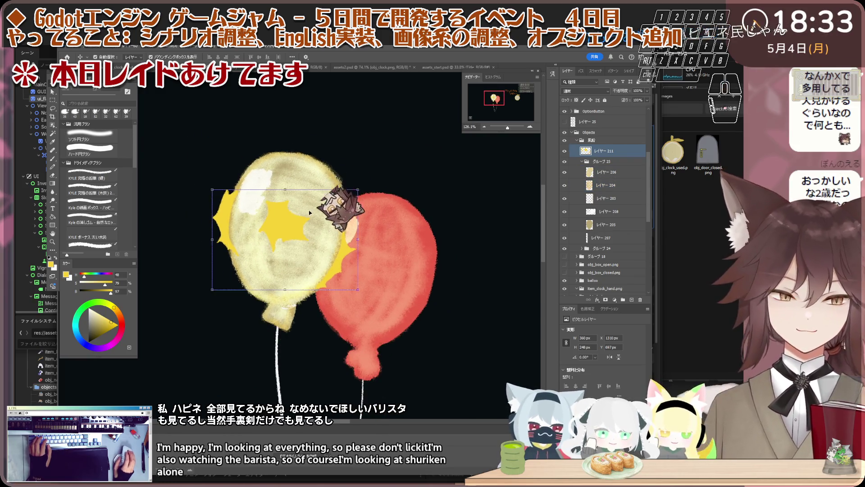
ctrl+click(577, 162)
click(599, 151)
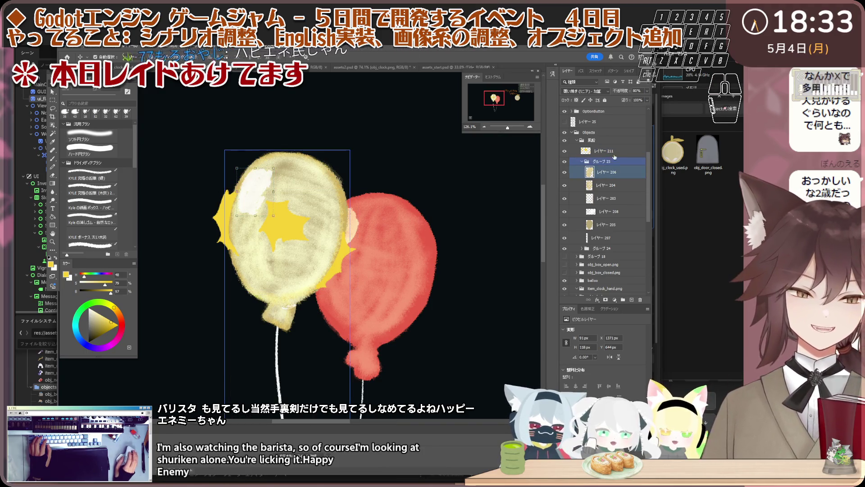
scroll(288, 236, up, 2)
scroll(289, 236, down, 1)
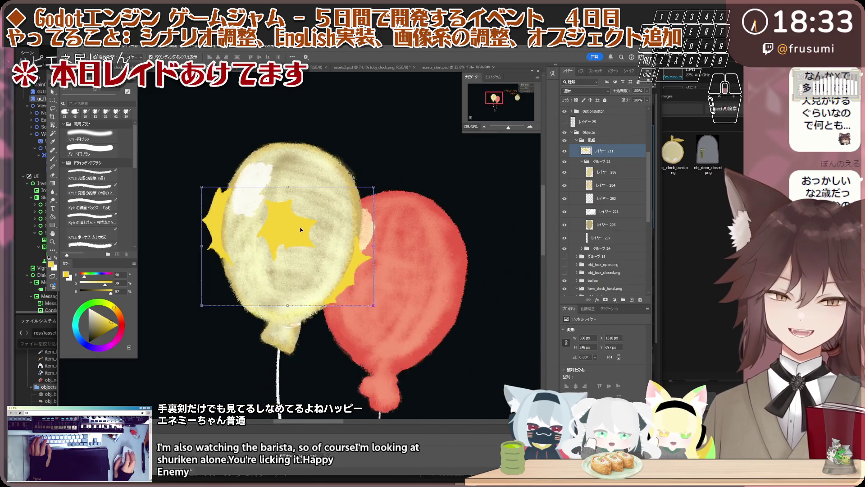
scroll(289, 236, up, 2)
scroll(289, 235, up, 2)
Rename the yellow balloon's layer obj_balloon_01.png and collapse its group.
key(e)
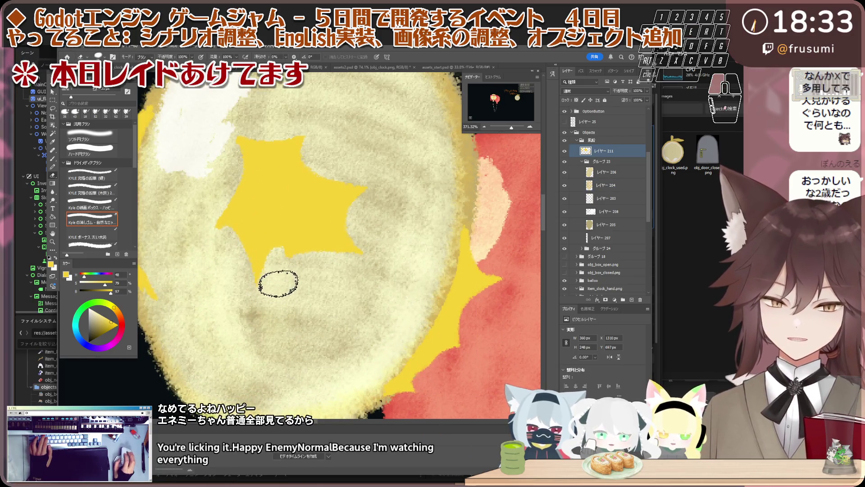
scroll(258, 305, down, 3)
scroll(241, 265, up, 2)
scroll(232, 257, up, 1)
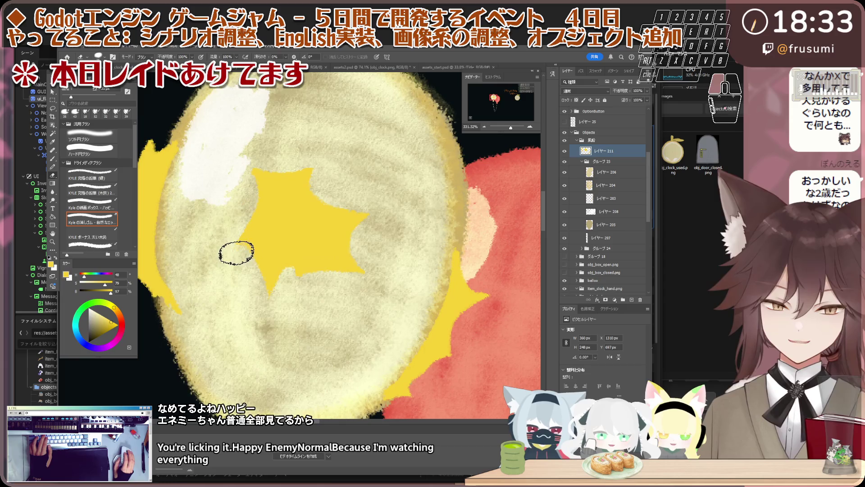
scroll(229, 257, down, 3)
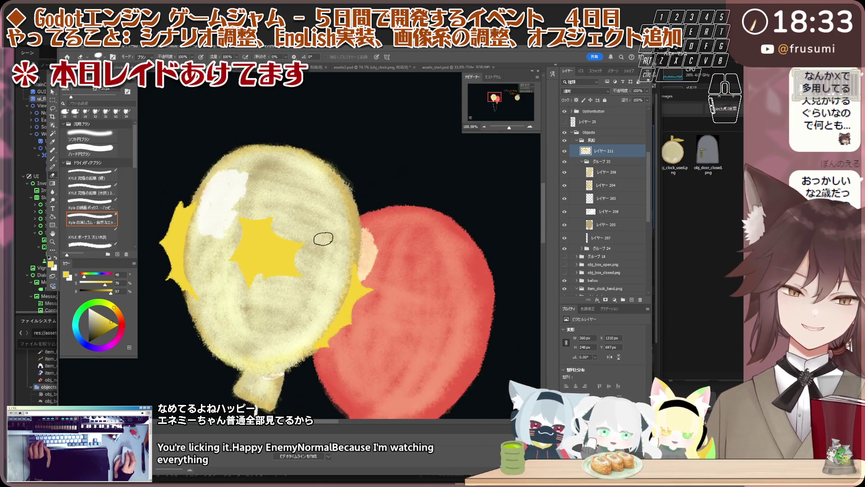
scroll(250, 271, up, 2)
scroll(207, 278, up, 1)
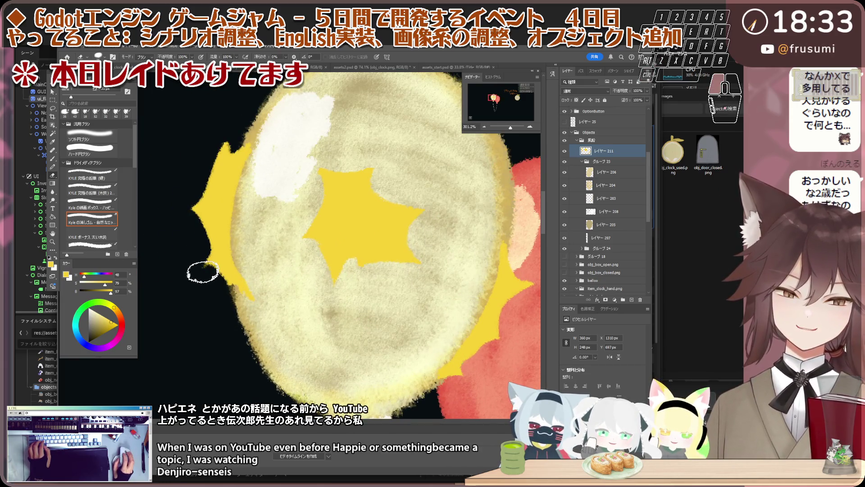
scroll(182, 277, down, 3)
scroll(182, 277, up, 1)
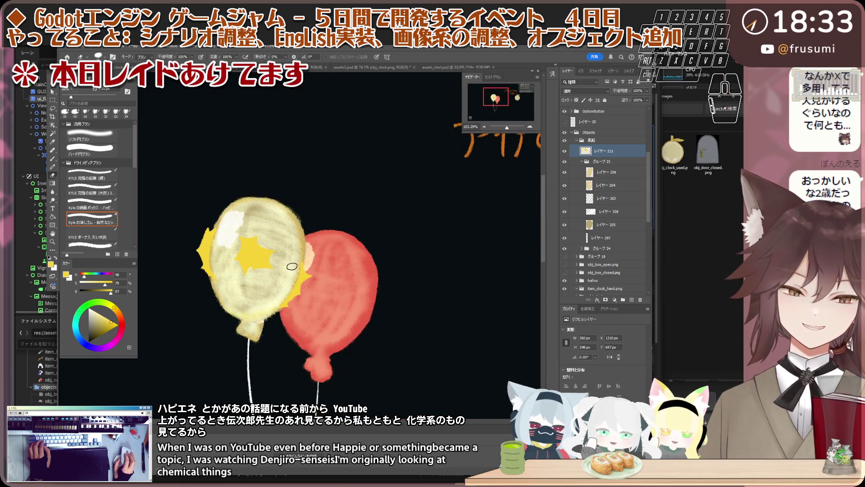
scroll(181, 276, up, 1)
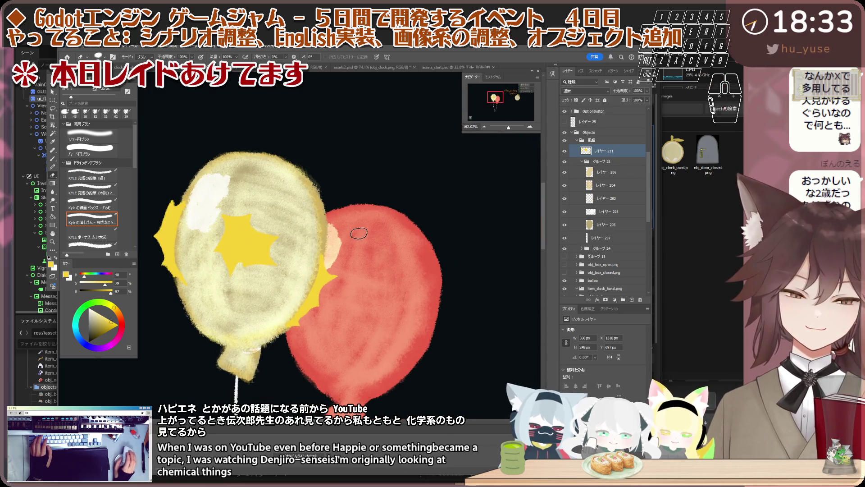
scroll(359, 232, down, 2)
scroll(307, 252, up, 1)
scroll(215, 193, up, 1)
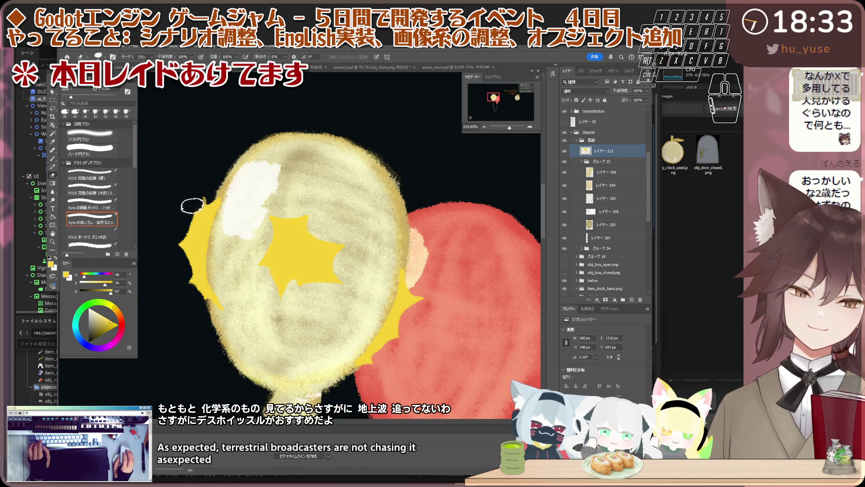
scroll(197, 193, down, 1)
scroll(193, 155, down, 3)
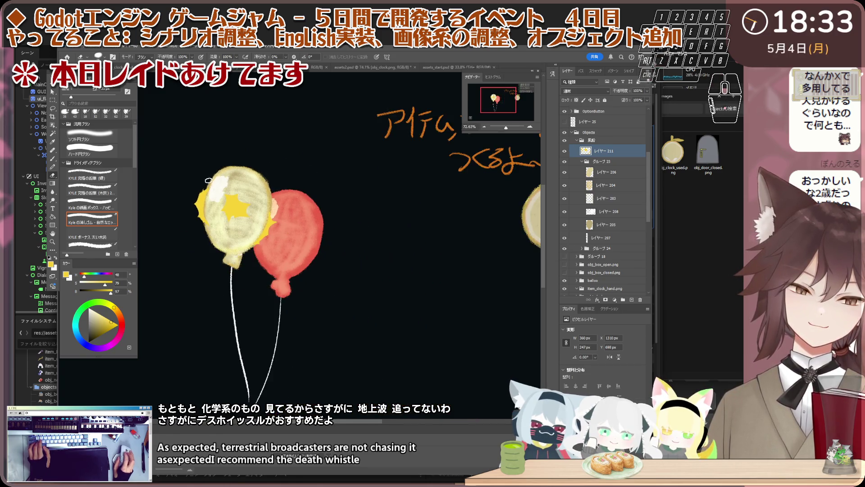
scroll(239, 190, up, 1)
scroll(305, 190, up, 2)
scroll(339, 191, down, 1)
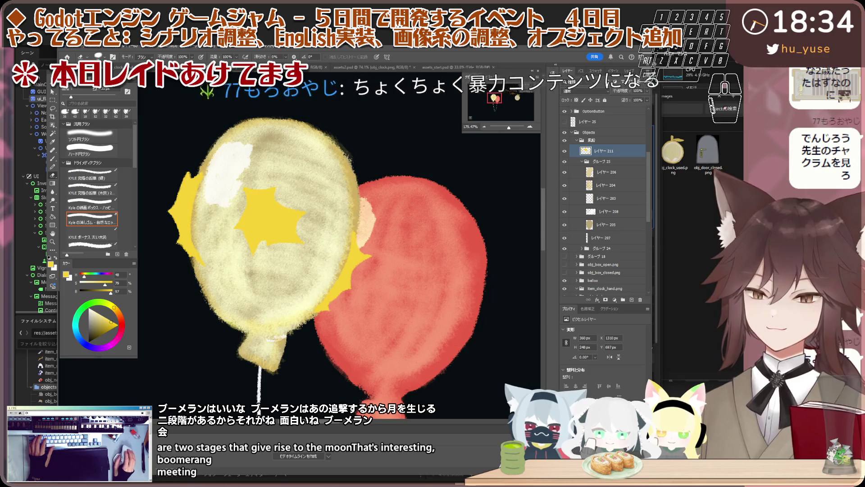
double_click(605, 150)
text(obj_balloon_popped)
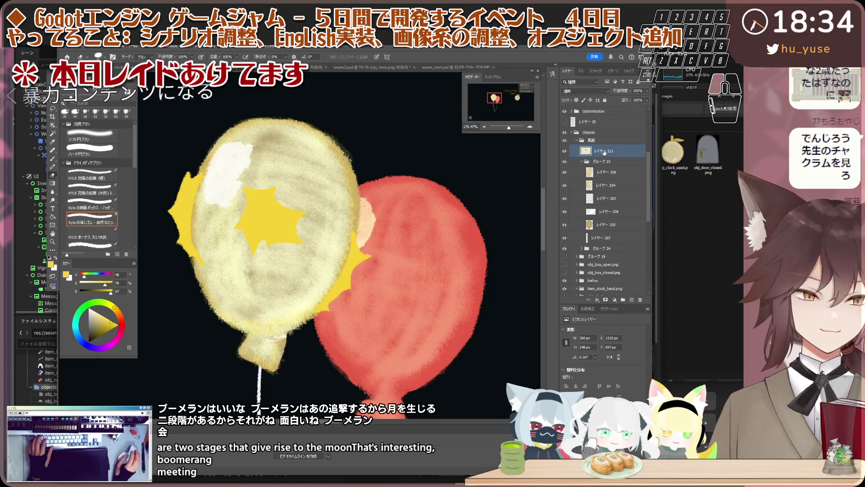
key(Return)
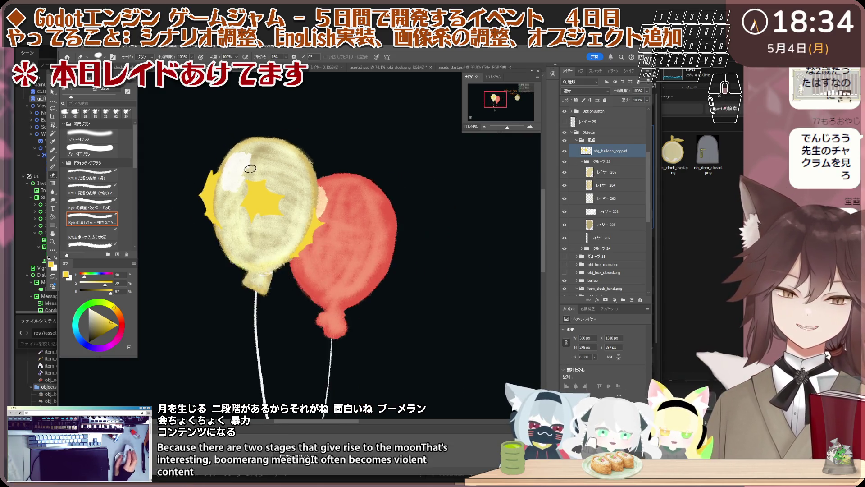
scroll(247, 171, up, 3)
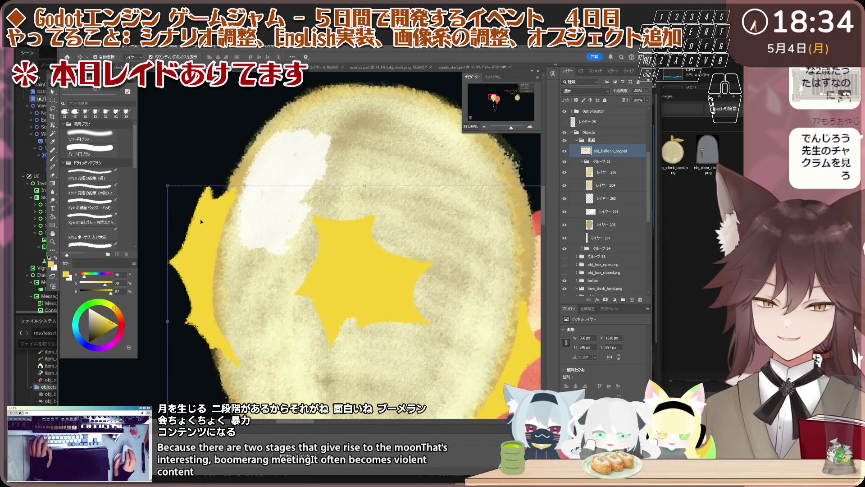
scroll(196, 177, up, 2)
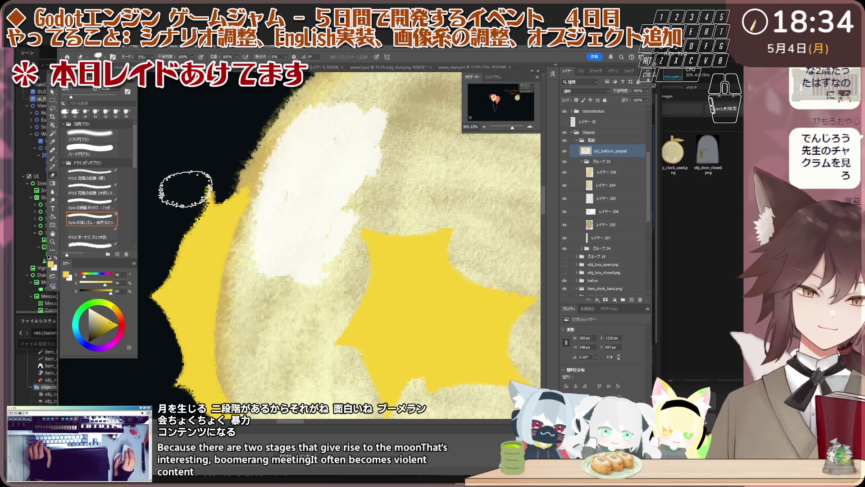
scroll(186, 190, down, 1)
scroll(176, 196, down, 3)
scroll(182, 195, down, 2)
scroll(183, 198, up, 1)
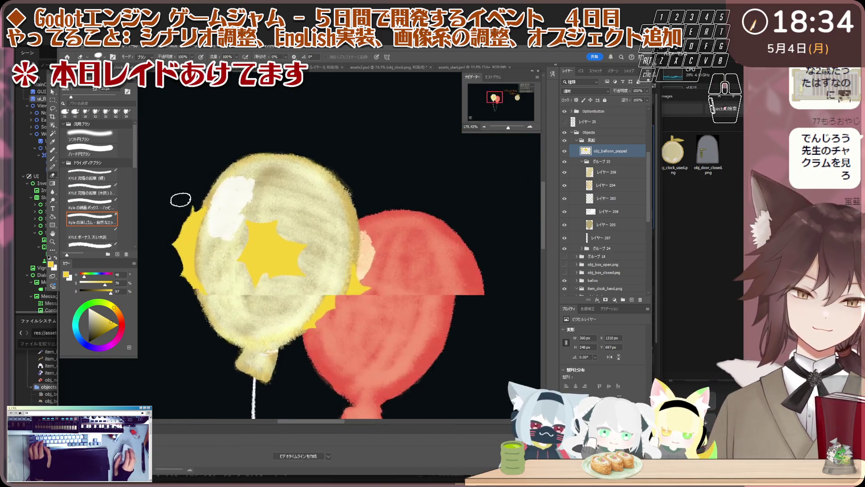
scroll(180, 200, up, 4)
scroll(186, 215, up, 3)
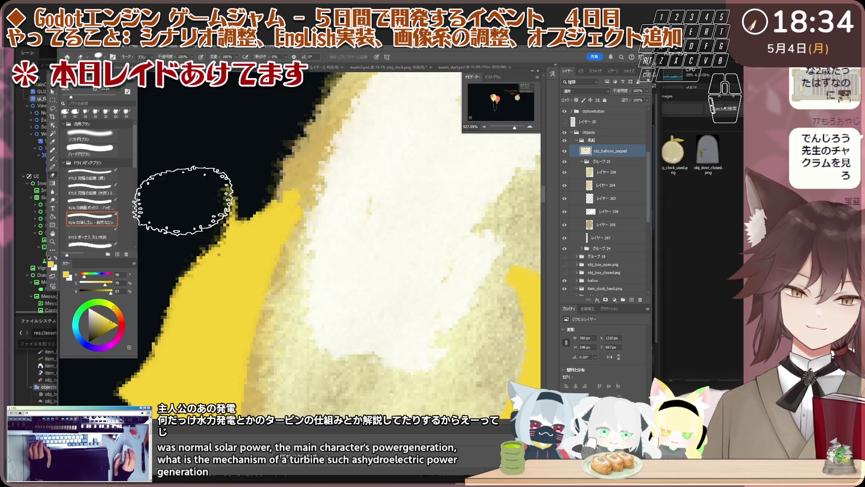
scroll(142, 200, down, 2)
scroll(276, 199, down, 3)
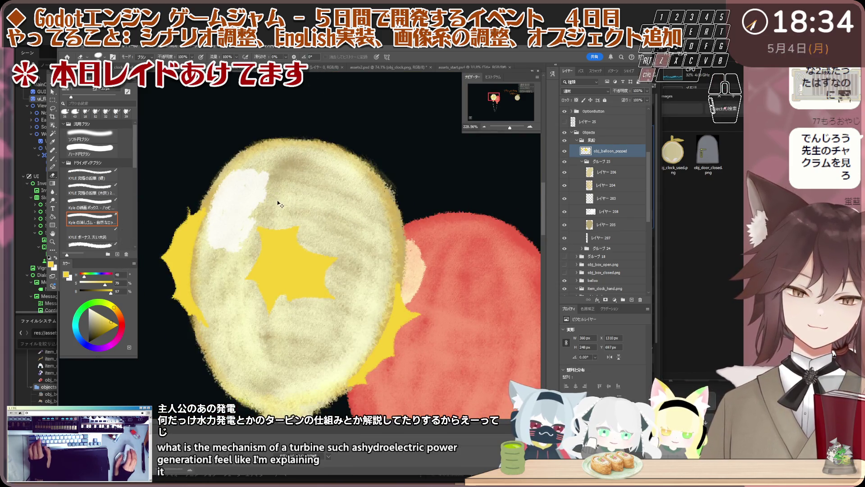
scroll(279, 204, down, 2)
scroll(277, 200, down, 2)
scroll(308, 237, up, 1)
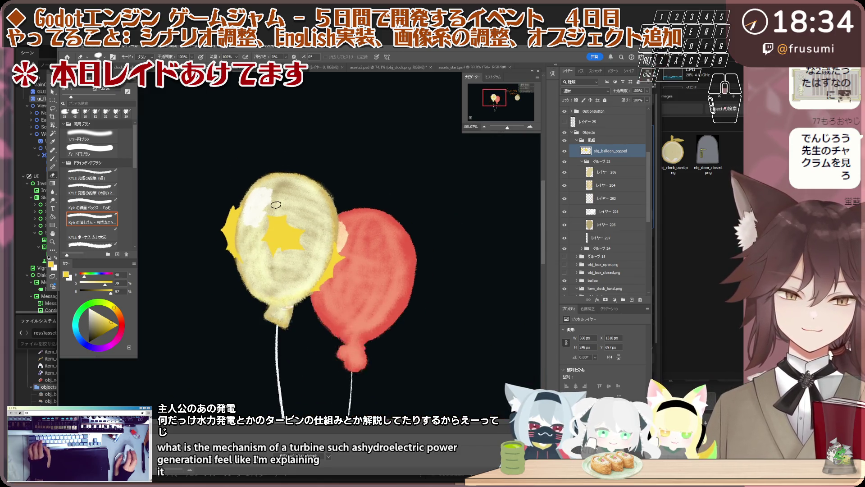
scroll(312, 243, up, 1)
scroll(312, 243, up, 1)
scroll(309, 240, down, 1)
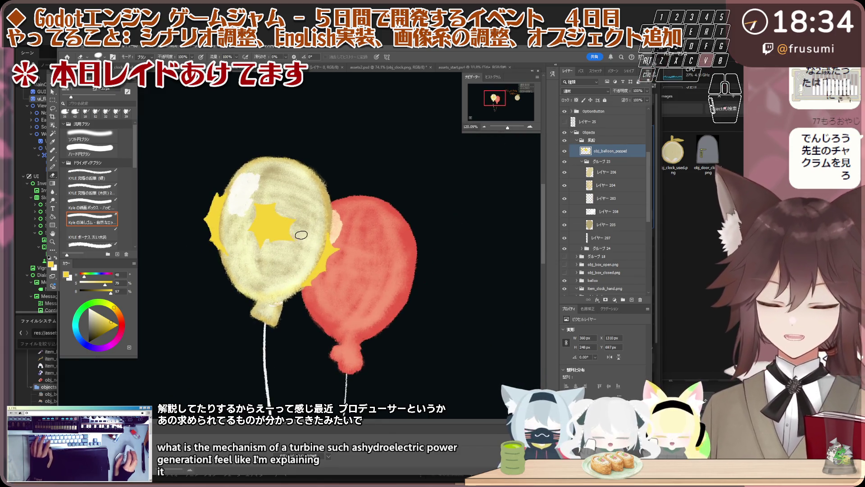
key(v)
scroll(277, 235, up, 2)
scroll(278, 235, down, 1)
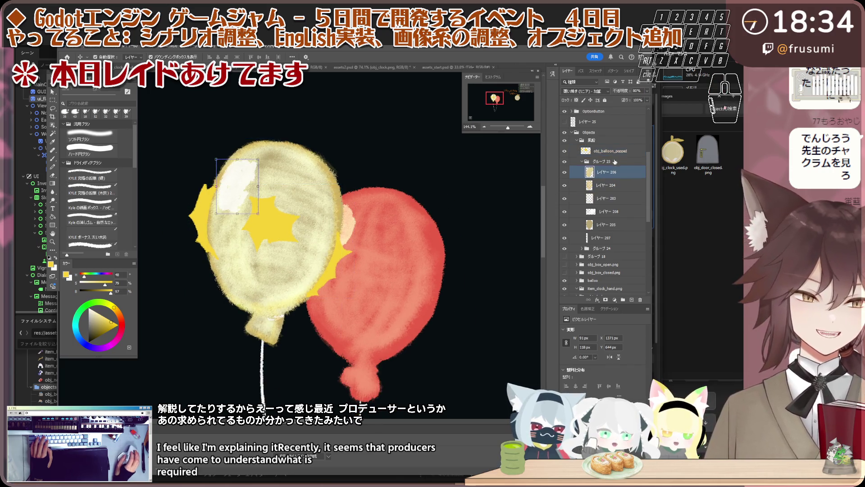
scroll(319, 200, down, 2)
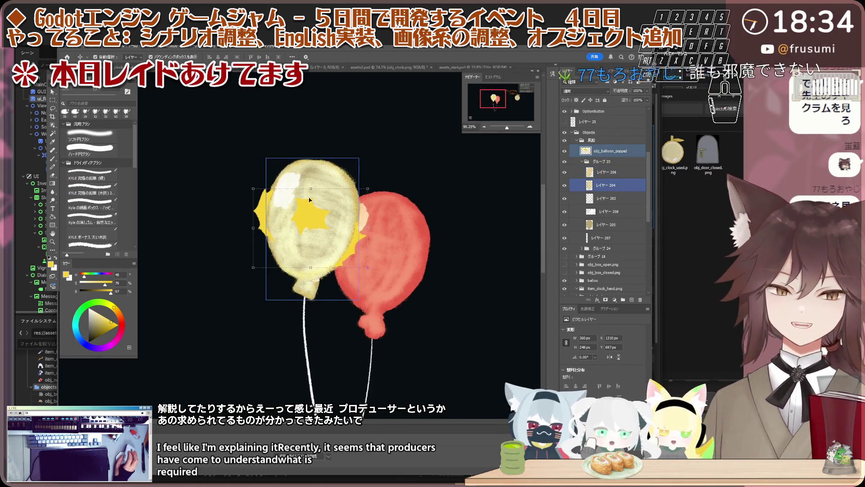
scroll(320, 200, up, 1)
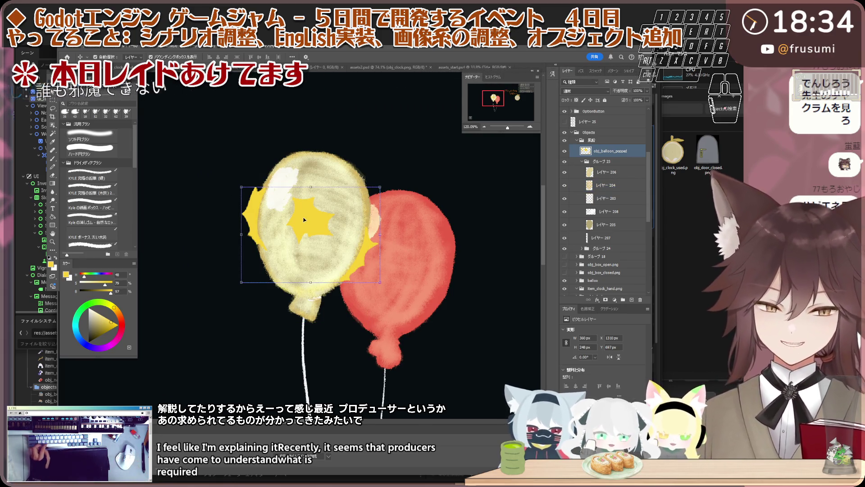
scroll(304, 219, up, 2)
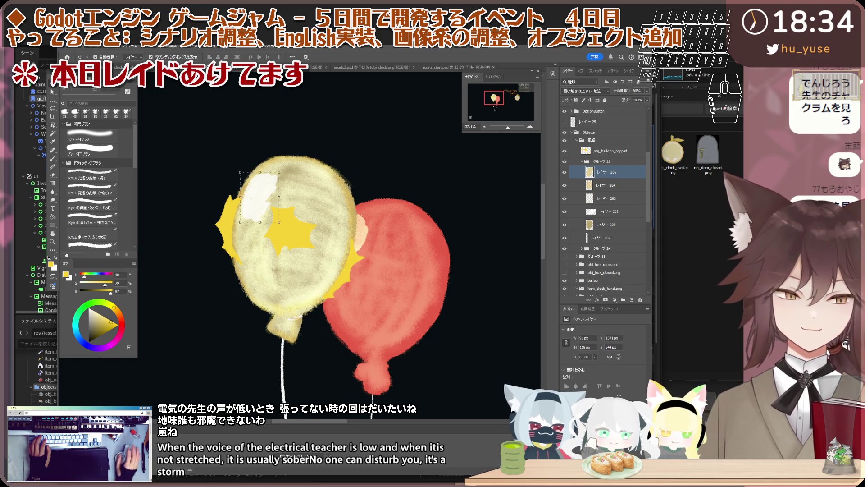
scroll(254, 265, down, 3)
scroll(395, 175, down, 2)
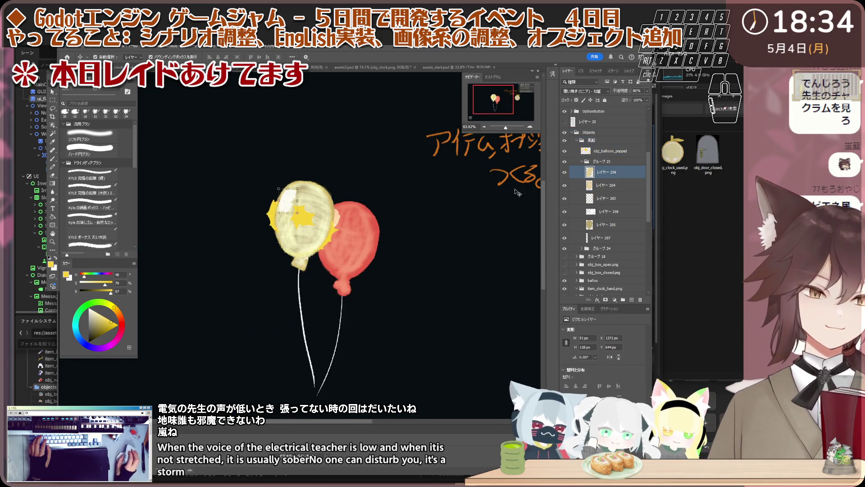
click(620, 152)
click(581, 162)
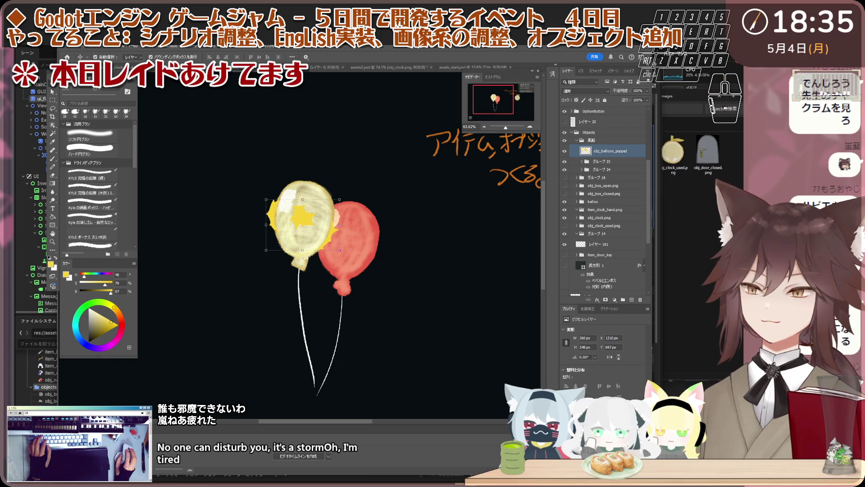
click(601, 162)
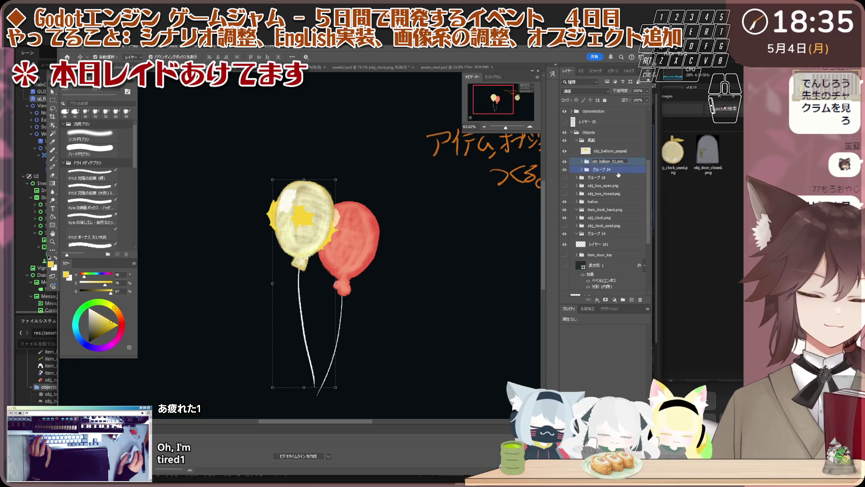
scroll(447, 250, down, 3)
scroll(446, 251, up, 3)
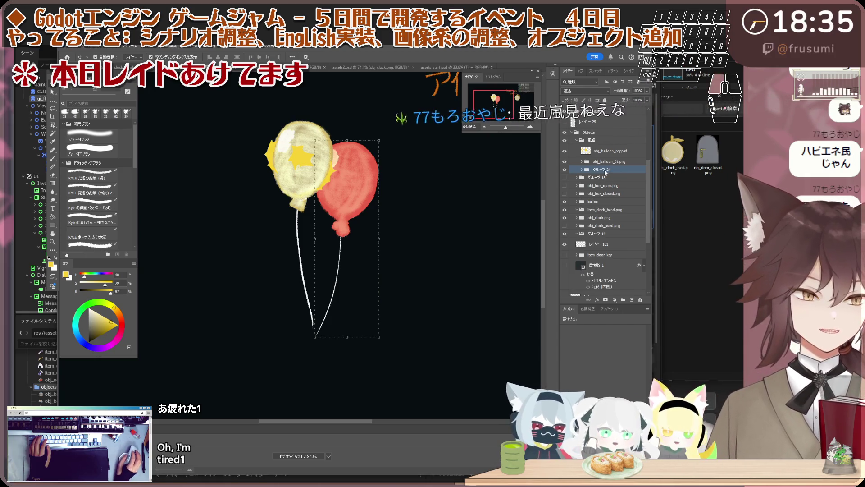
Rename the red balloon group obj_balloon_02.png, duplicate it and move the copy left.
double_click(602, 169)
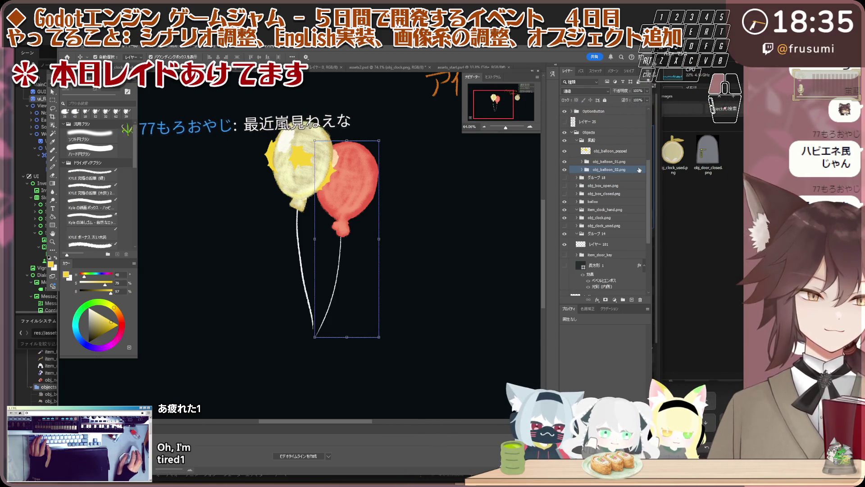
text(obj_balloon_02.png)
key(Return)
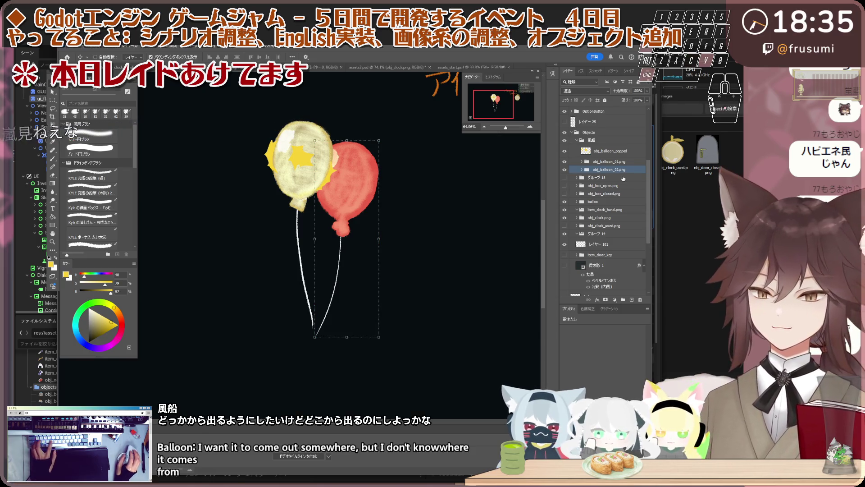
click(619, 172)
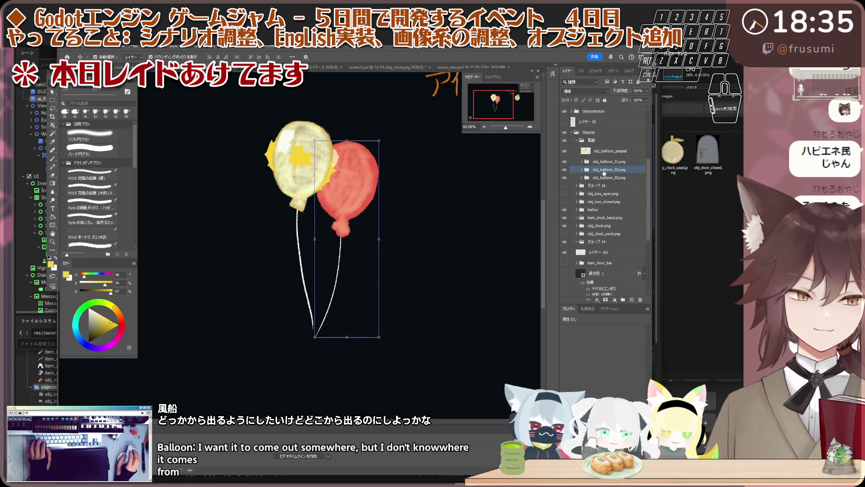
key(ctrl+t)
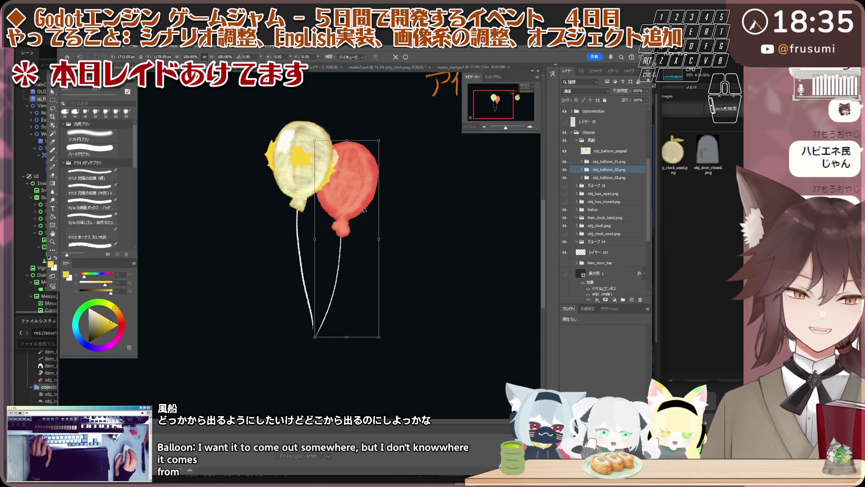
drag(363, 208, 230, 229)
scroll(312, 169, down, 2)
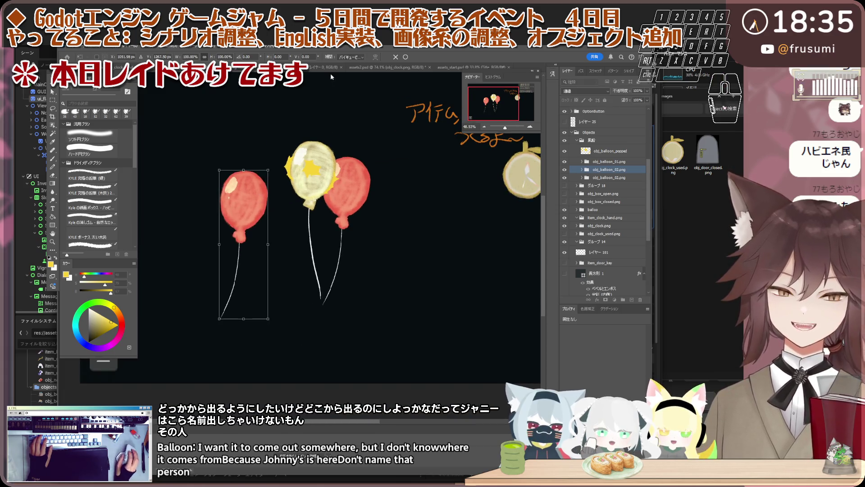
Commit the copy's position and expand its group to reach the individual layers.
click(406, 57)
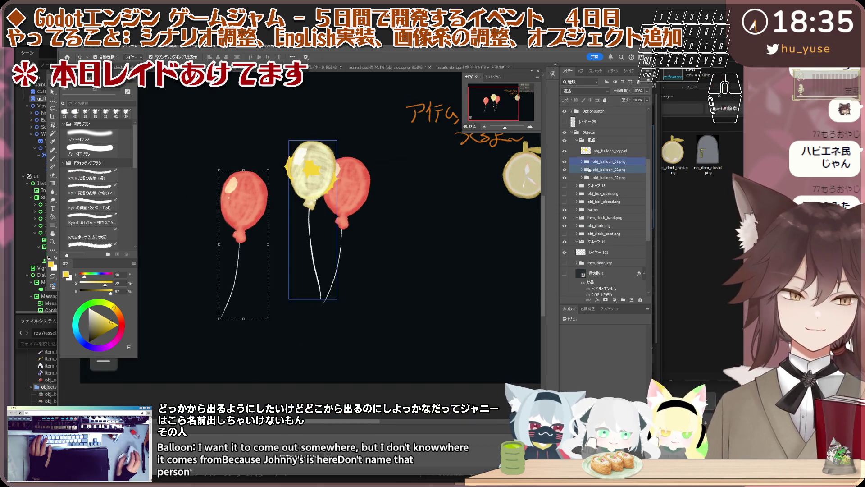
click(598, 181)
key(alt+bracketleft)
key(alt+bracketleft)
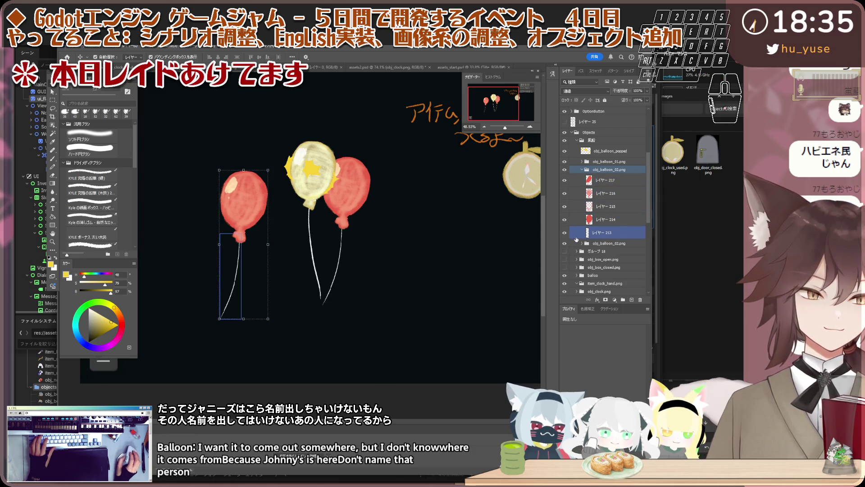
key(alt+bracketleft)
Select the copied balloon's four colour layers 217–214 and group them with Ctrl+G.
click(611, 183)
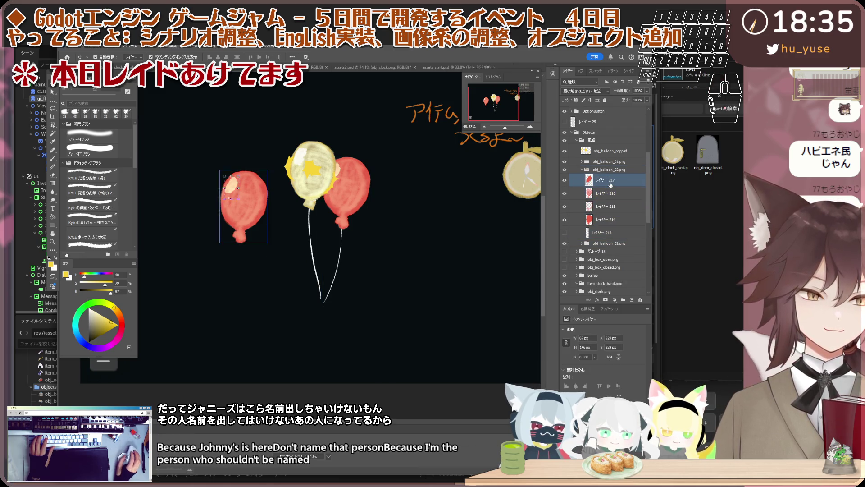
shift+click(608, 191)
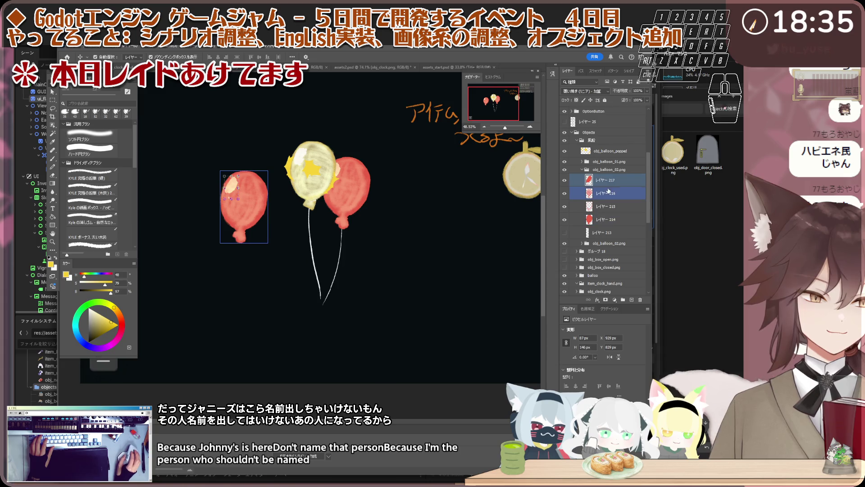
click(617, 233)
ctrl+click(615, 163)
click(610, 180)
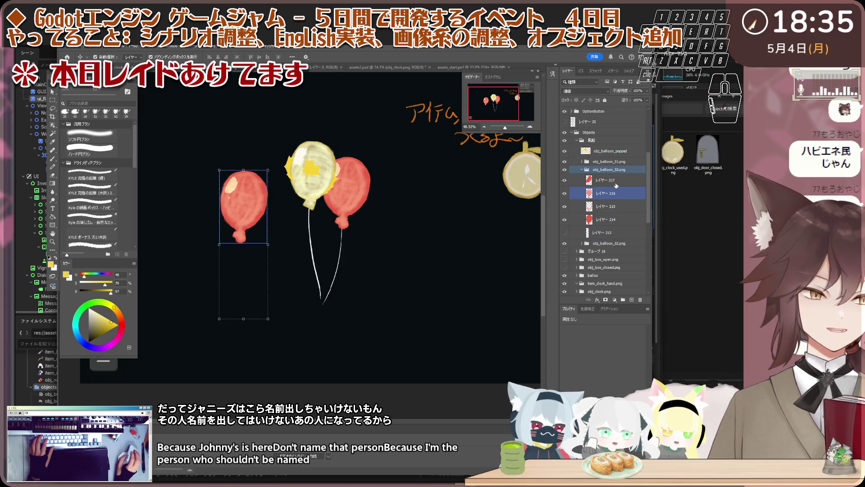
shift+click(611, 219)
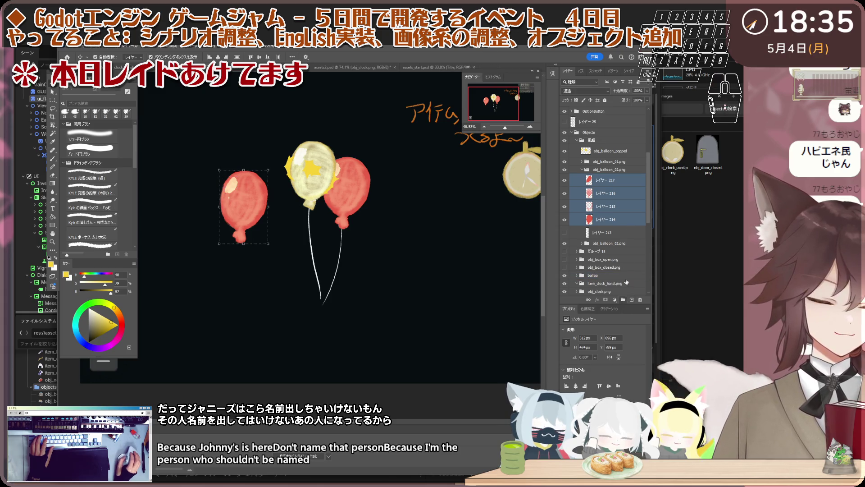
key(ctrl+g)
Move top layer 217 back out, leaving three colour layers in the new group.
click(586, 177)
drag(612, 189, 623, 174)
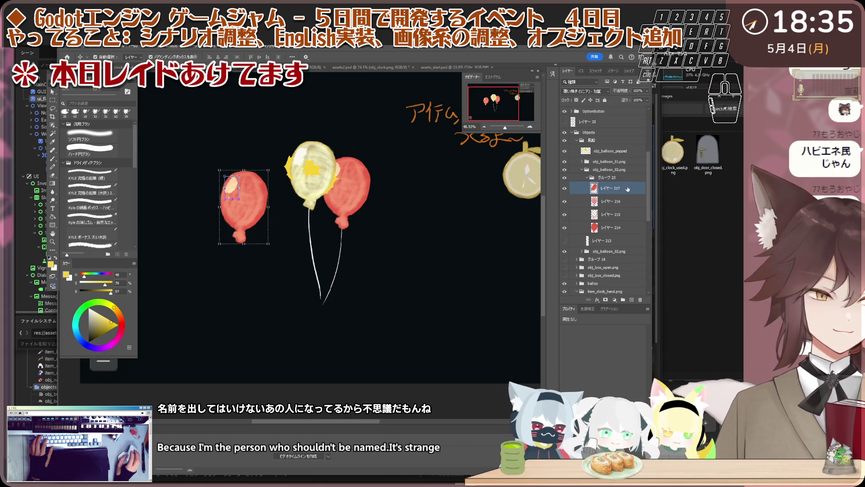
click(613, 191)
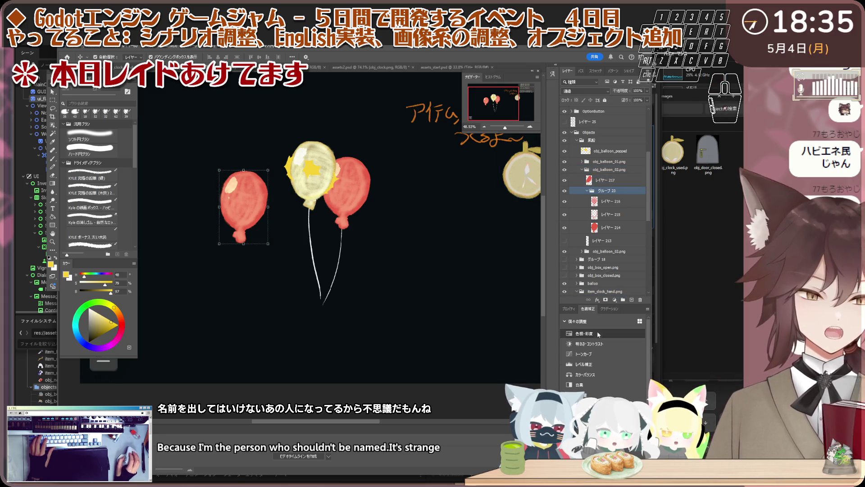
Add a Hue/Saturation adjustment clipped to the colour group and shift its hue to soft pink.
click(597, 334)
drag(629, 184, 628, 187)
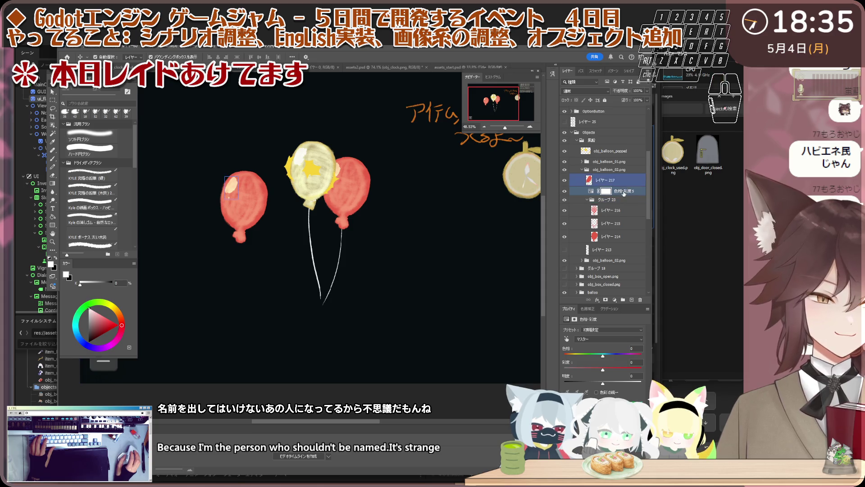
right_click(623, 192)
click(656, 340)
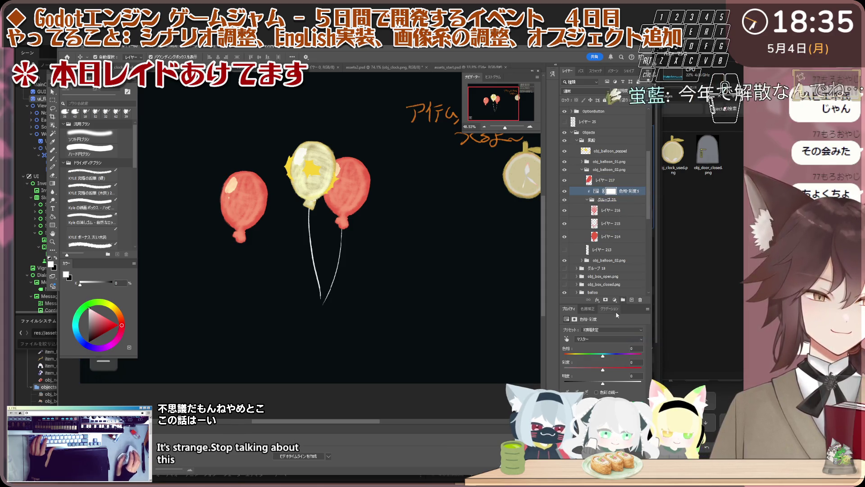
mouse_move(615, 356)
mouse_down()
mouse_move(635, 355)
mouse_move(578, 356)
mouse_move(588, 370)
mouse_move(580, 371)
mouse_move(595, 357)
mouse_up()
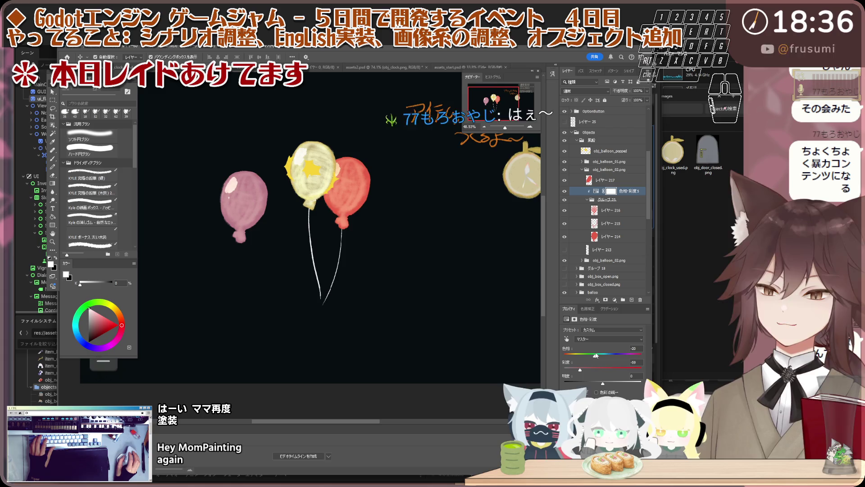
click(625, 200)
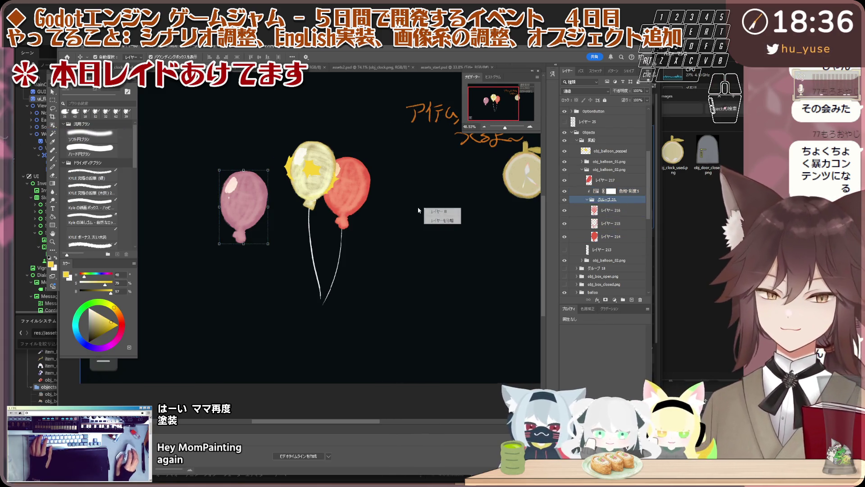
Flip the pink balloon horizontally, nudge it up-right and tilt it slightly, then commit.
key(ctrl+t)
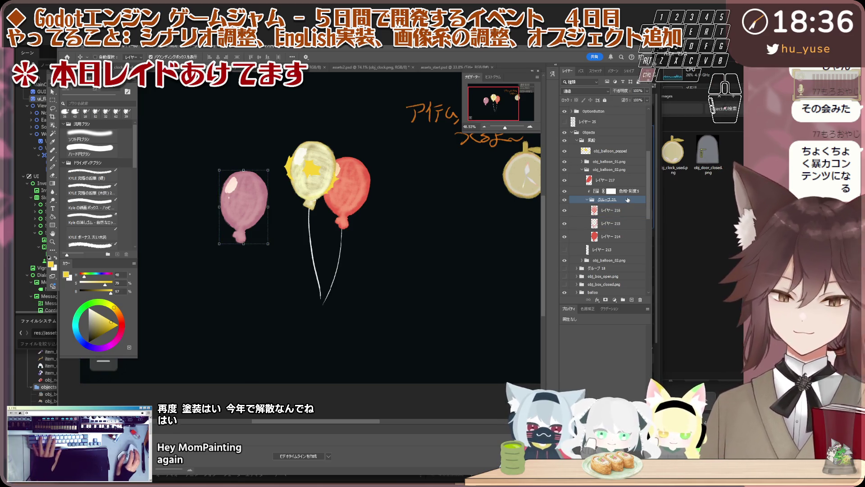
right_click(256, 214)
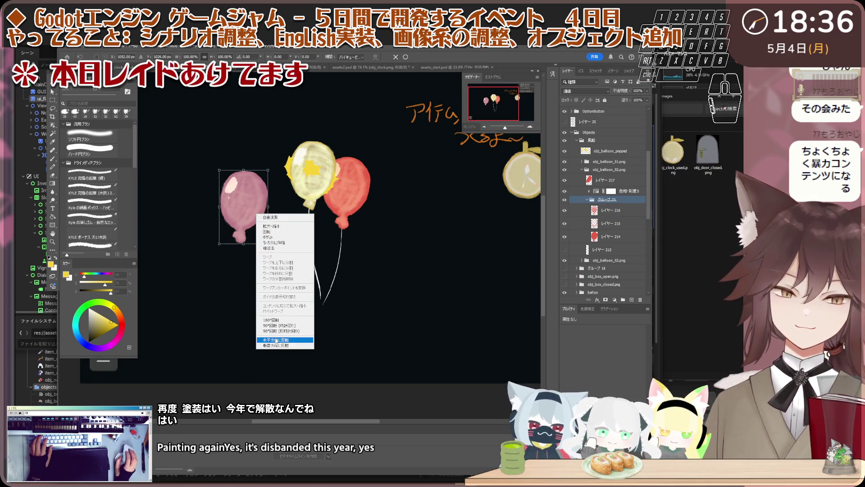
click(277, 340)
scroll(245, 212, up, 2)
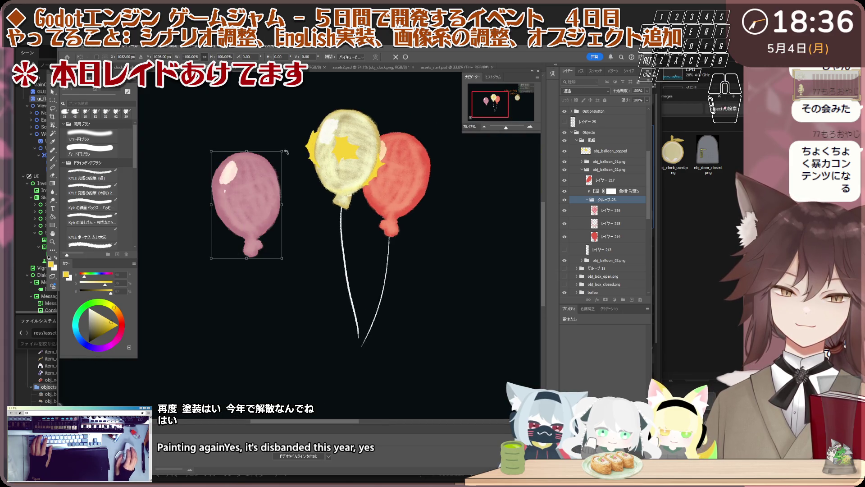
drag(269, 173, 272, 169)
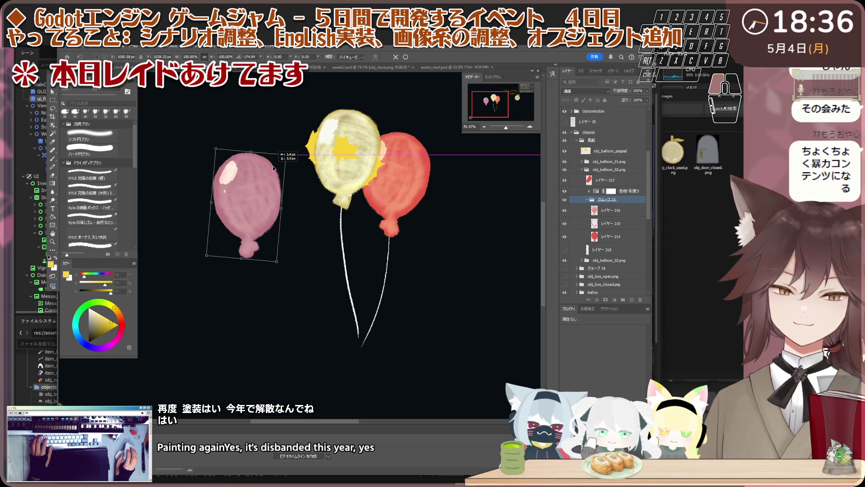
mouse_move(287, 152)
mouse_down()
mouse_move(293, 155)
mouse_move(264, 171)
mouse_up()
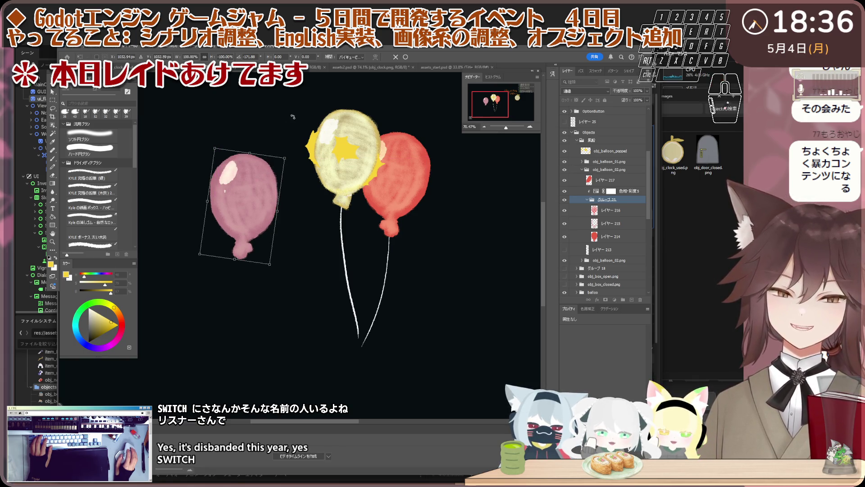
key(Return)
Reposition the pink balloon's white shine highlight with Free Transform, then select layer 214.
click(223, 172)
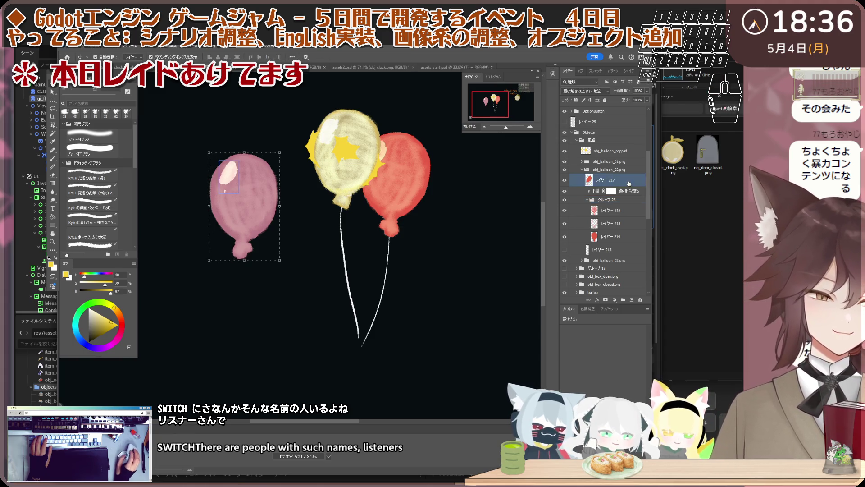
scroll(223, 172, up, 1)
key(b)
scroll(274, 189, down, 1)
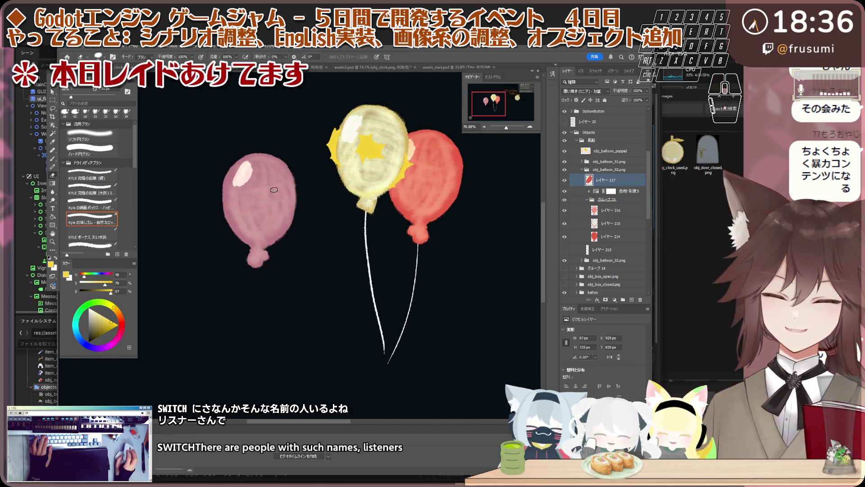
scroll(254, 165, up, 2)
scroll(254, 165, up, 2)
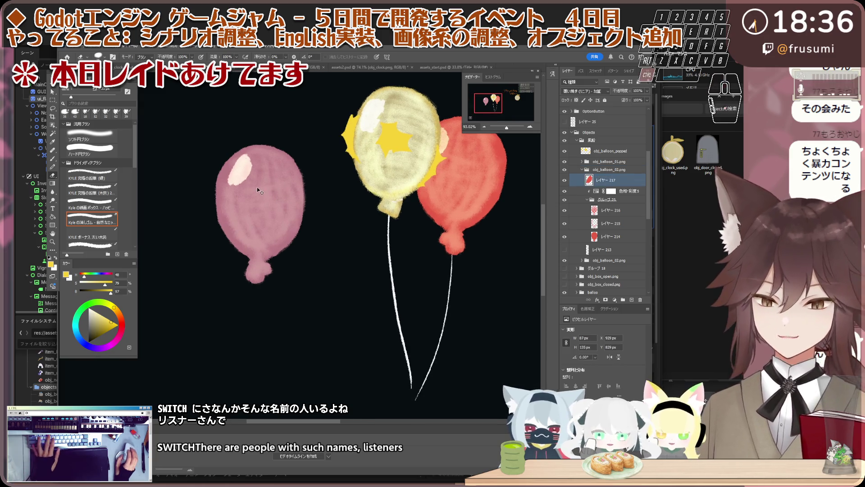
key(ctrl+t)
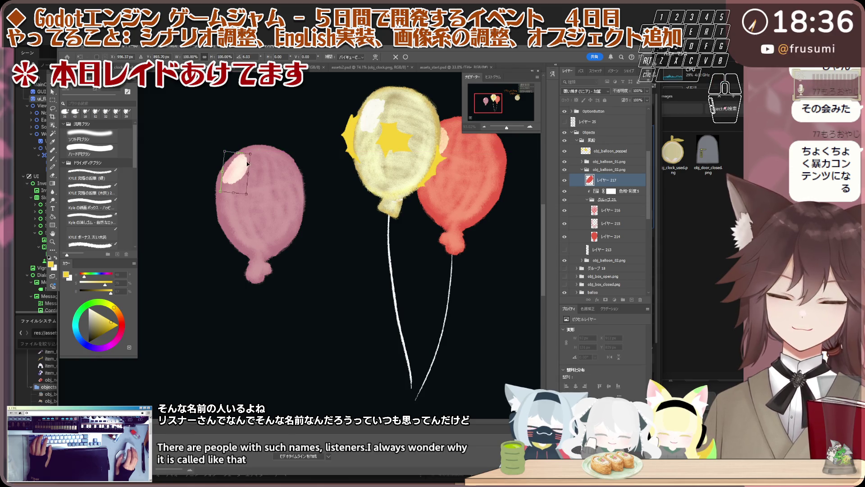
scroll(248, 164, down, 3)
scroll(246, 171, up, 2)
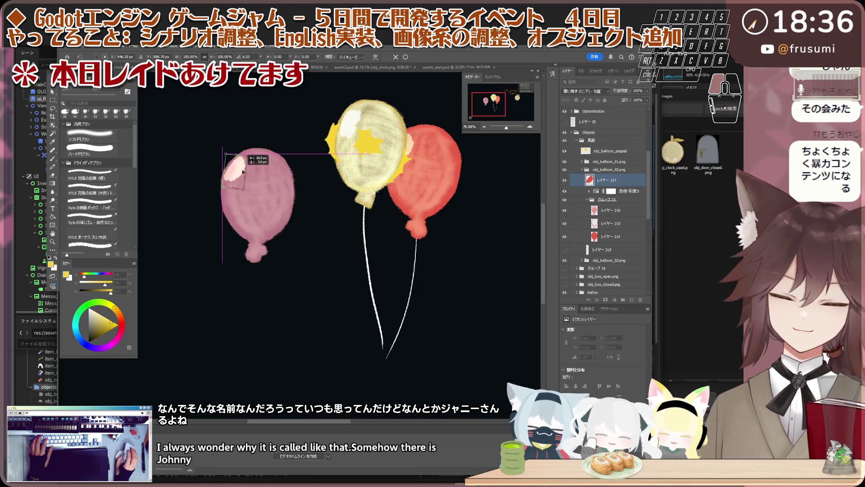
scroll(249, 168, up, 2)
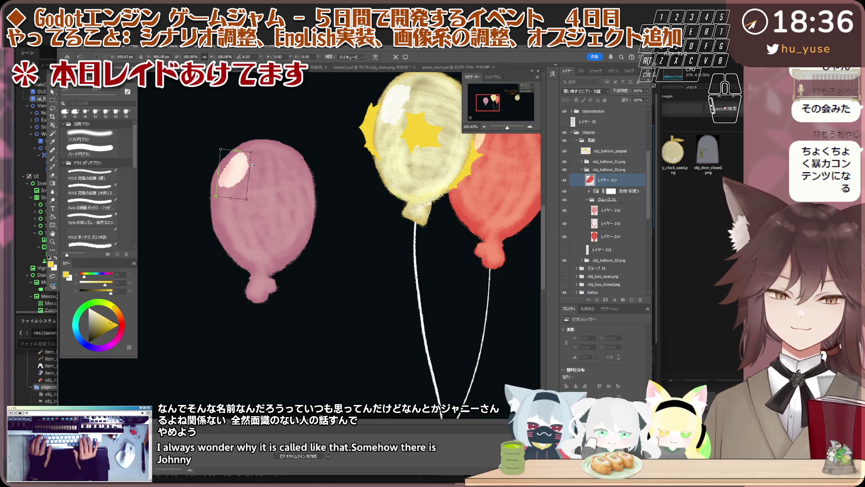
scroll(260, 176, down, 3)
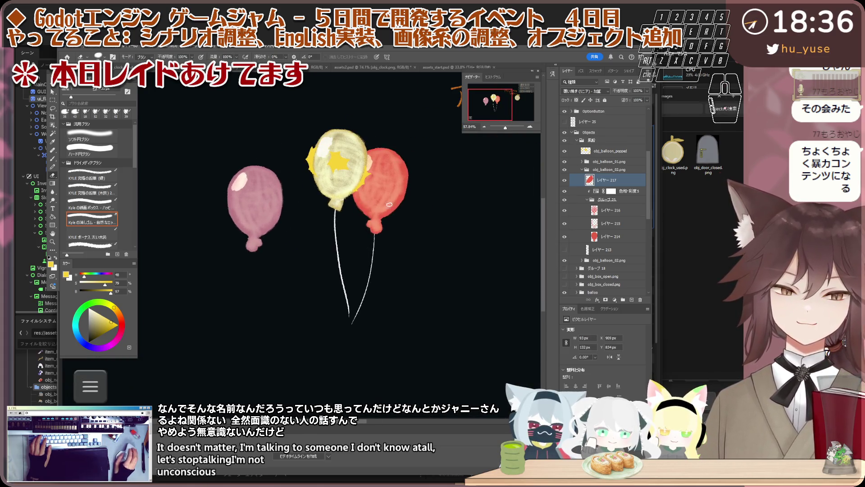
scroll(264, 226, up, 3)
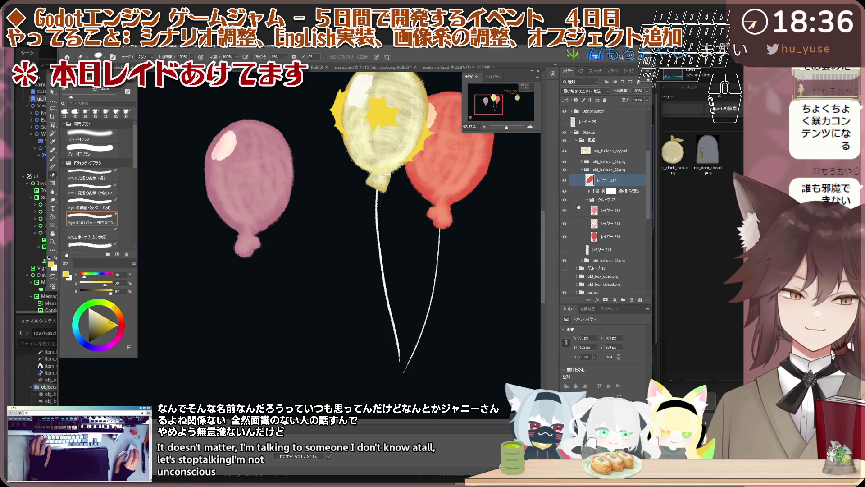
click(608, 237)
scroll(223, 257, up, 4)
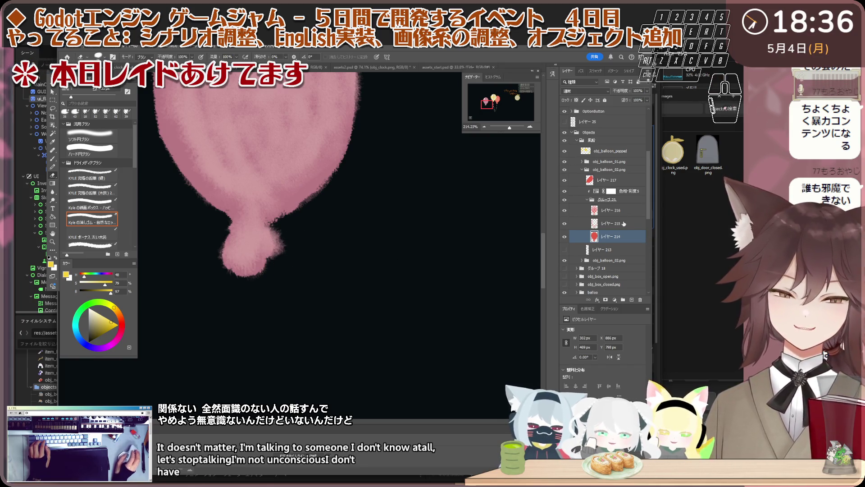
Delete string layer 213 and add a new empty layer to the obj_balloon_02.png group.
click(567, 212)
click(608, 223)
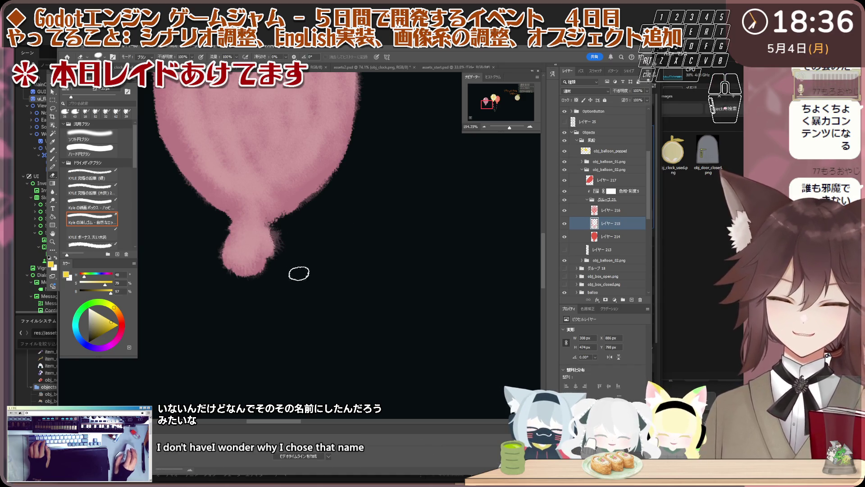
scroll(299, 273, down, 4)
scroll(311, 257, down, 2)
scroll(311, 256, up, 1)
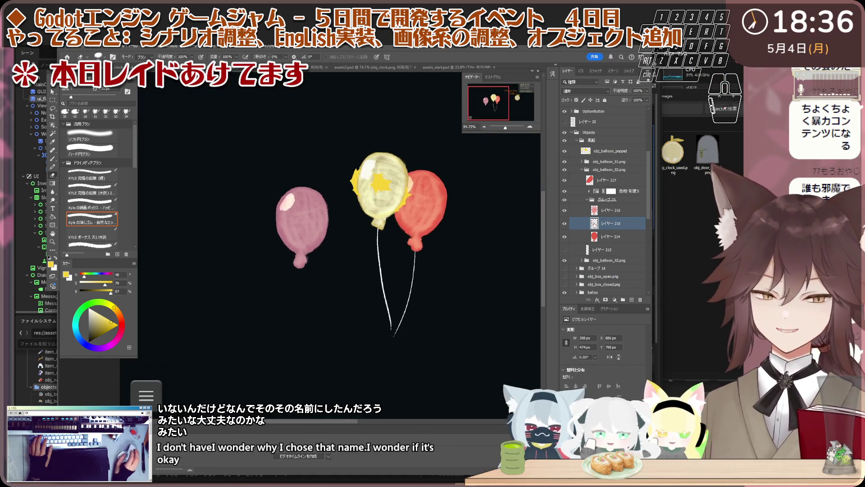
click(607, 250)
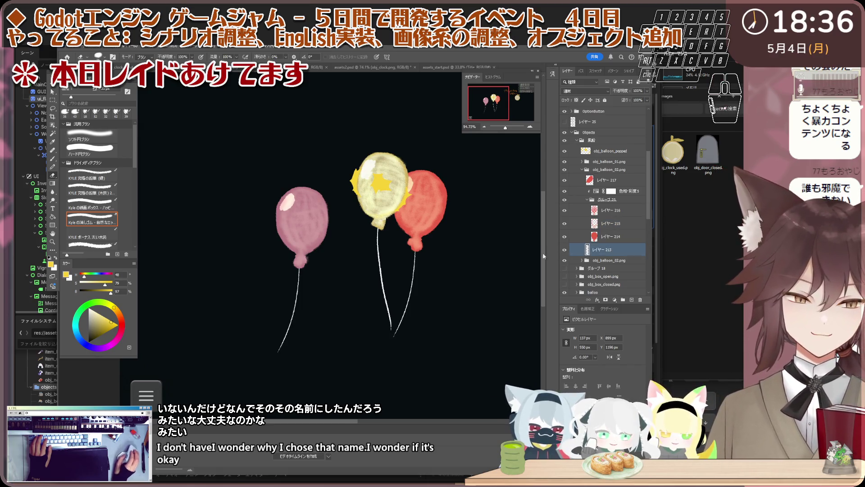
scroll(314, 272, up, 3)
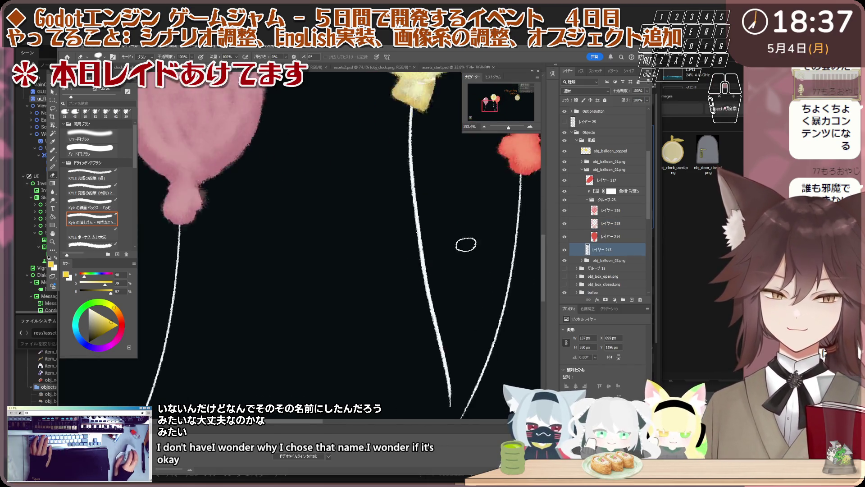
scroll(411, 245, up, 2)
key(i)
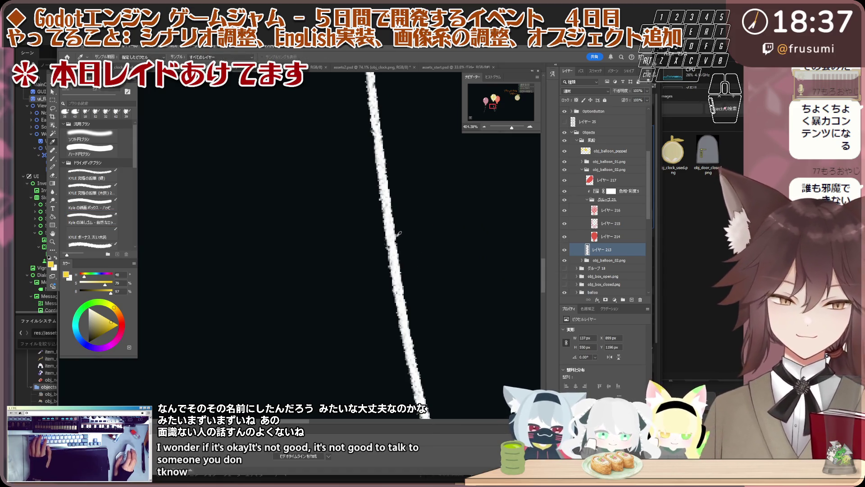
scroll(416, 230, down, 5)
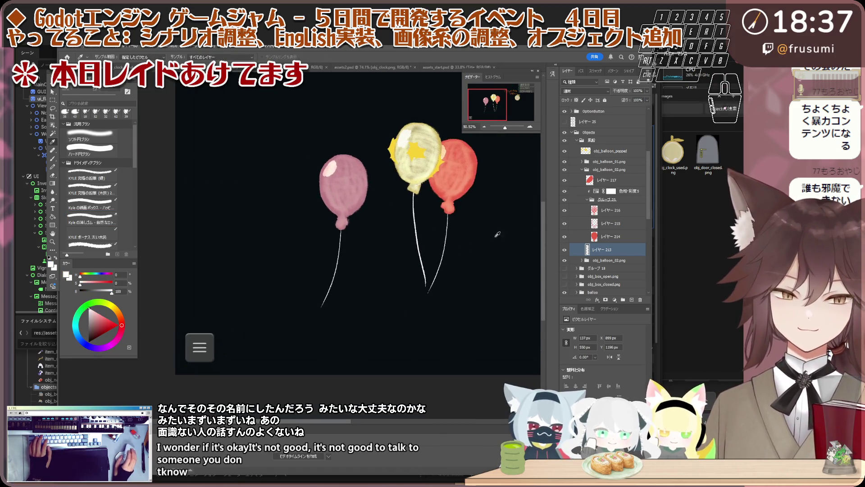
scroll(465, 255, up, 2)
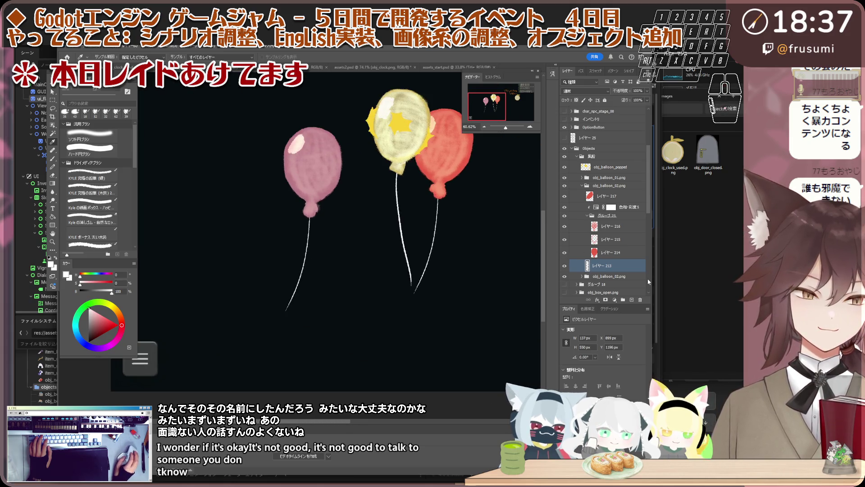
click(640, 298)
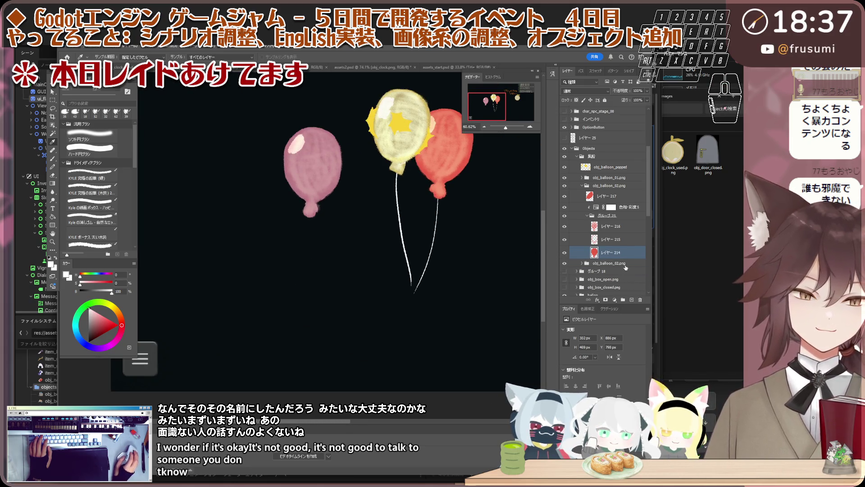
click(626, 264)
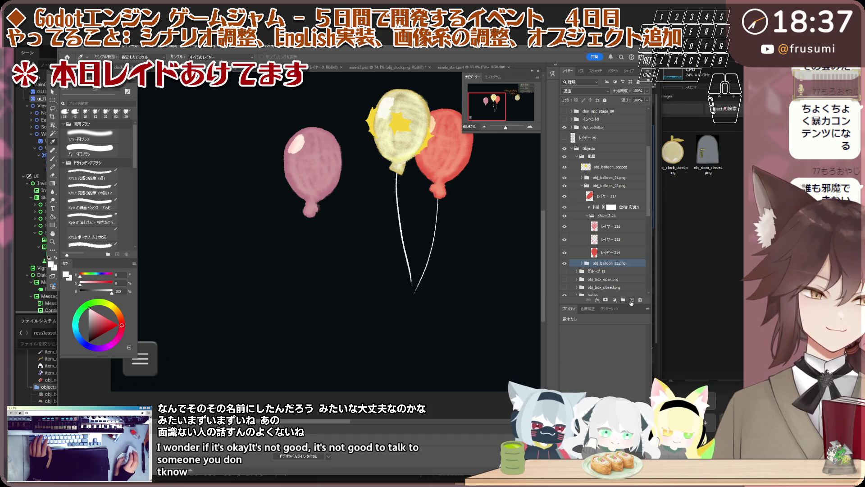
click(631, 300)
scroll(443, 253, up, 1)
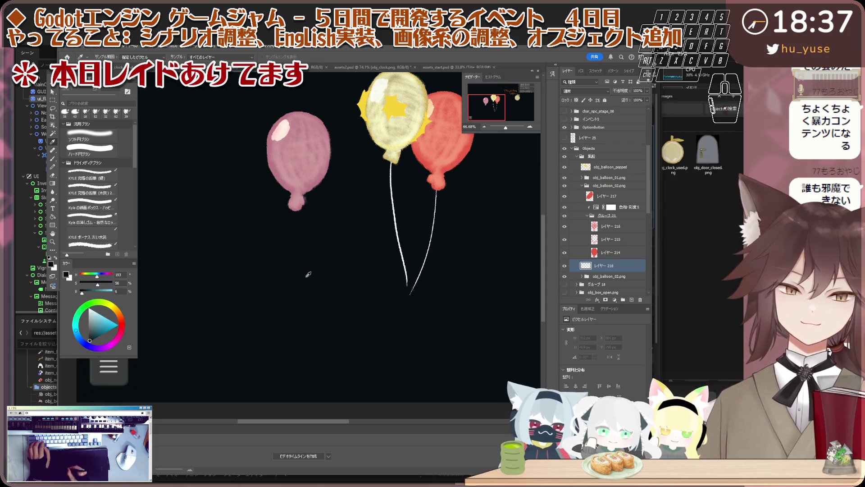
Delete the unused empty layer 218.
key(Delete)
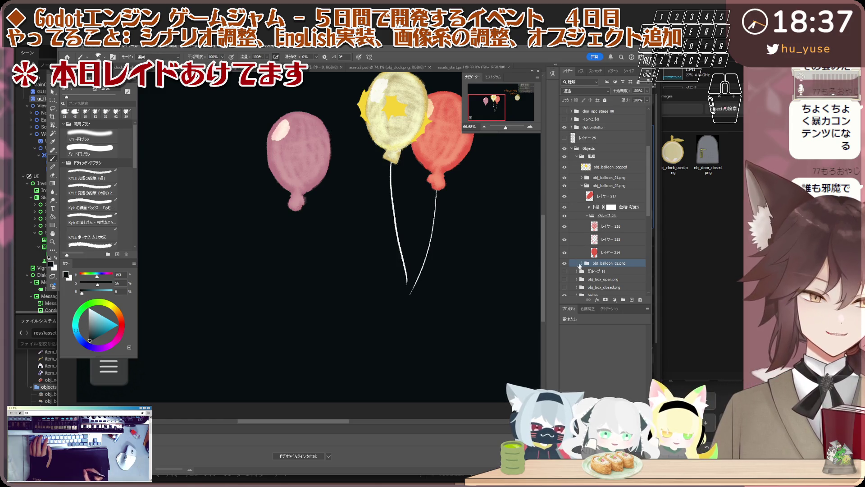
scroll(397, 253, up, 3)
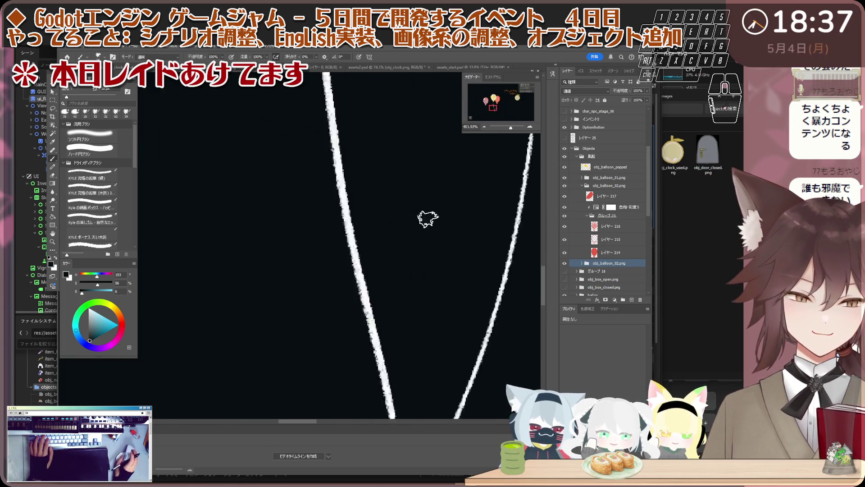
scroll(425, 212, up, 2)
scroll(377, 260, up, 1)
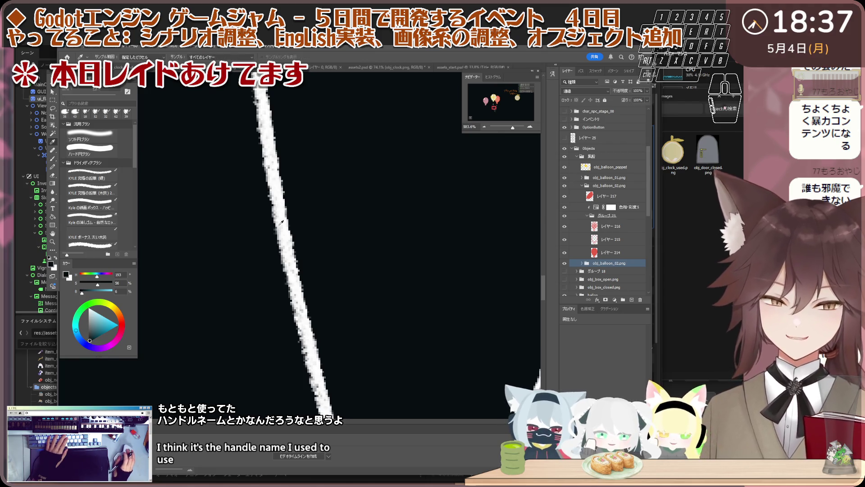
scroll(286, 235, down, 3)
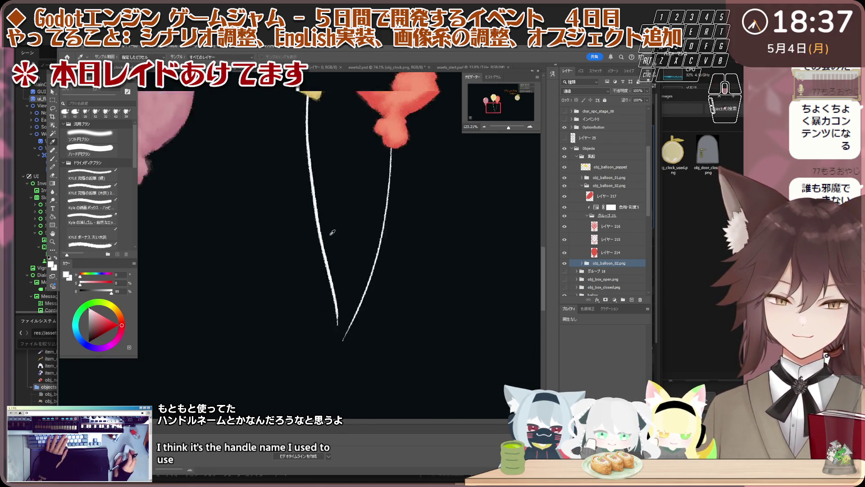
scroll(285, 233, down, 2)
scroll(282, 229, up, 1)
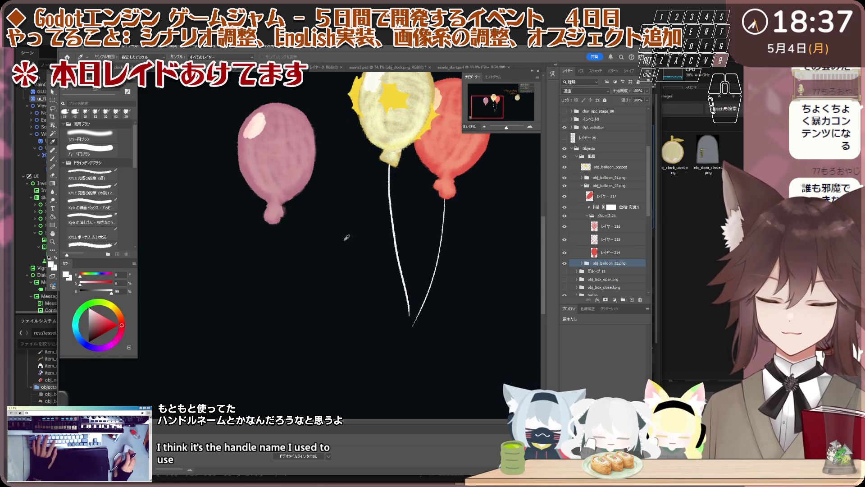
Keep new layer 218 outside the balloon group after undoing, then add an empty layer above the group.
click(633, 300)
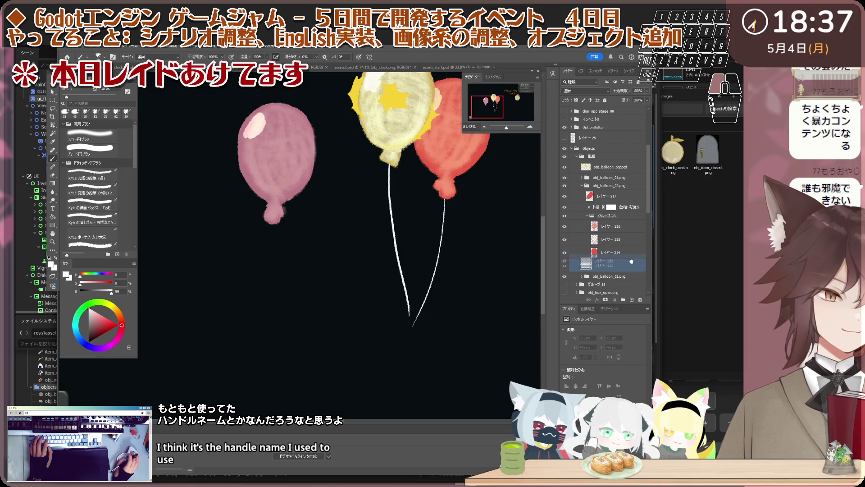
drag(632, 264, 630, 254)
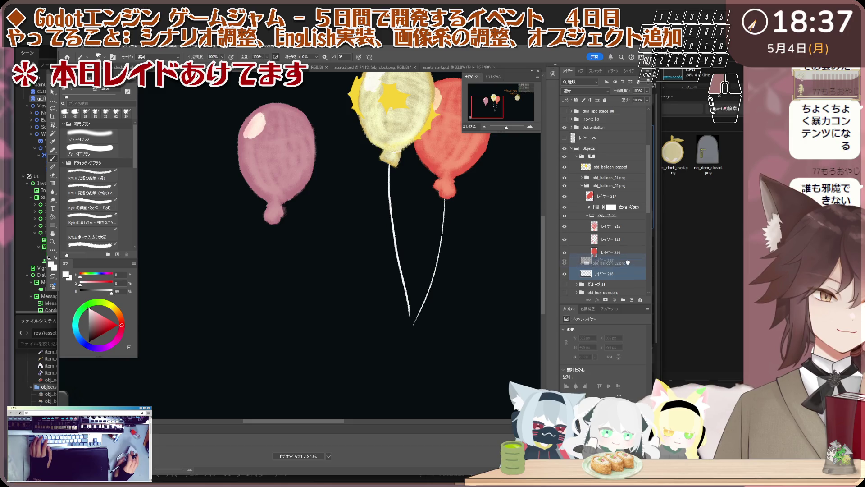
drag(628, 262, 614, 272)
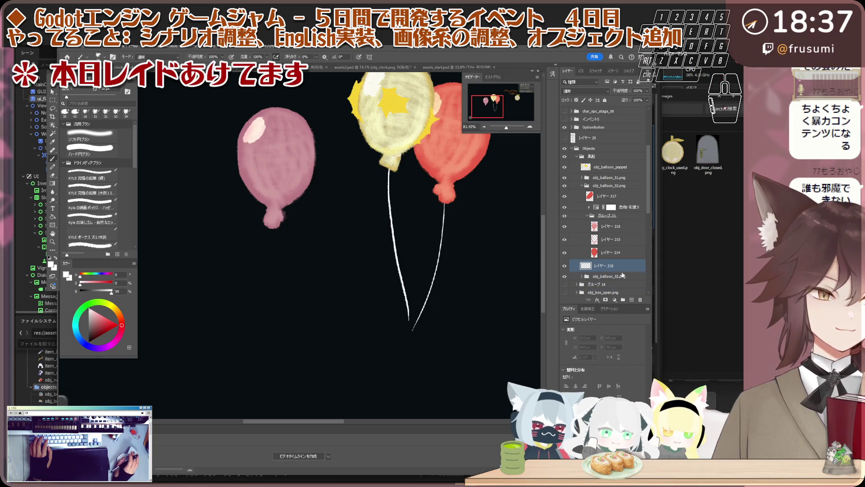
click(587, 217)
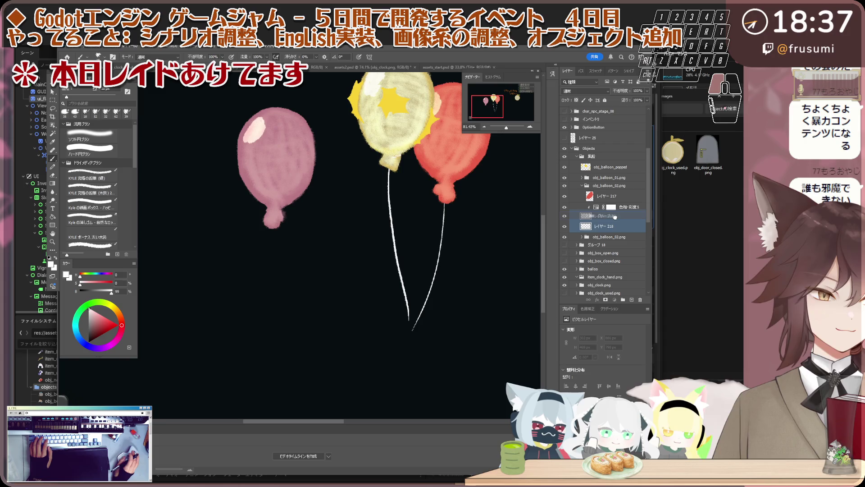
drag(615, 214, 619, 220)
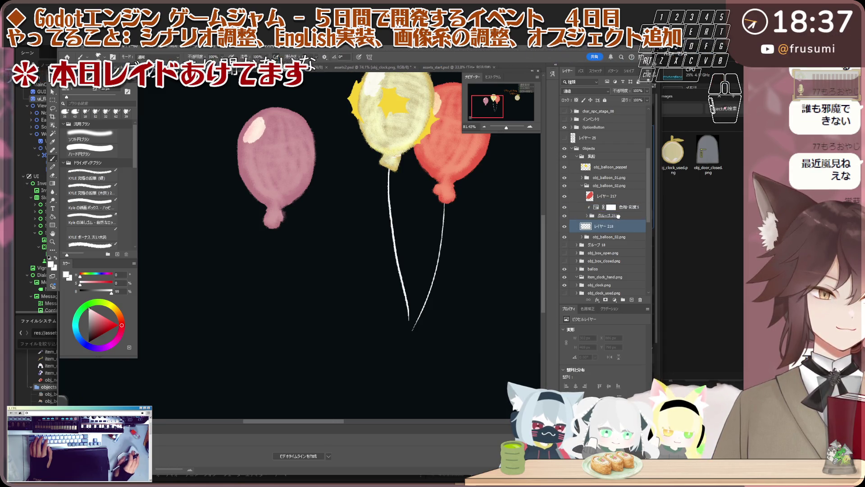
drag(620, 220, 619, 224)
key(ctrl+z)
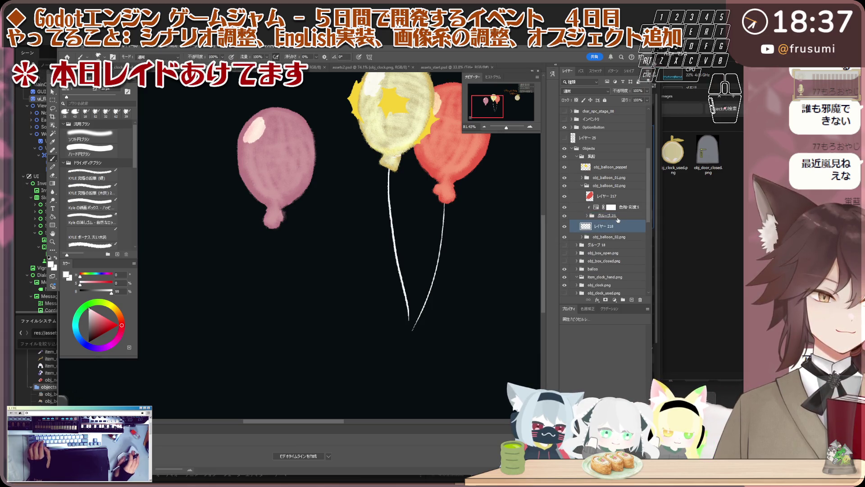
click(618, 217)
click(631, 300)
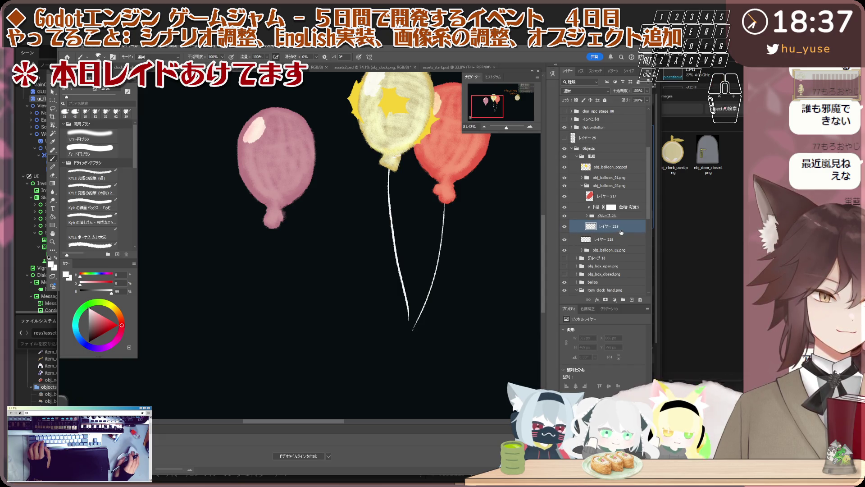
scroll(397, 246, up, 1)
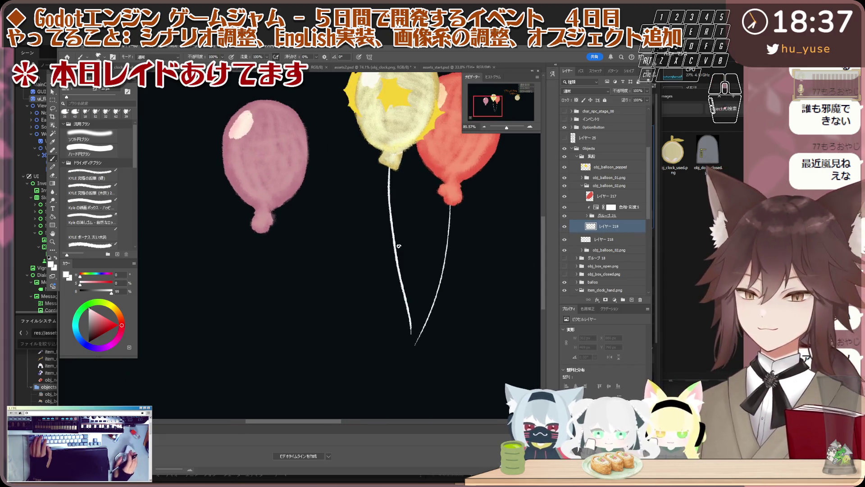
Brush a thin white curved string below the pink balloon, undoing and redrawing until it looks right.
drag(263, 233, 271, 305)
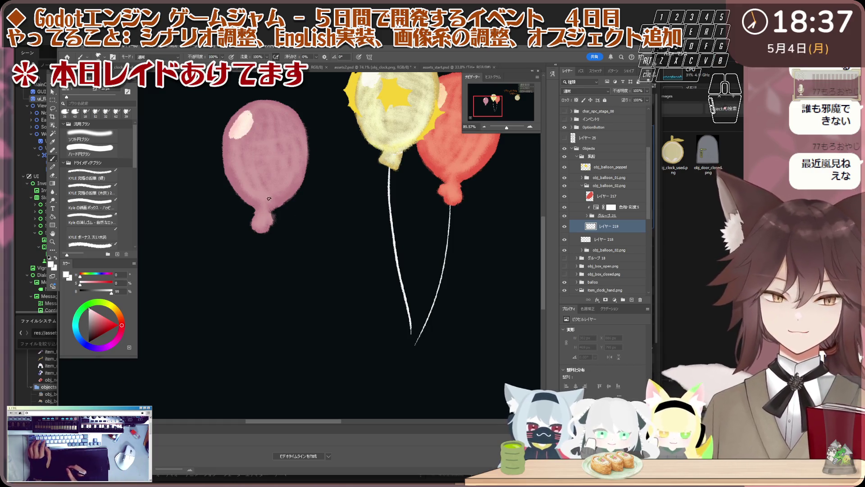
drag(270, 233, 263, 346)
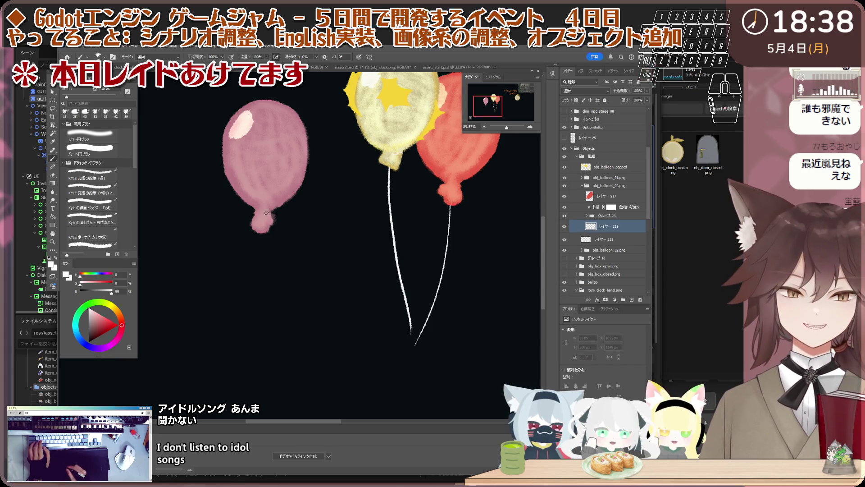
key(ctrl+z)
drag(257, 231, 267, 338)
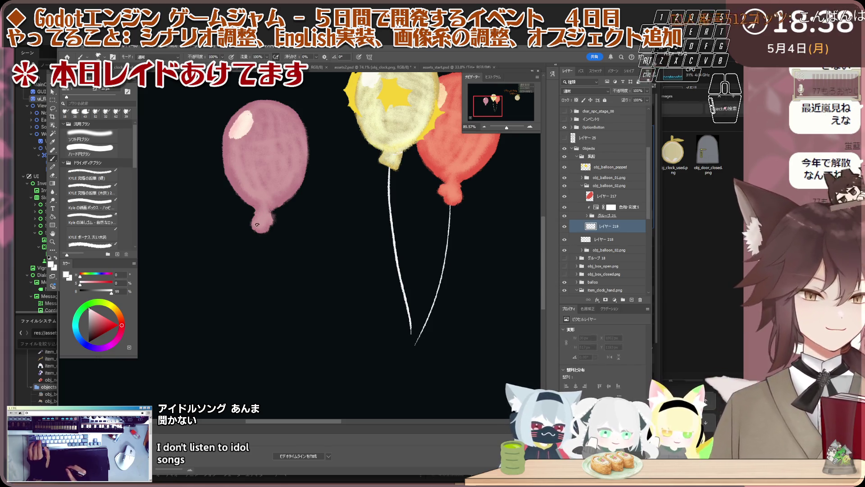
key(ctrl+z)
drag(264, 233, 254, 369)
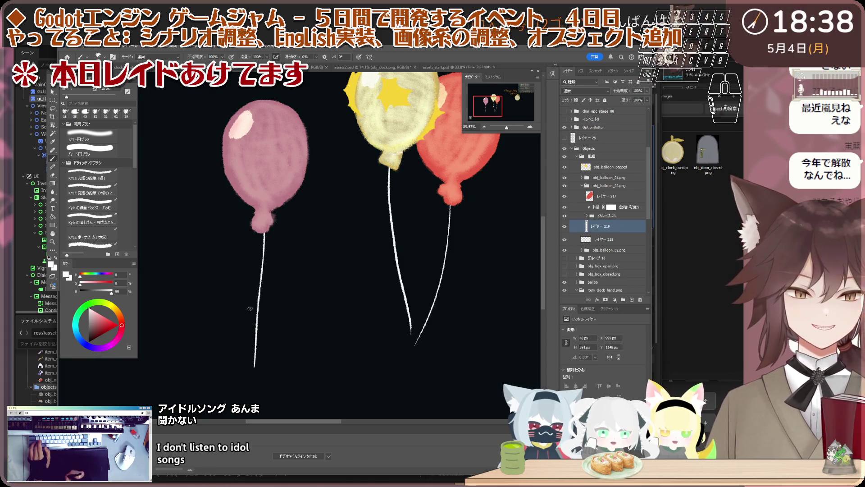
key(ctrl+z)
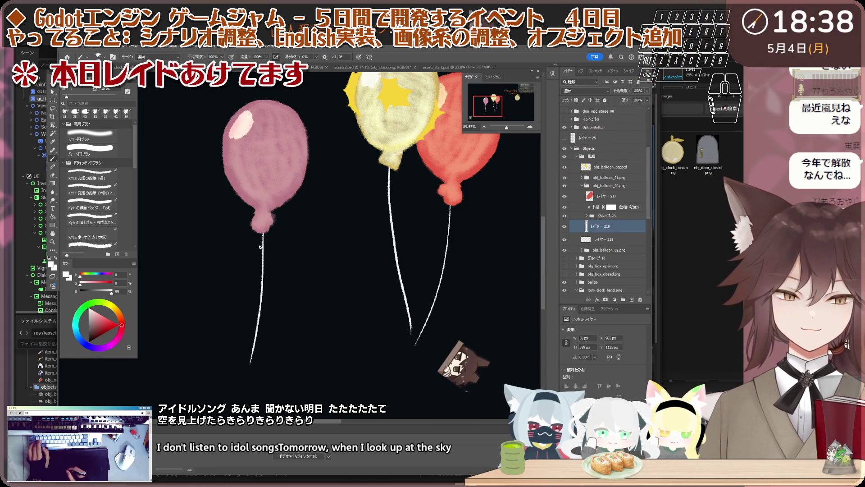
drag(251, 363, 264, 233)
key(ctrl+z)
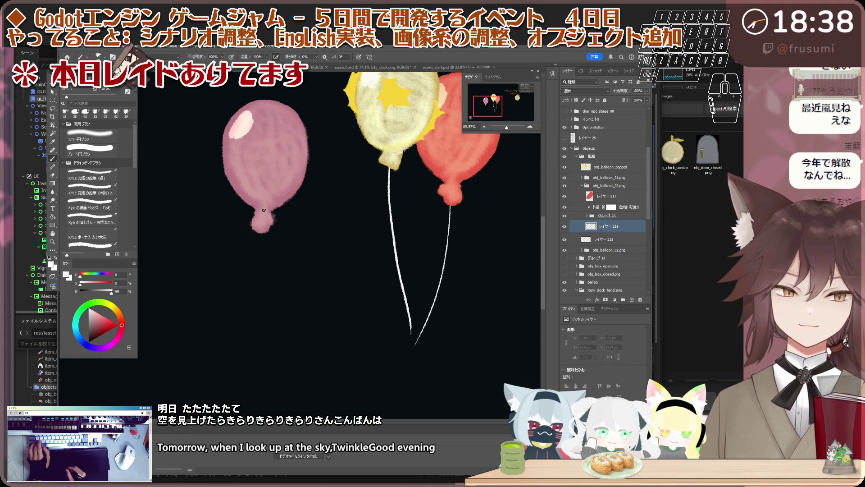
drag(264, 234, 316, 355)
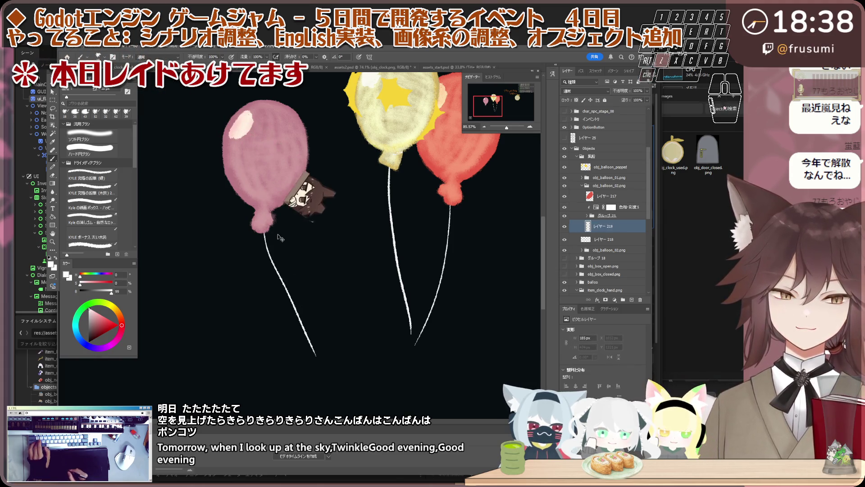
key(ctrl+z)
drag(264, 233, 310, 333)
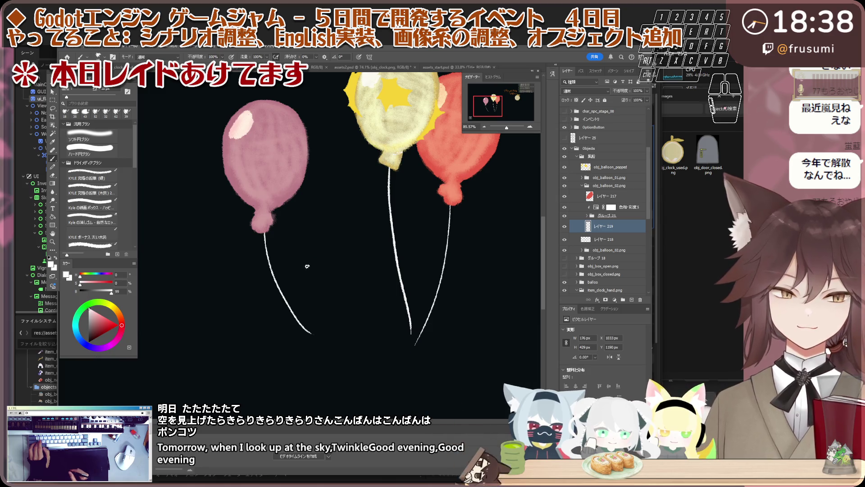
scroll(276, 213, up, 3)
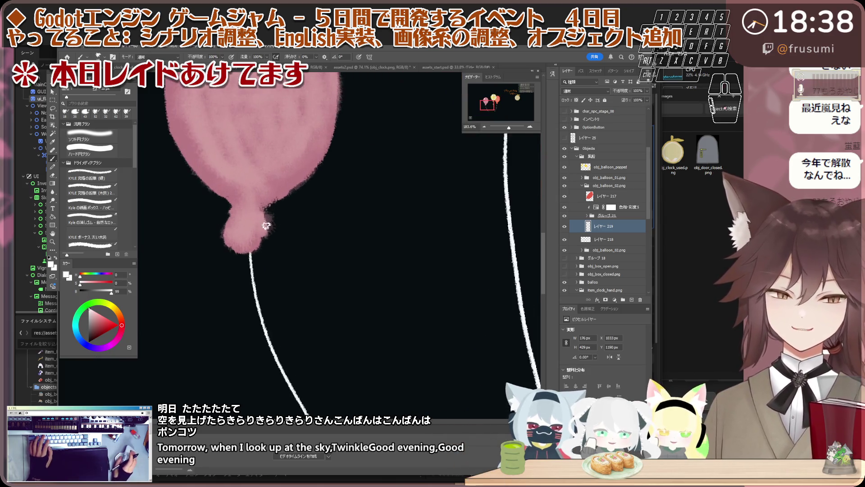
scroll(257, 233, up, 2)
key(v)
click(254, 234)
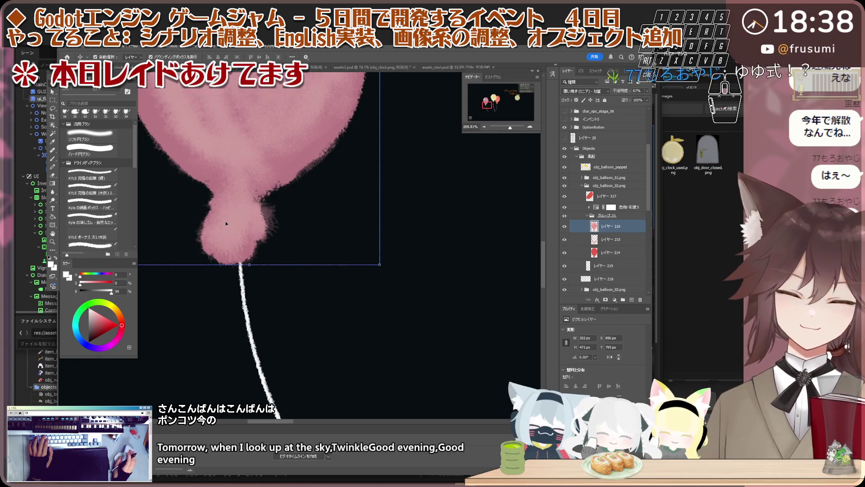
scroll(257, 215, up, 2)
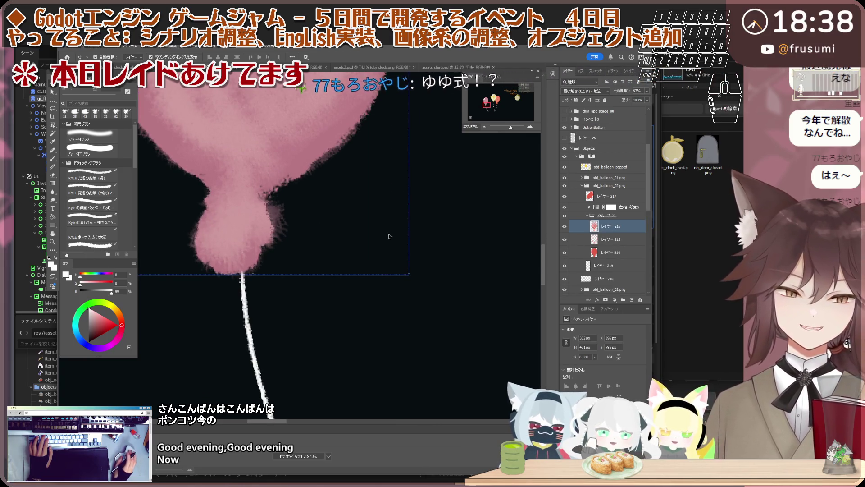
scroll(313, 227, down, 1)
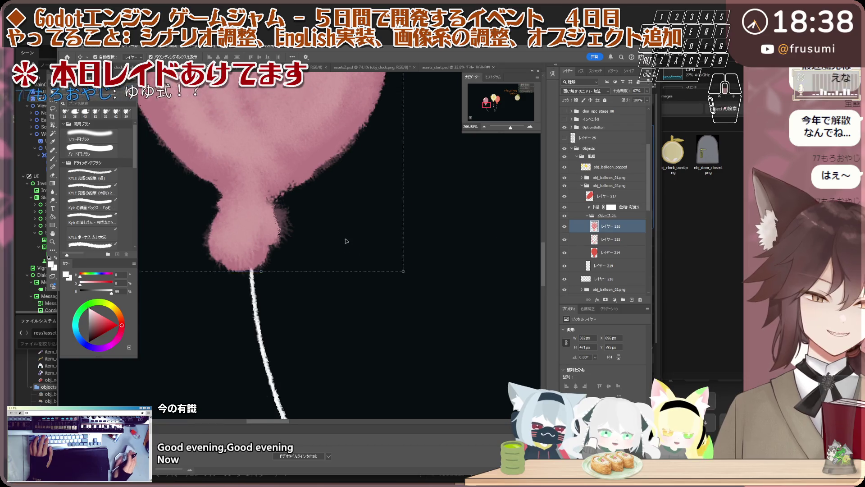
key(b)
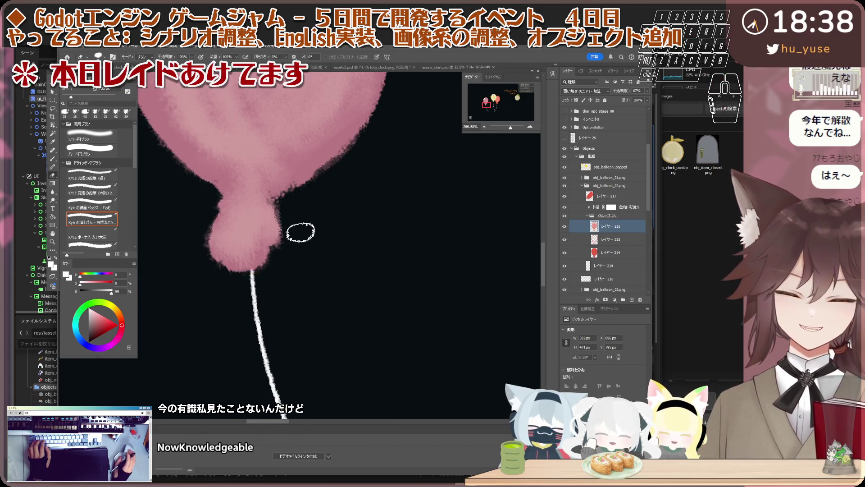
scroll(249, 231, down, 2)
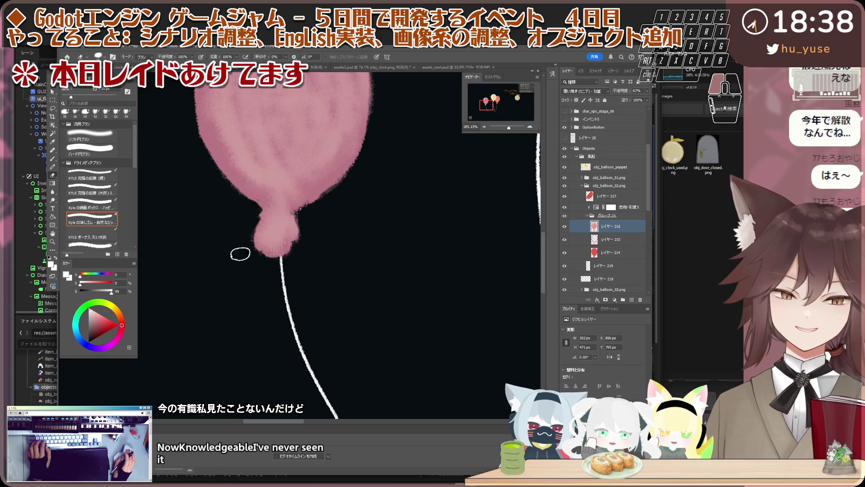
scroll(241, 253, down, 2)
scroll(250, 234, down, 1)
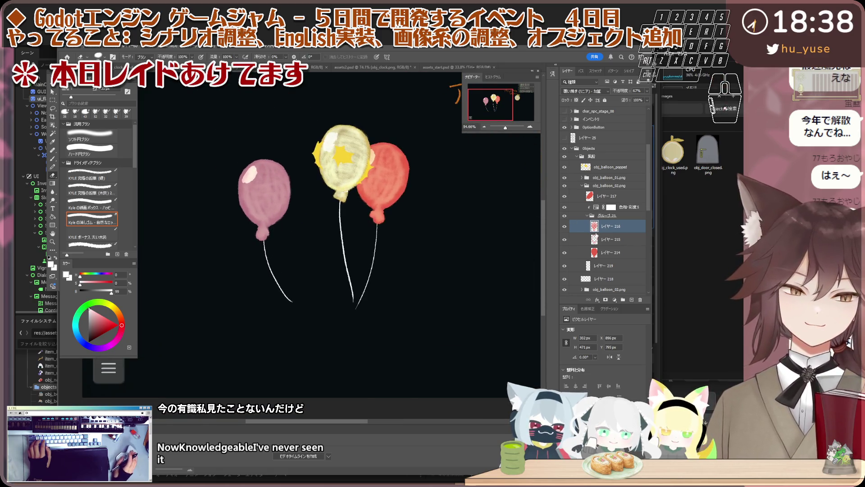
click(605, 265)
click(588, 214)
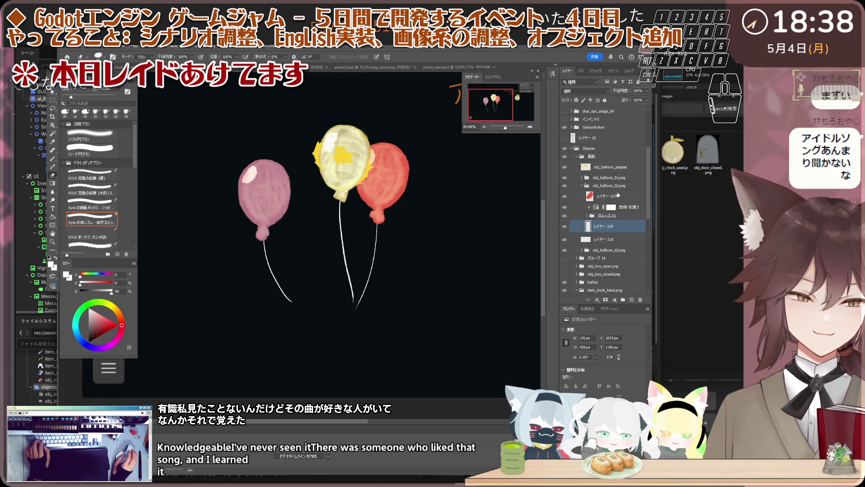
Edit the obj_balloon_02.png layer name, removing its old number.
click(611, 185)
double_click(612, 185)
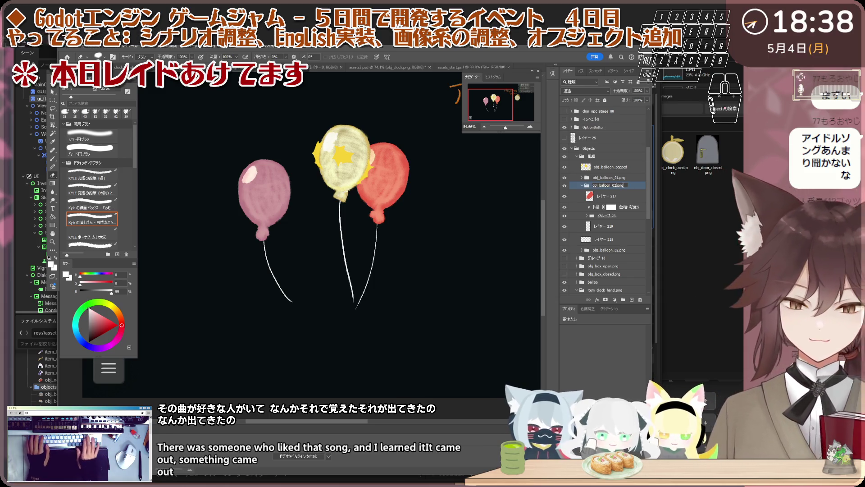
key(BackSpace)
text(3)
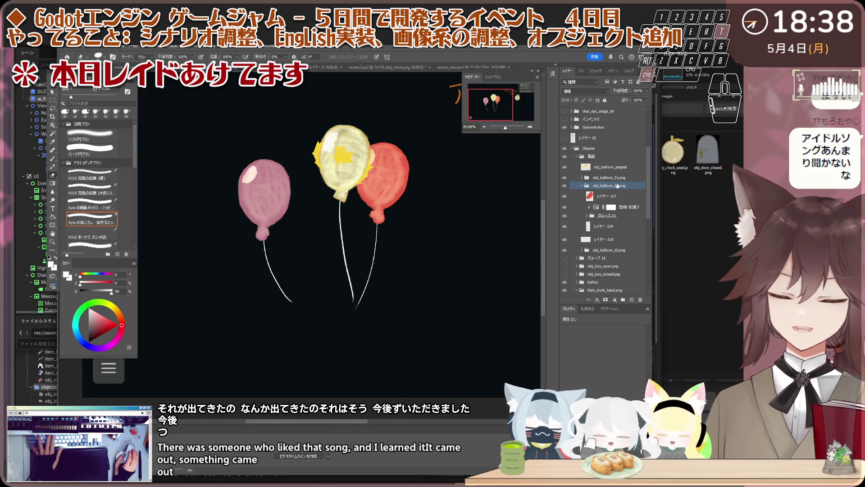
Move, tilt and resize the pink balloon so it tucks under the yellow one with strings meeting below.
key(ctrl+t)
mouse_move(274, 208)
mouse_down()
mouse_move(311, 214)
mouse_move(334, 231)
mouse_up()
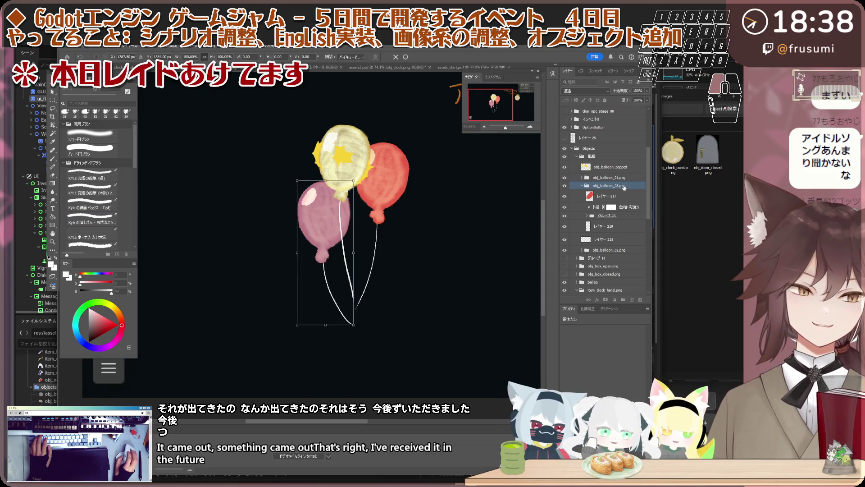
key(Return)
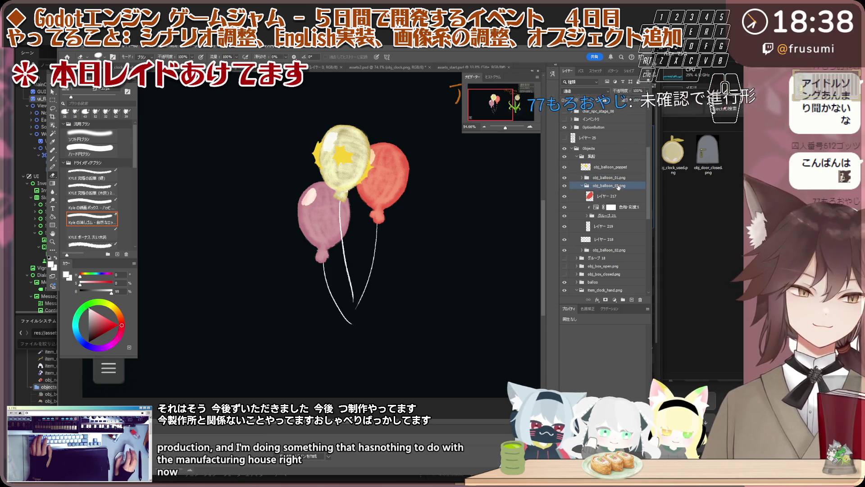
scroll(354, 213, up, 2)
scroll(355, 213, up, 1)
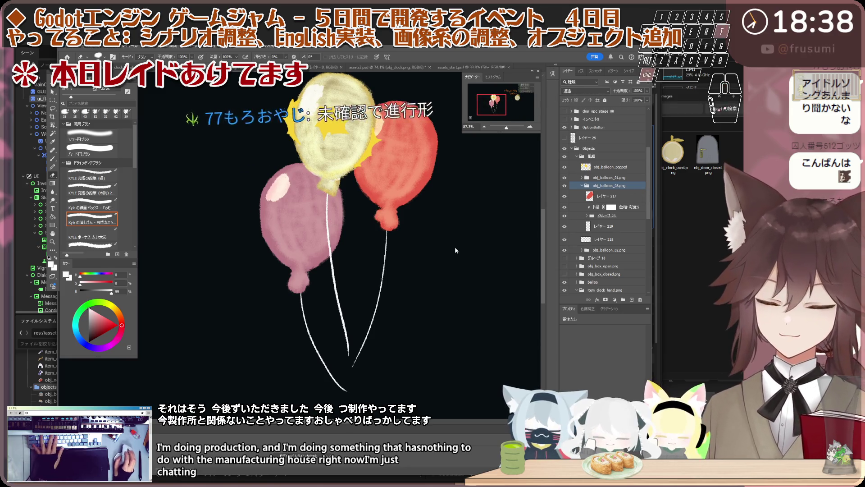
key(ctrl+t)
drag(295, 244, 304, 228)
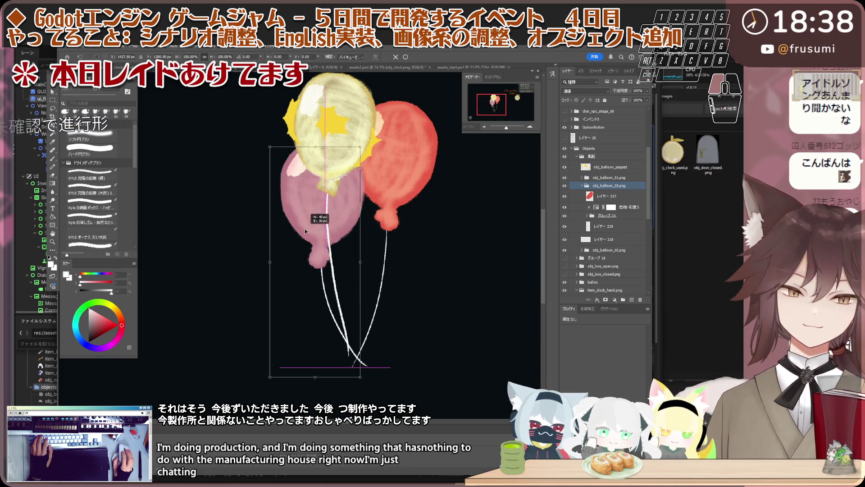
drag(361, 158, 358, 142)
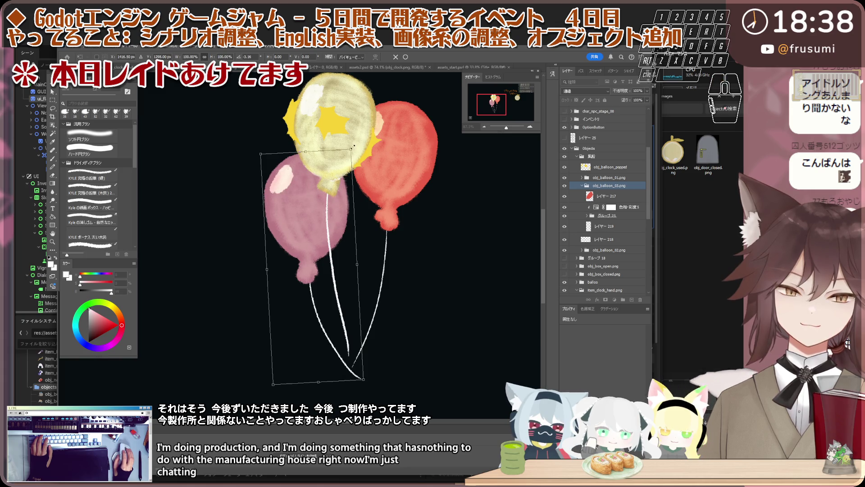
drag(344, 164, 347, 153)
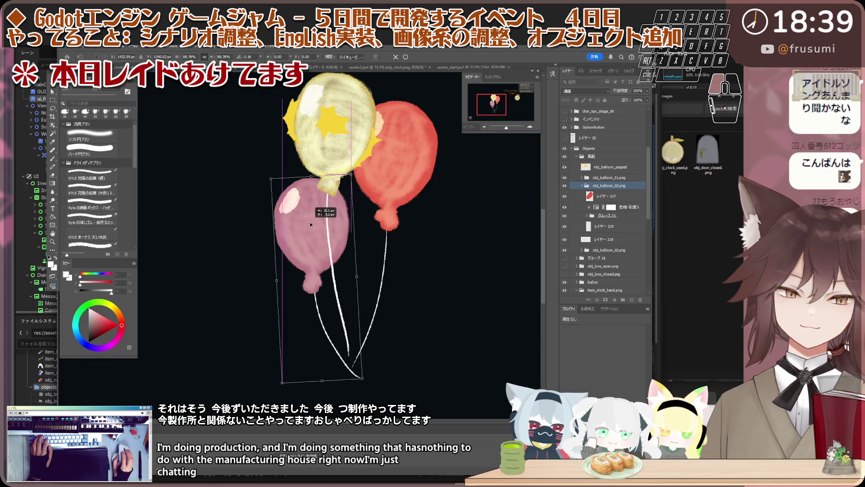
drag(318, 202, 293, 211)
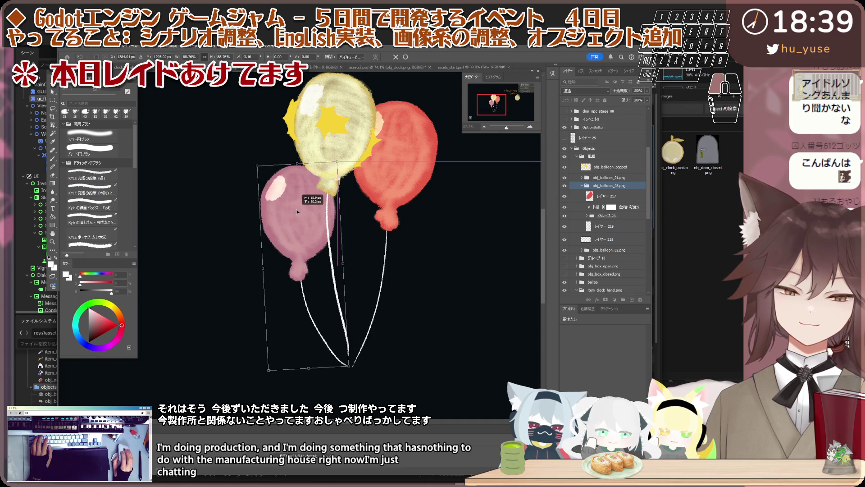
scroll(296, 211, down, 1)
scroll(296, 211, down, 2)
scroll(297, 210, down, 1)
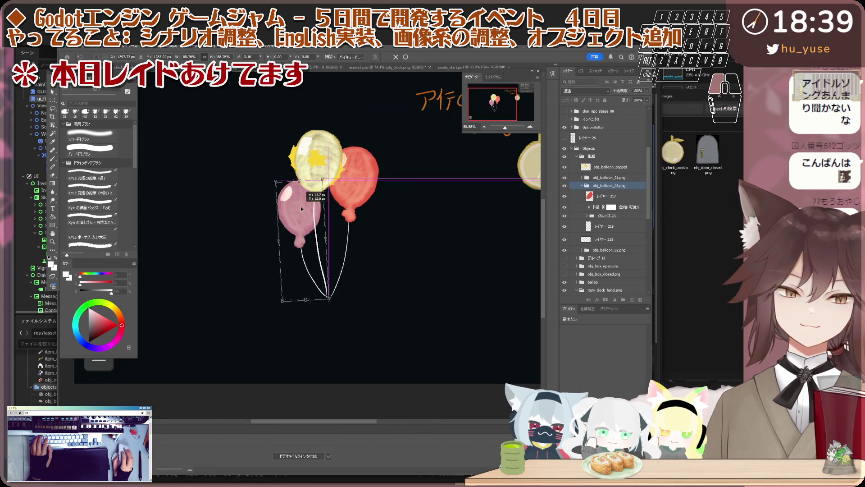
scroll(301, 206, down, 2)
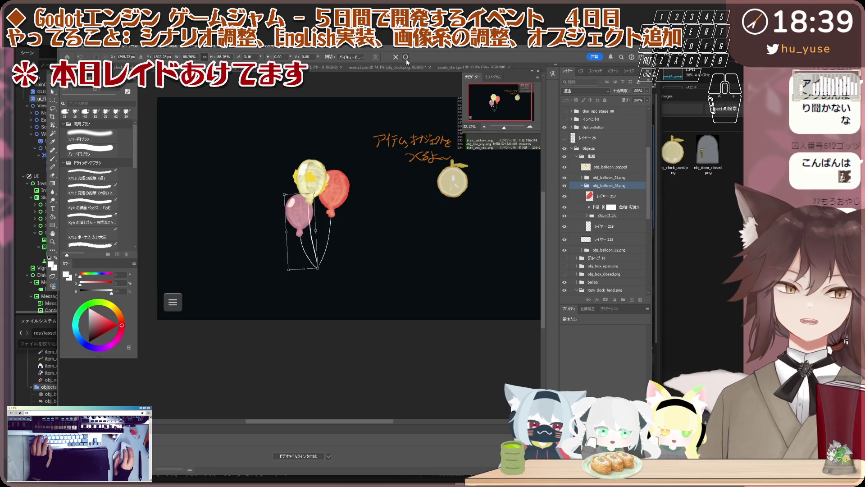
key(Return)
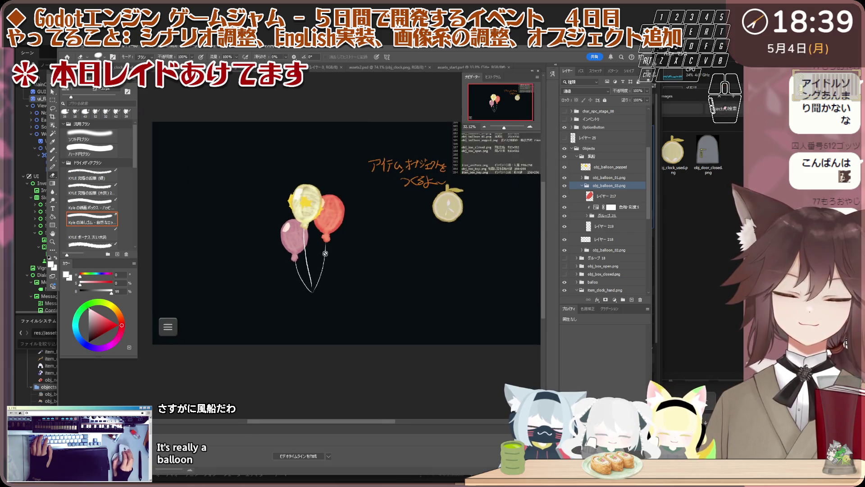
scroll(300, 306, up, 1)
scroll(328, 297, up, 2)
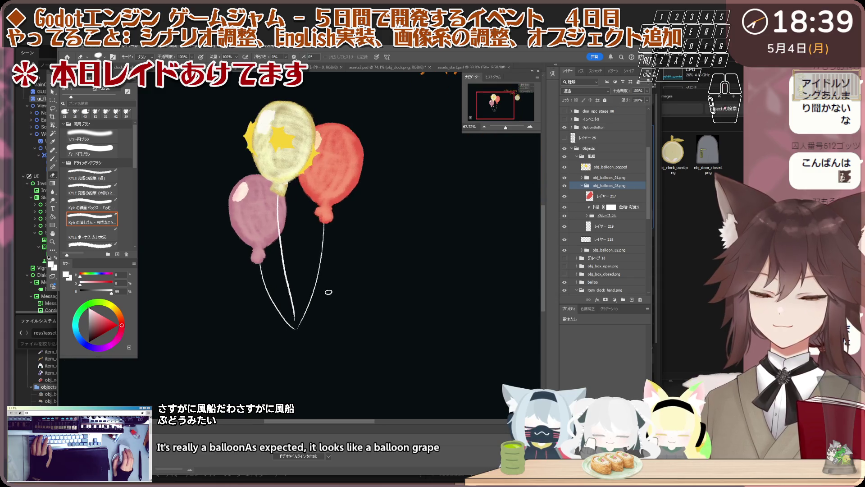
scroll(329, 289, up, 2)
scroll(309, 313, up, 3)
scroll(278, 308, up, 3)
scroll(278, 309, up, 1)
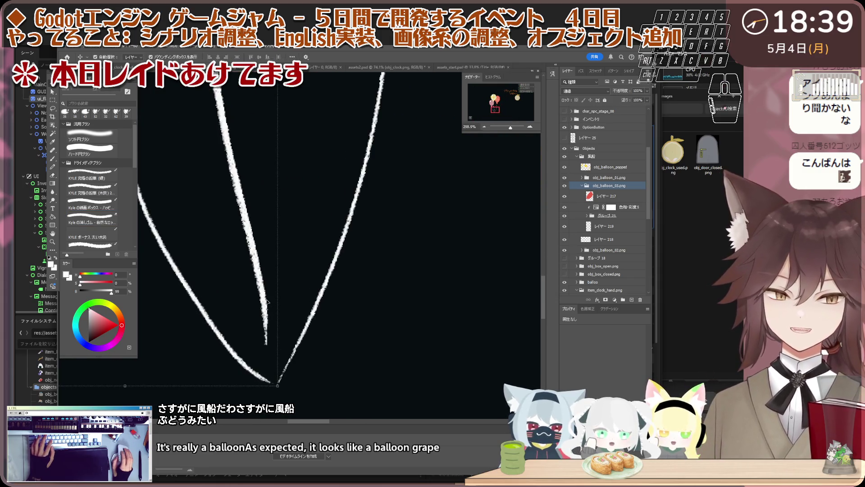
Redraw the left string's lower end as a thin brush line meeting the other string's end.
ctrl+click(264, 297)
key(b)
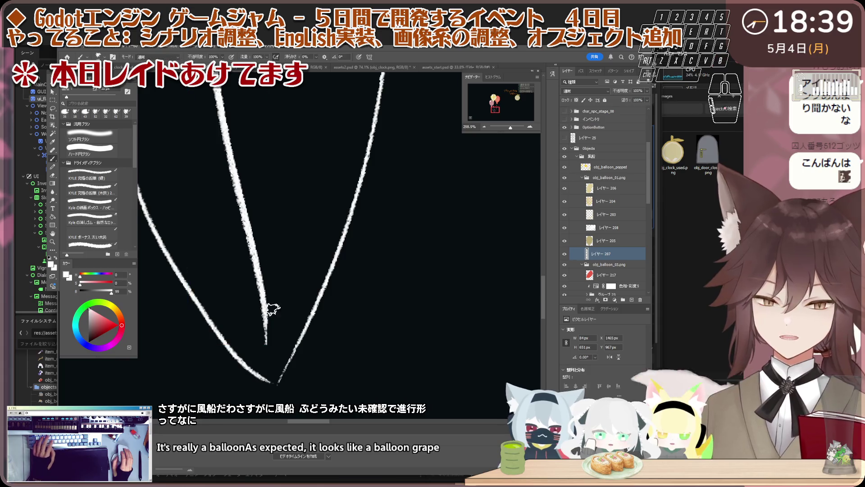
drag(265, 330, 270, 394)
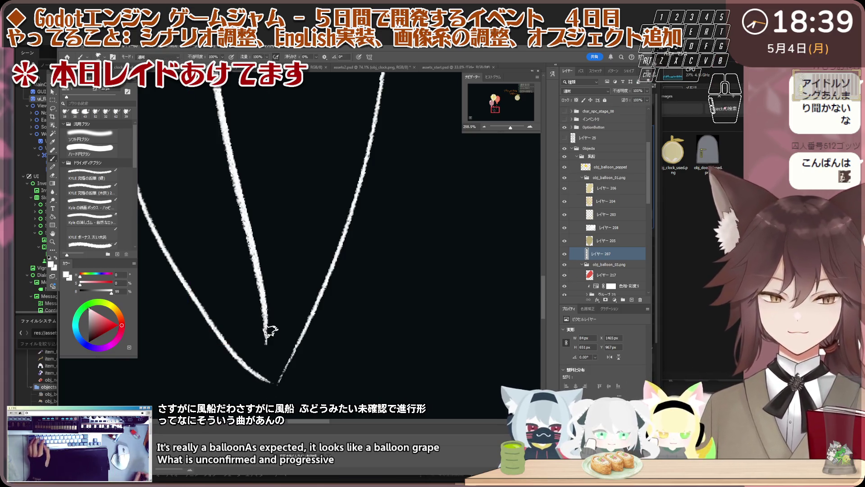
key(ctrl+z)
drag(264, 311, 277, 384)
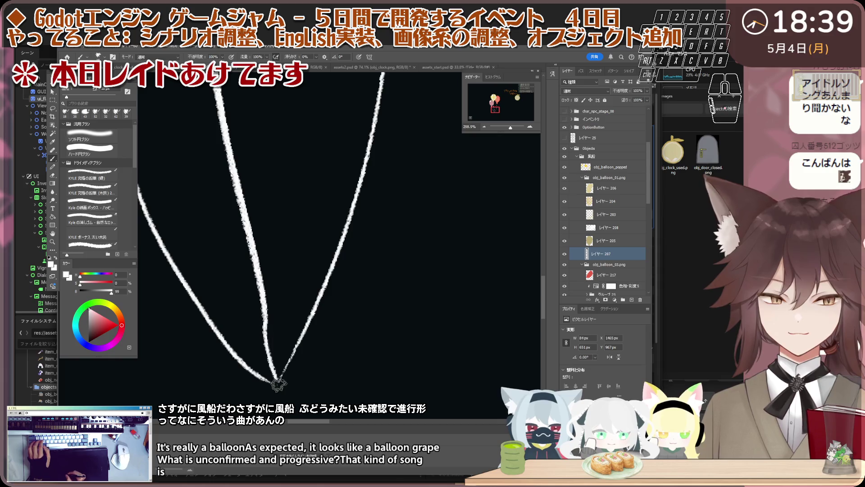
drag(265, 329, 278, 383)
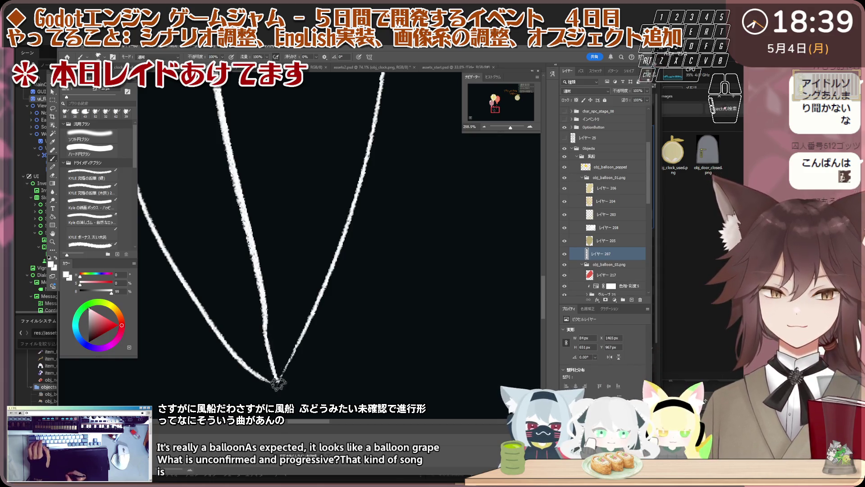
scroll(261, 332, down, 2)
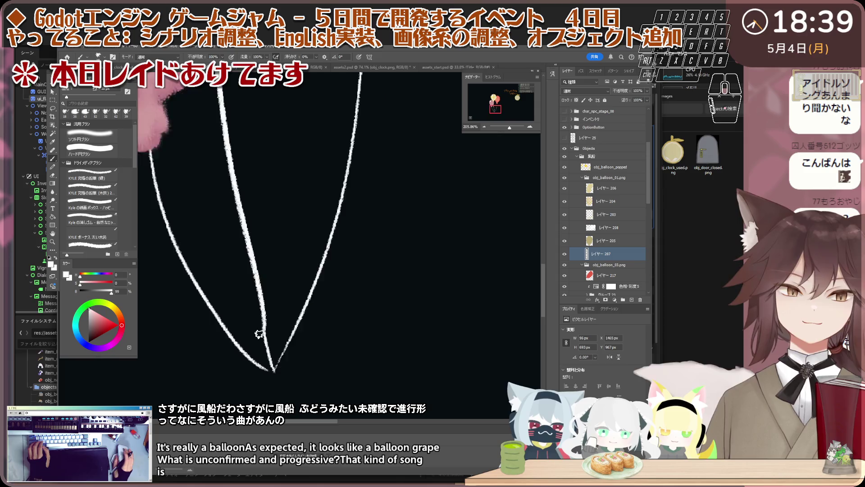
scroll(256, 338, down, 2)
scroll(255, 344, down, 1)
scroll(254, 346, up, 2)
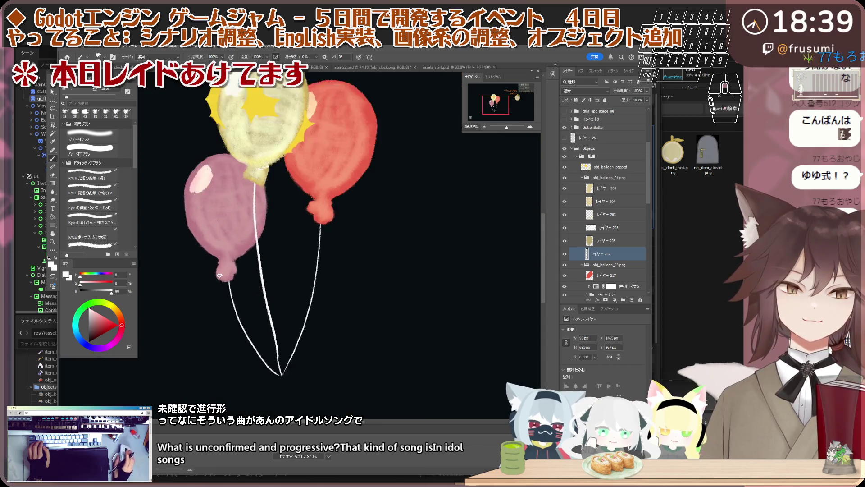
scroll(236, 305, up, 2)
scroll(219, 267, down, 2)
scroll(219, 267, up, 2)
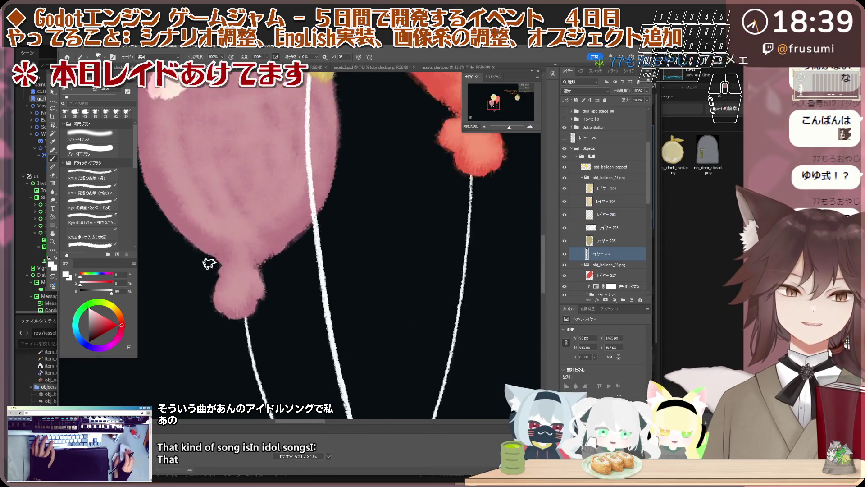
scroll(223, 267, up, 2)
scroll(611, 252, down, 2)
scroll(610, 256, down, 2)
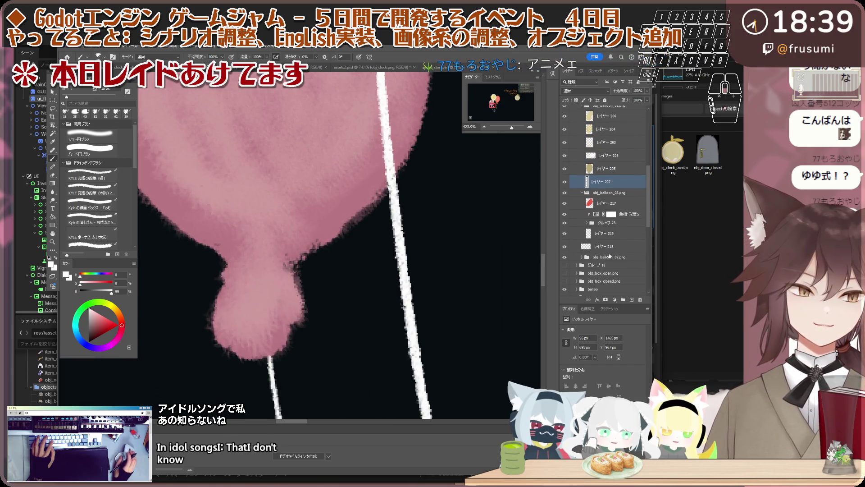
On a new layer above レイヤー 217, brush a short white tie across the pink balloon's neck.
click(612, 247)
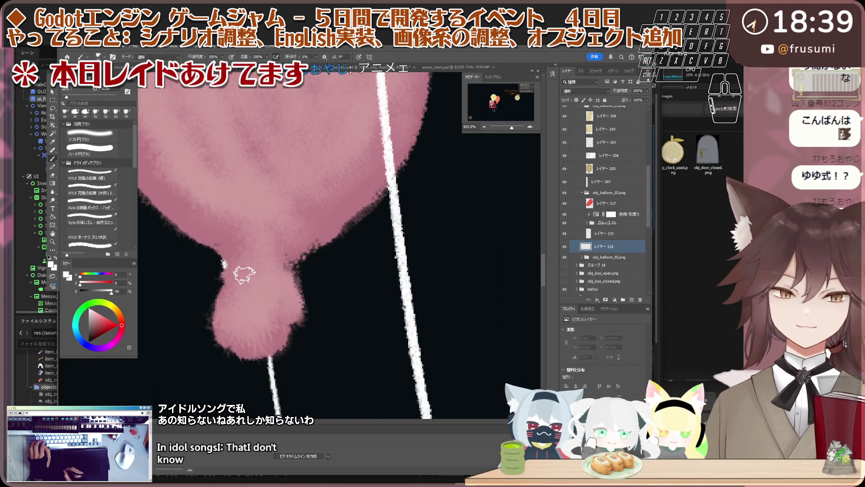
click(622, 202)
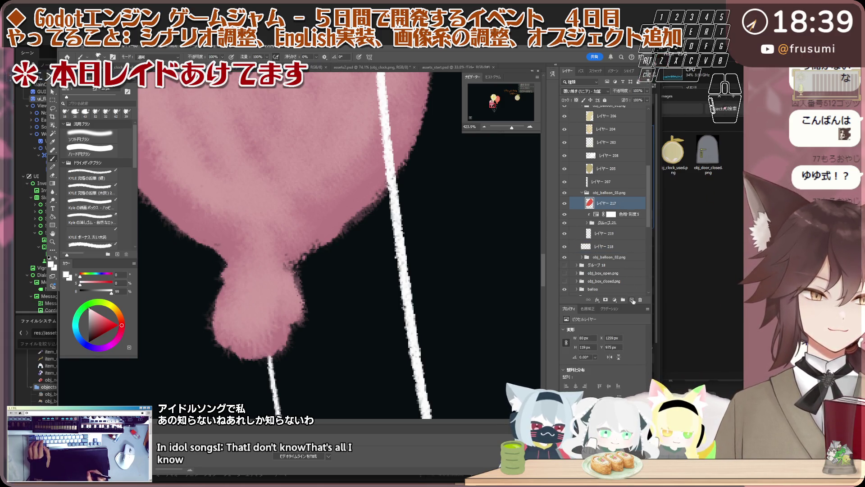
click(633, 300)
drag(229, 264, 255, 270)
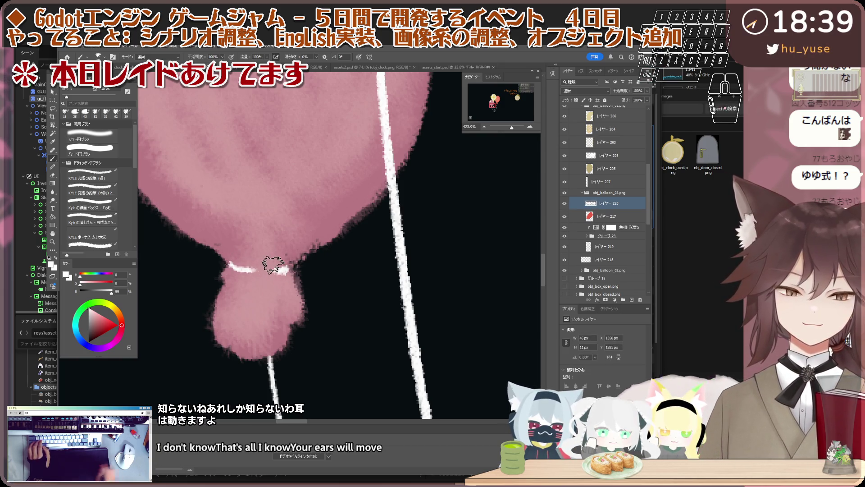
scroll(274, 266, down, 3)
scroll(274, 265, down, 2)
scroll(291, 237, up, 2)
scroll(291, 238, up, 2)
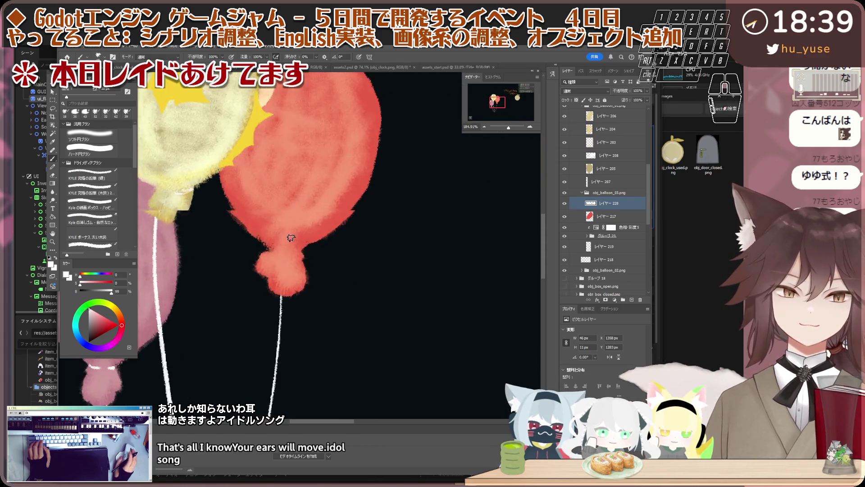
scroll(291, 238, up, 1)
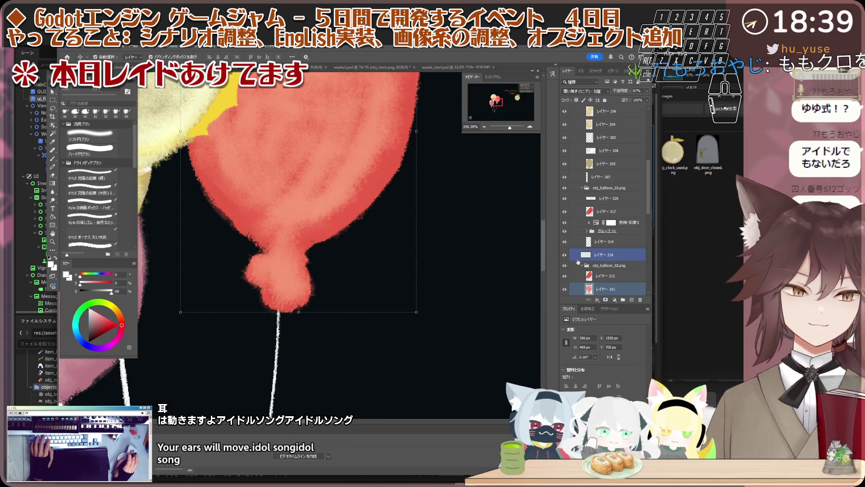
On レイヤー 221 in obj_balloon_02.png, brush a small white tie mark on the red balloon's knot.
click(586, 266)
click(617, 291)
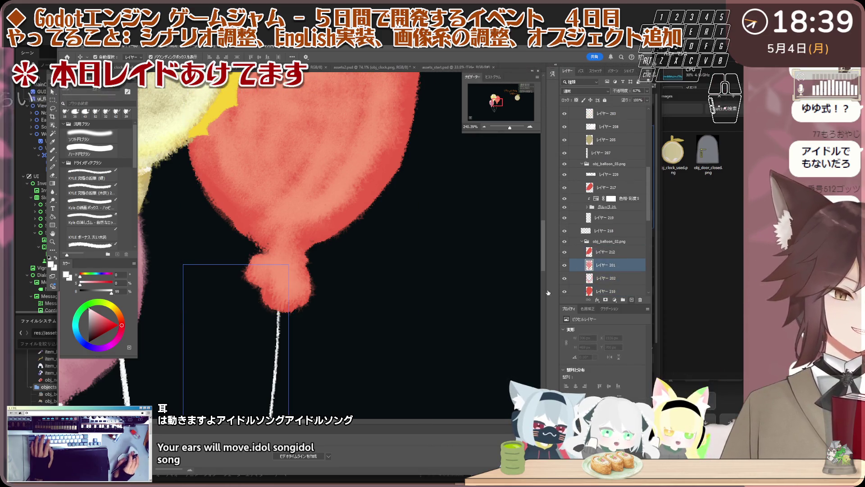
scroll(293, 256, up, 1)
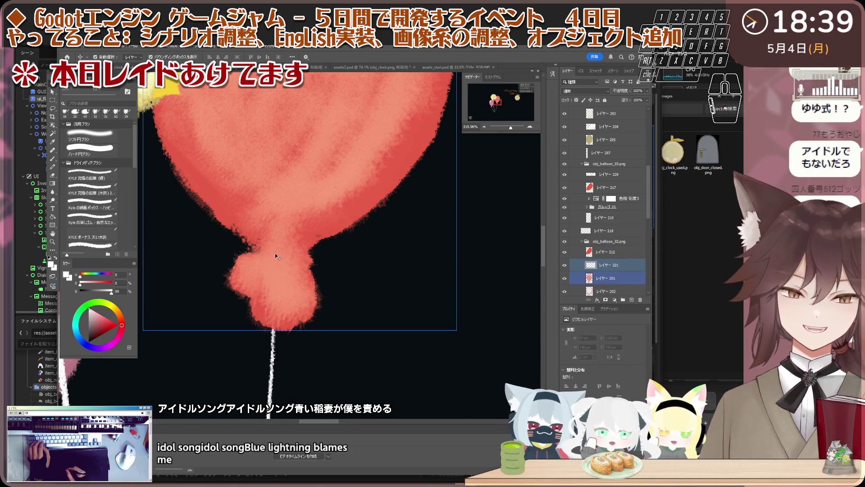
click(641, 265)
click(631, 264)
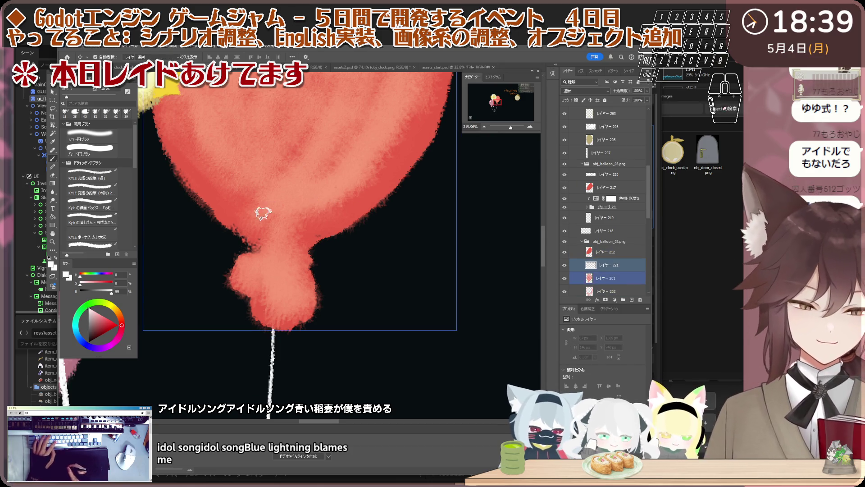
key(b)
mouse_move(303, 243)
mouse_down()
mouse_move(311, 247)
mouse_move(298, 248)
mouse_up()
scroll(288, 240, down, 2)
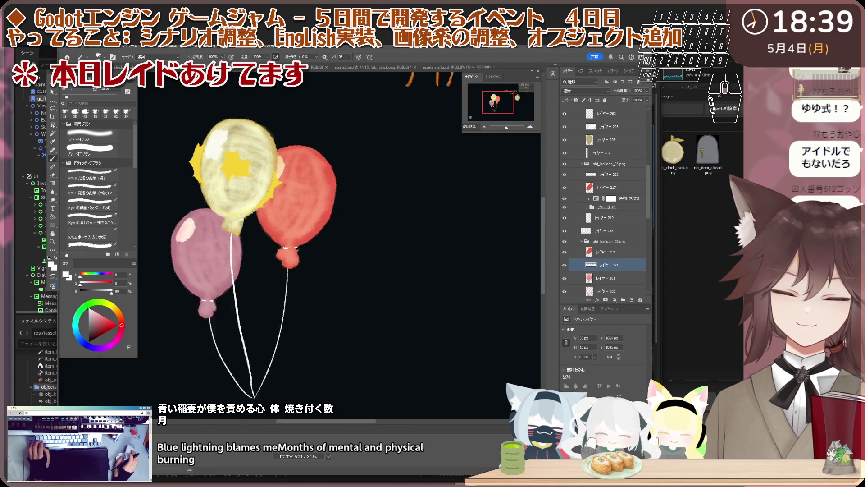
scroll(284, 241, down, 2)
scroll(283, 243, up, 1)
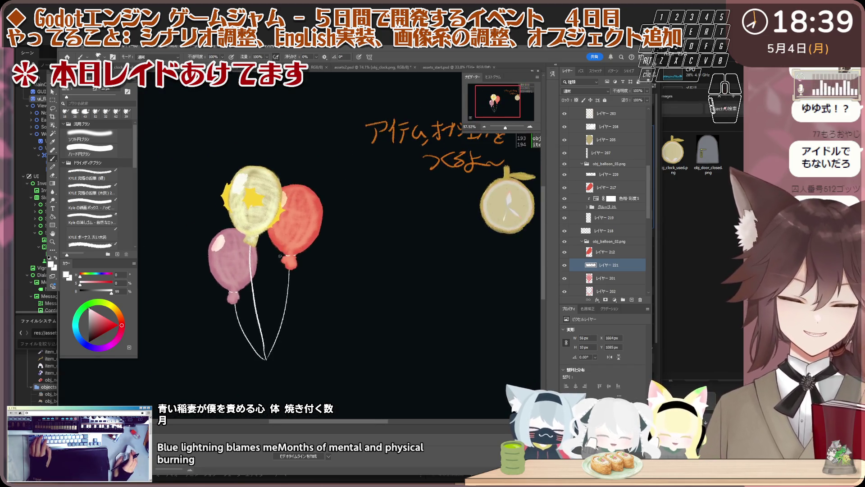
scroll(284, 253, up, 1)
scroll(285, 267, up, 1)
scroll(287, 279, up, 1)
scroll(286, 280, up, 1)
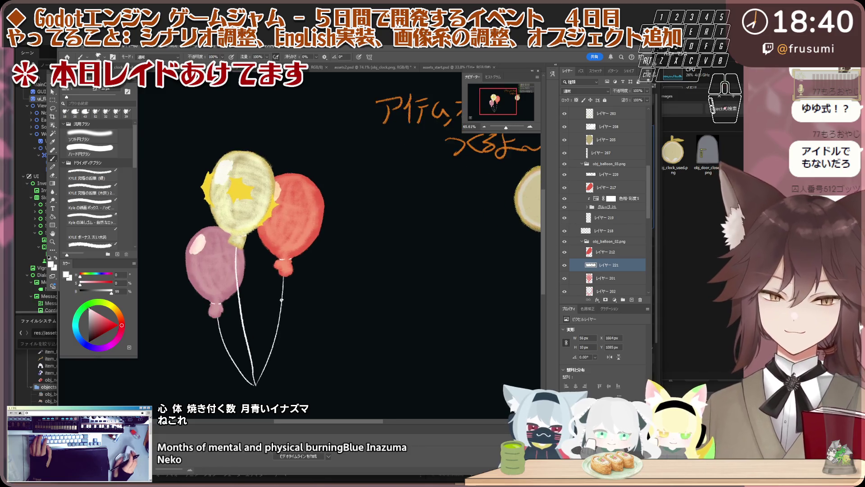
scroll(287, 279, up, 2)
scroll(270, 280, up, 3)
scroll(232, 280, down, 2)
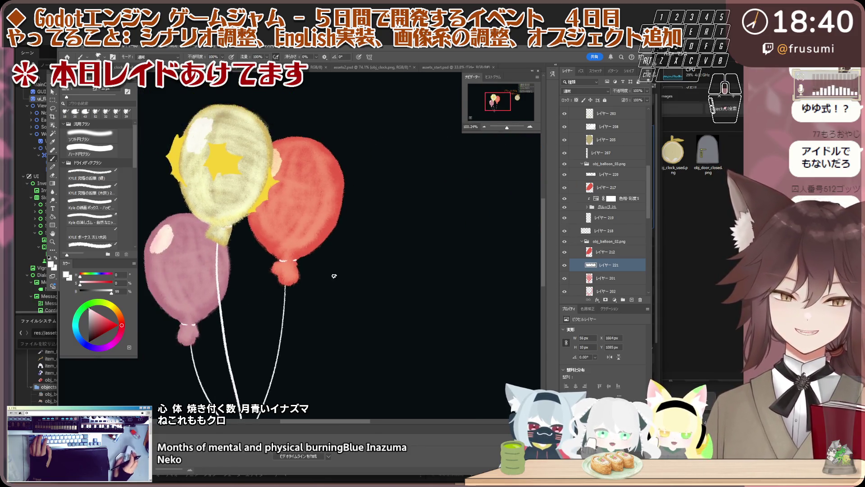
scroll(223, 297, up, 3)
scroll(217, 319, down, 2)
scroll(217, 319, down, 2)
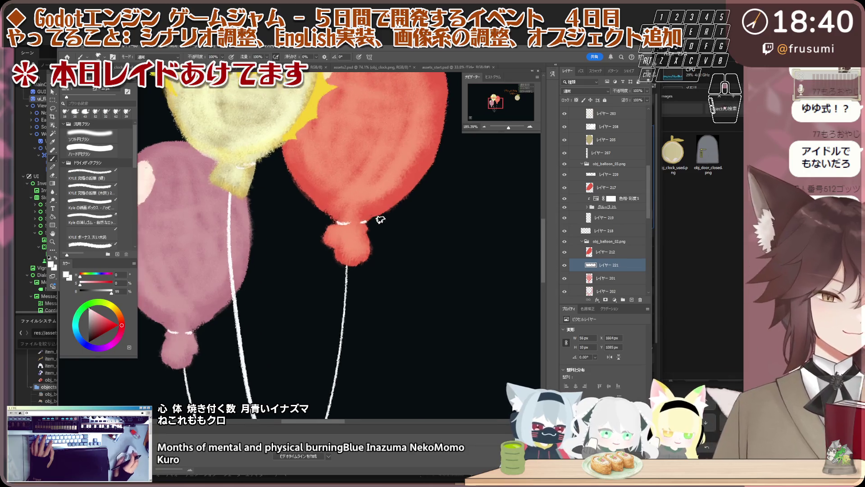
scroll(338, 203, up, 5)
scroll(348, 203, down, 2)
scroll(332, 230, down, 5)
scroll(332, 230, up, 2)
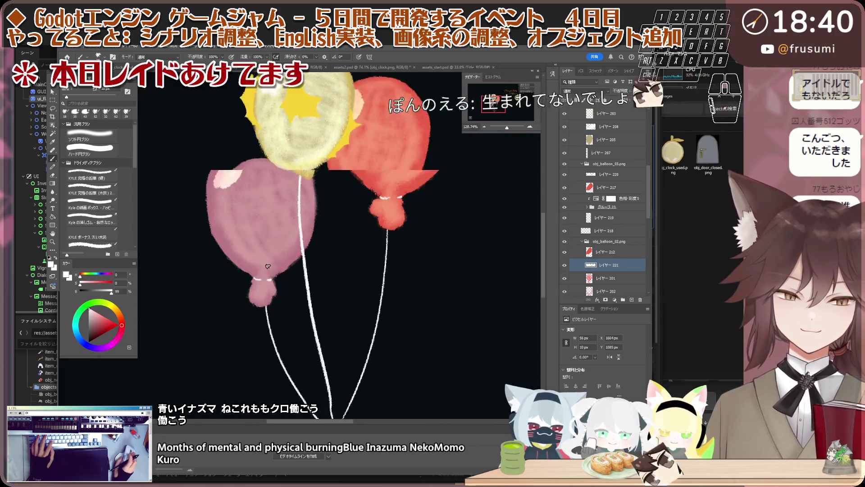
scroll(351, 226, up, 2)
scroll(378, 221, down, 3)
scroll(378, 221, up, 5)
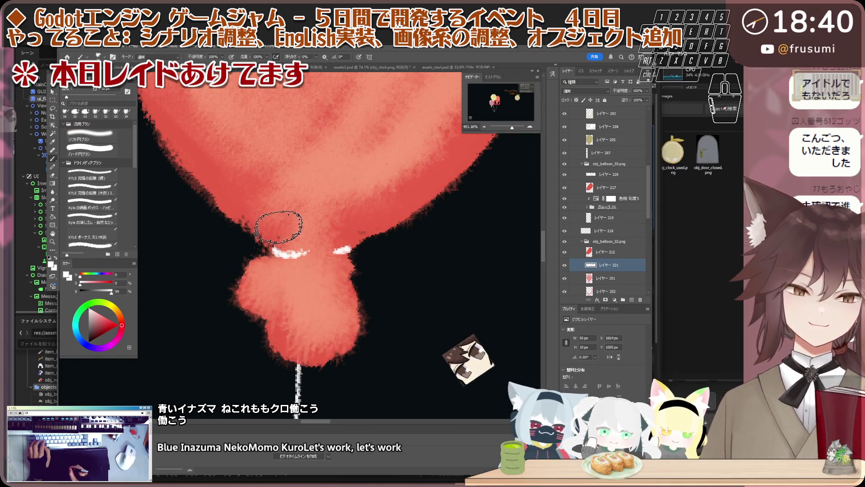
key(e)
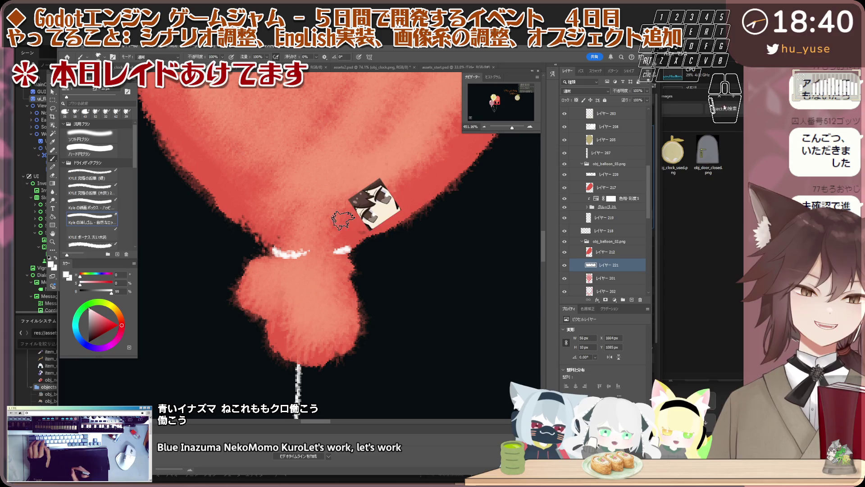
scroll(336, 235, down, 2)
scroll(364, 238, down, 3)
scroll(363, 237, down, 3)
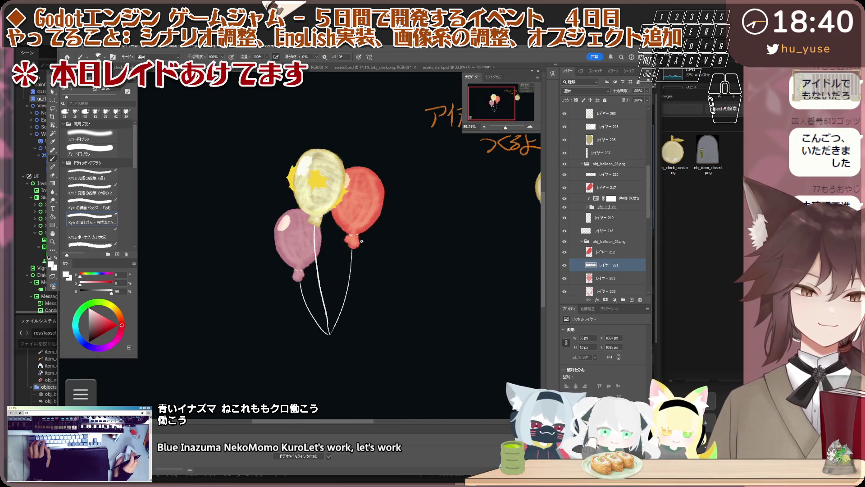
scroll(363, 234, up, 1)
scroll(362, 227, up, 2)
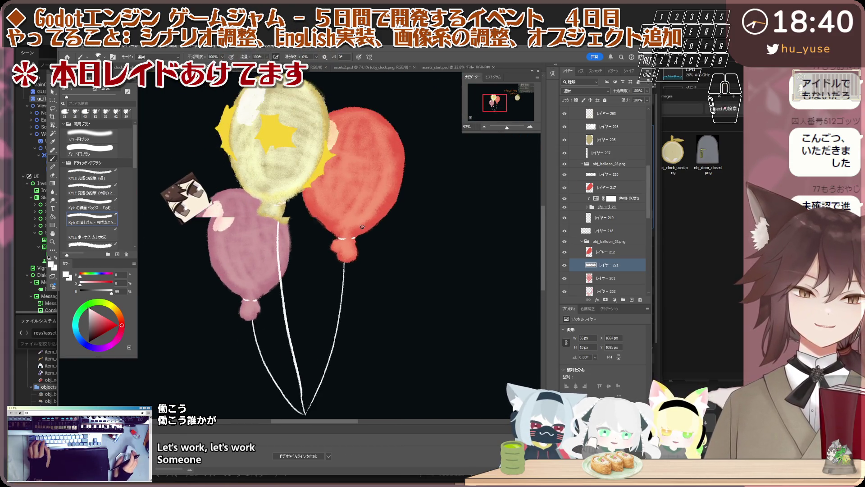
scroll(358, 229, down, 2)
scroll(343, 230, up, 2)
scroll(343, 231, down, 1)
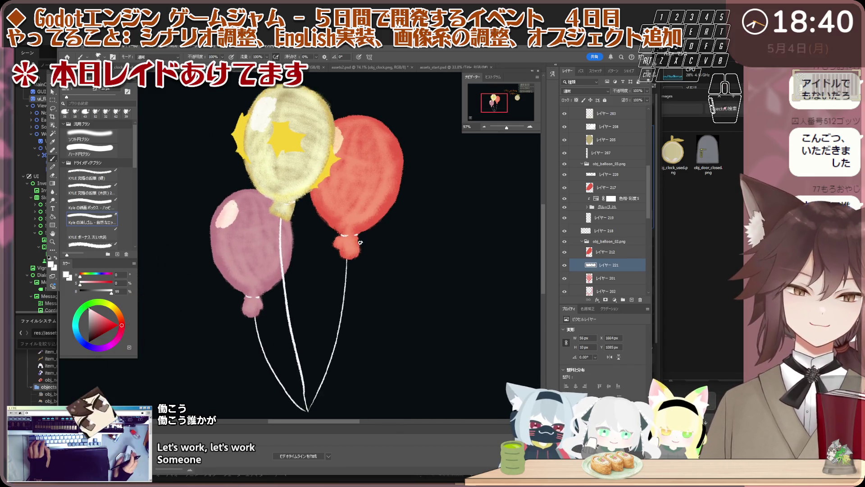
scroll(349, 240, up, 2)
scroll(354, 250, down, 2)
scroll(363, 264, down, 2)
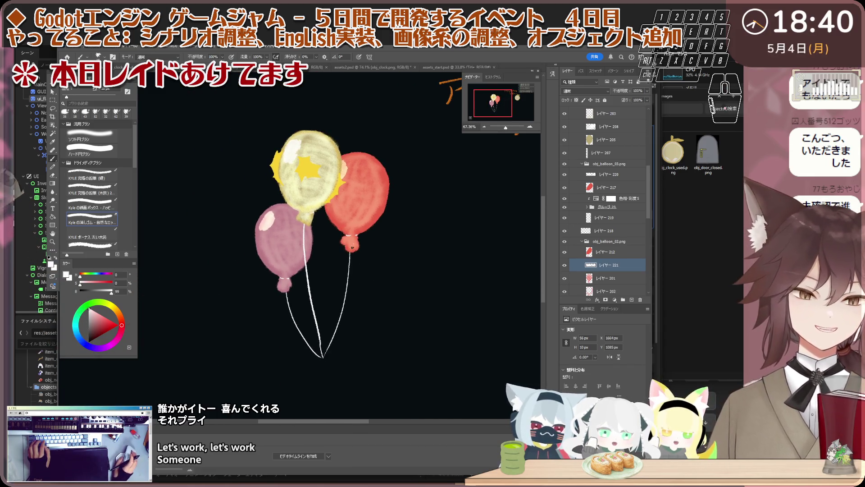
scroll(321, 237, up, 1)
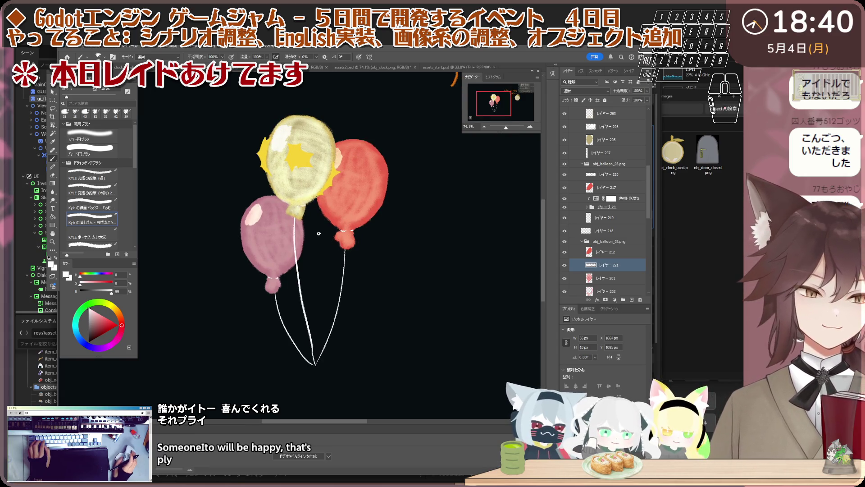
scroll(319, 233, down, 1)
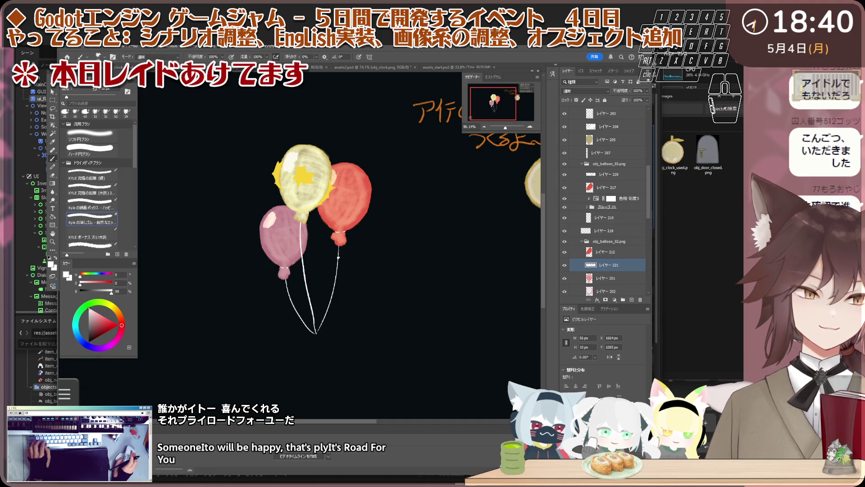
scroll(300, 286, up, 1)
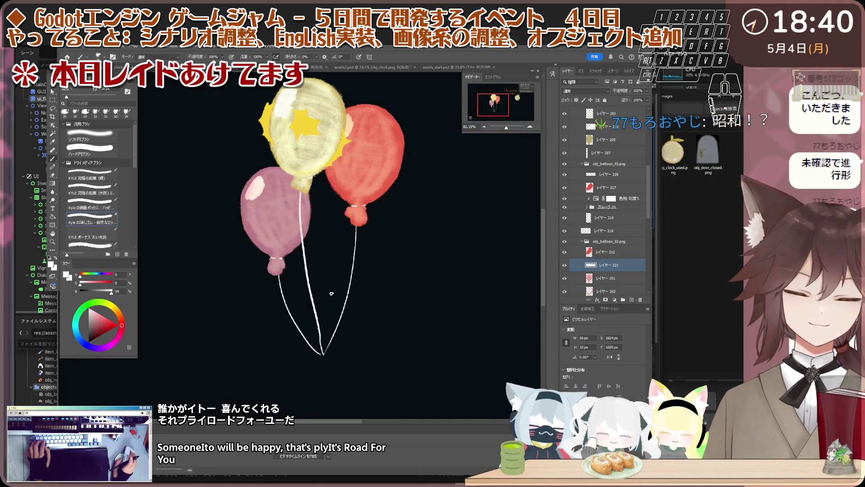
scroll(342, 308, up, 1)
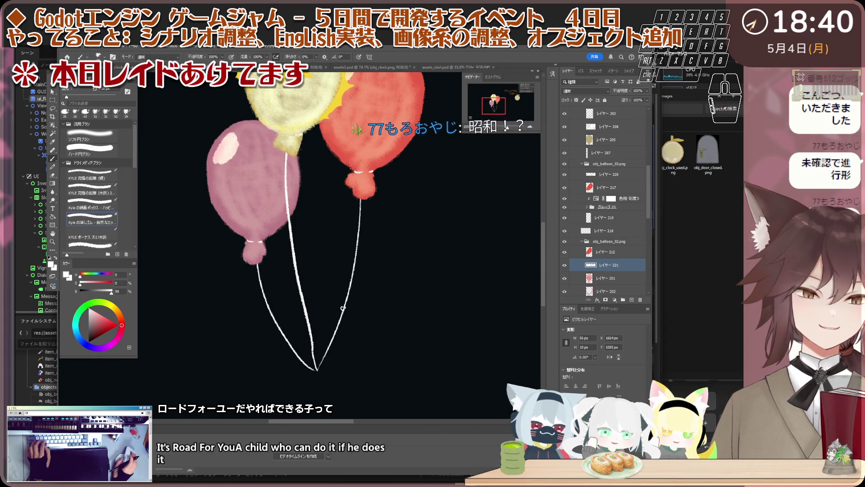
scroll(274, 261, up, 2)
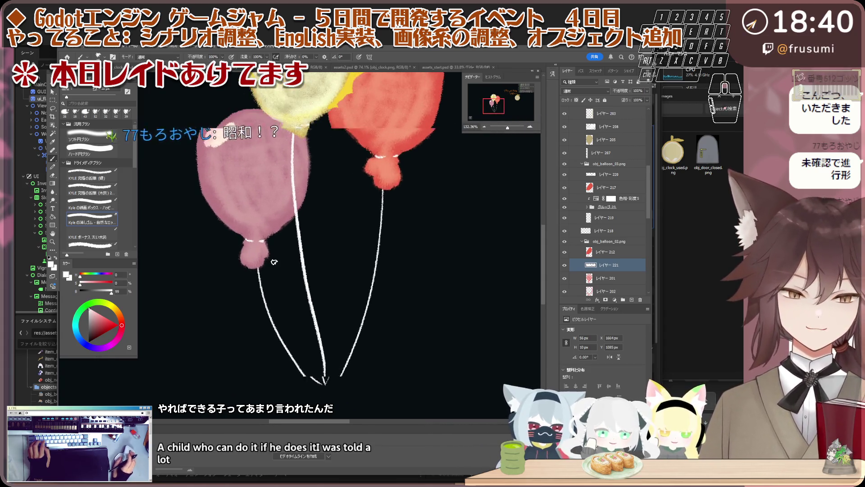
scroll(284, 284, down, 3)
scroll(319, 339, up, 1)
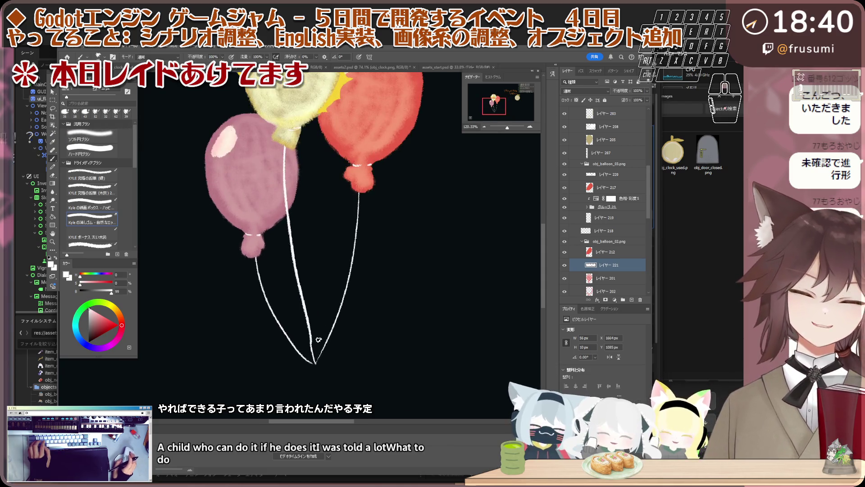
scroll(318, 339, up, 2)
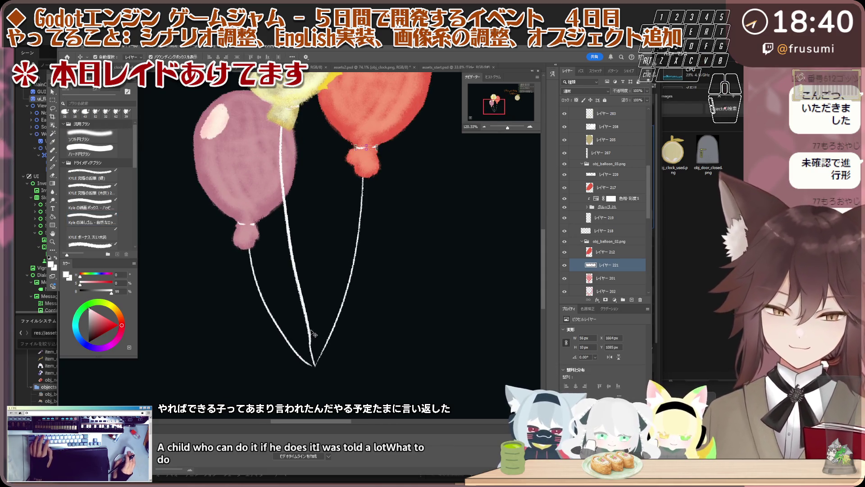
scroll(312, 332, down, 1)
scroll(311, 332, down, 1)
Select and collapse the obj_balloon_03.png group in the Layers panel.
click(264, 242)
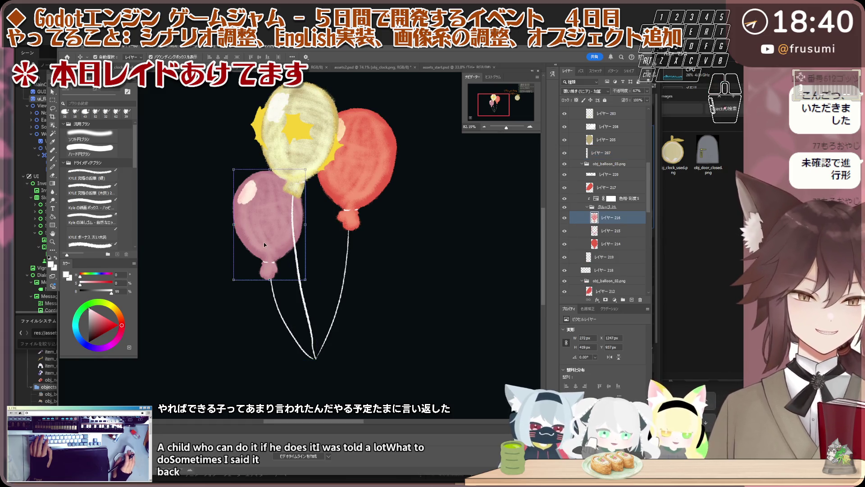
scroll(263, 242, down, 1)
shift+click(603, 230)
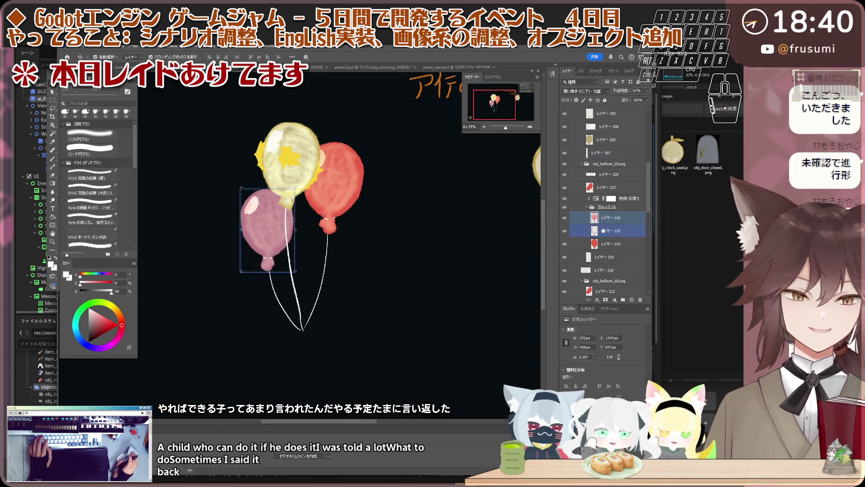
click(592, 206)
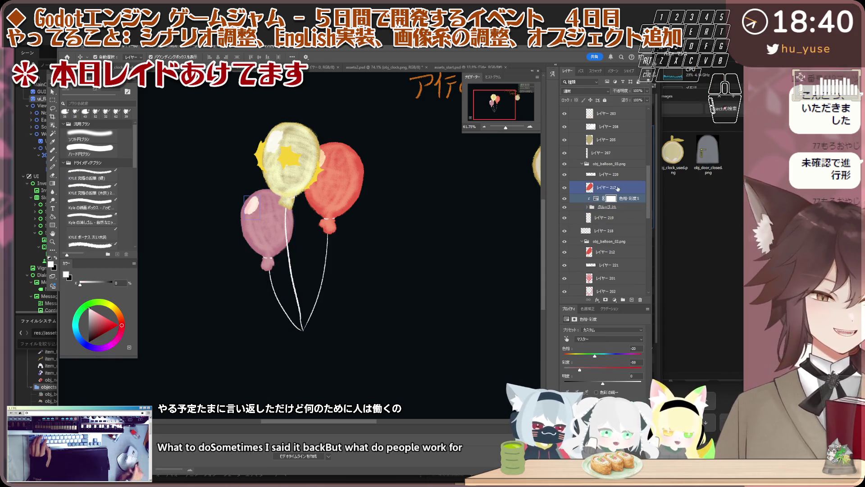
click(608, 165)
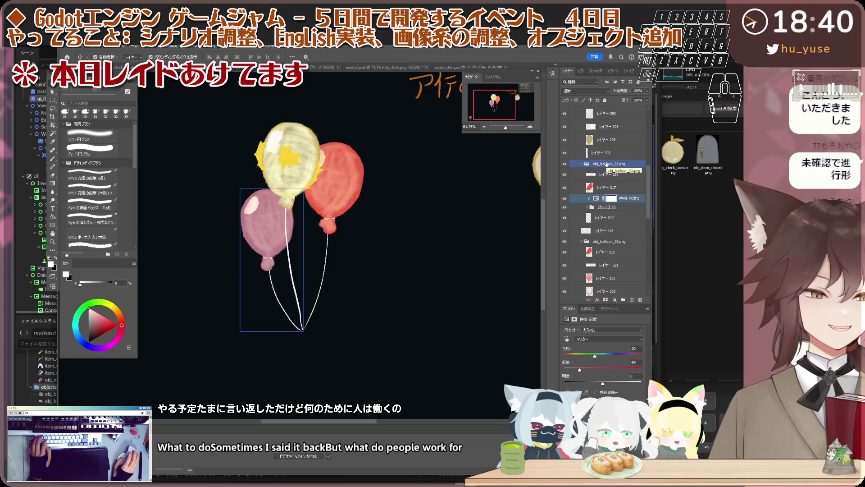
click(584, 164)
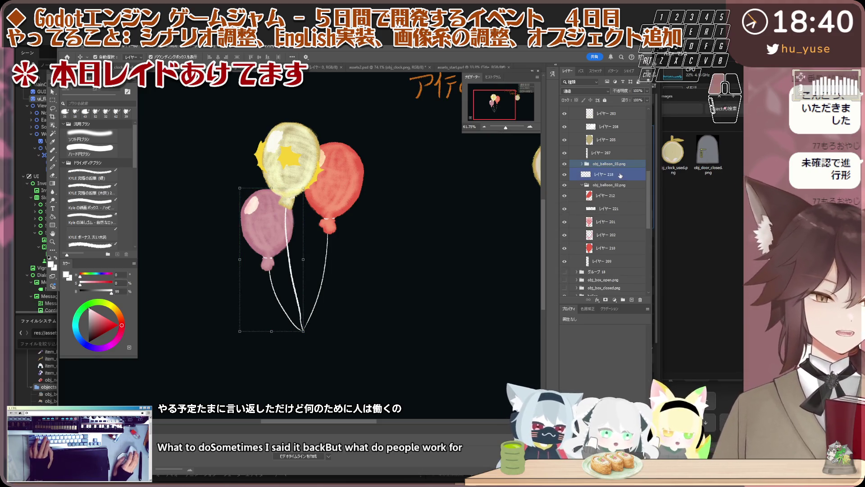
Duplicate obj_balloon_03.png with Ctrl+J, move layer 218 below the groups, and name the copy obj_balloon_04.png.
click(619, 174)
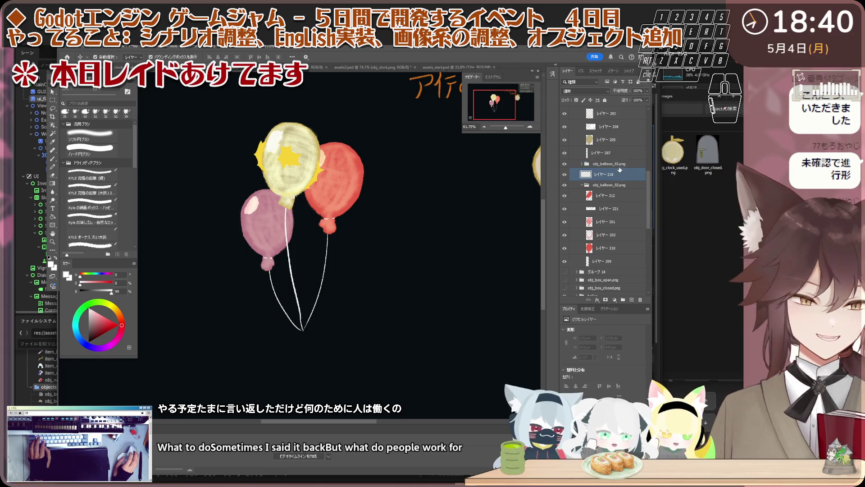
click(620, 167)
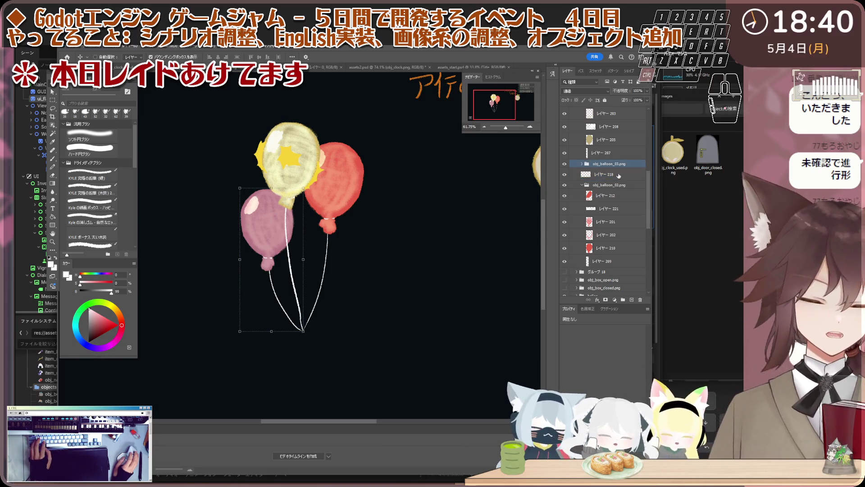
key(ctrl+j)
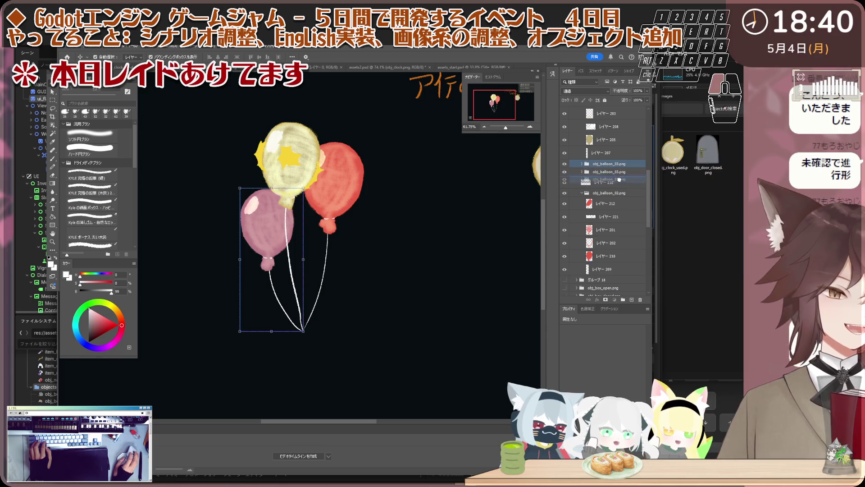
drag(620, 177, 619, 181)
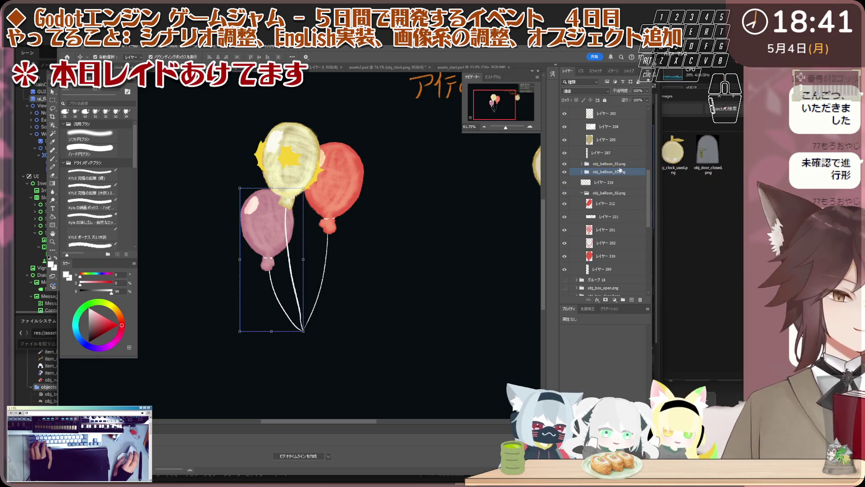
double_click(619, 172)
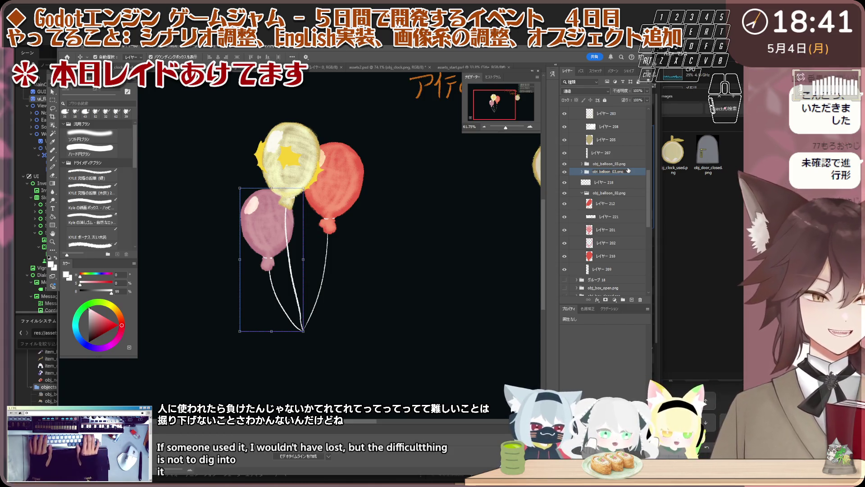
text(4)
key(Return)
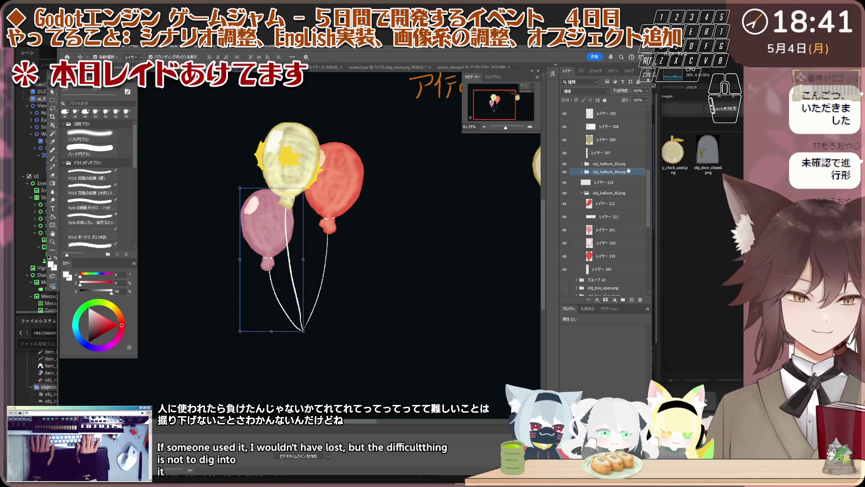
Flip the copied balloons horizontally and move the pink copy to the right.
click(361, 229)
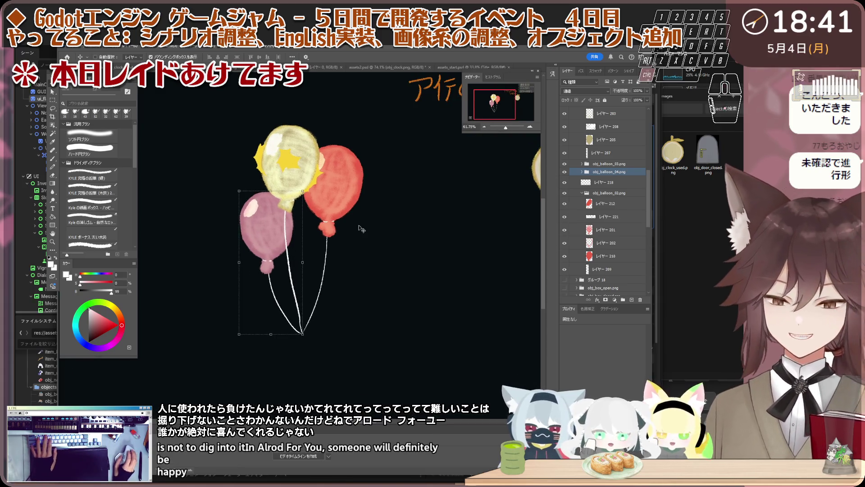
scroll(305, 248, up, 2)
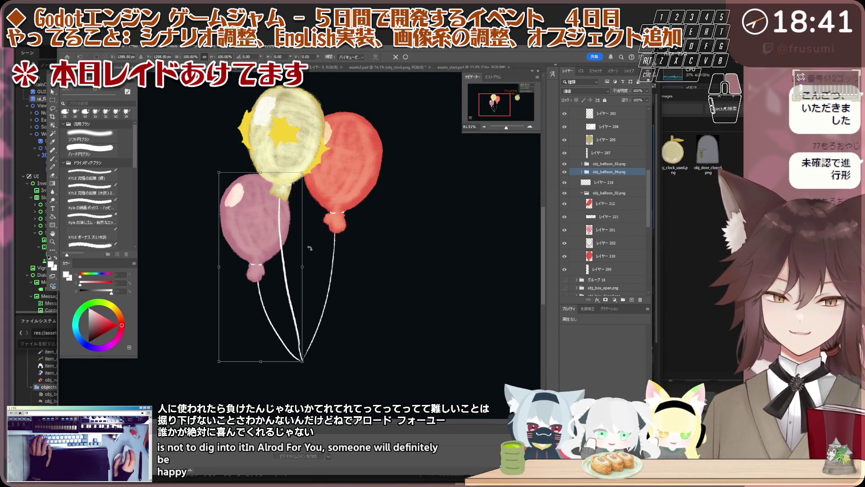
right_click(310, 250)
click(324, 375)
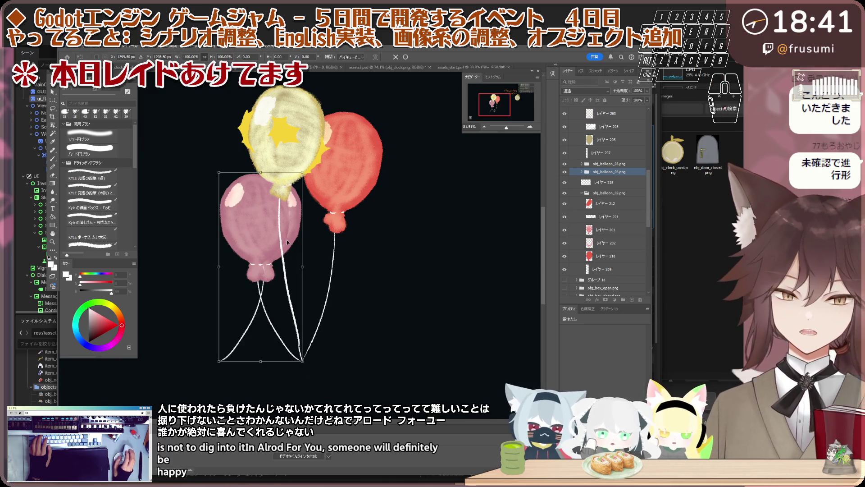
mouse_move(287, 242)
mouse_down()
mouse_move(364, 239)
mouse_move(347, 199)
mouse_up()
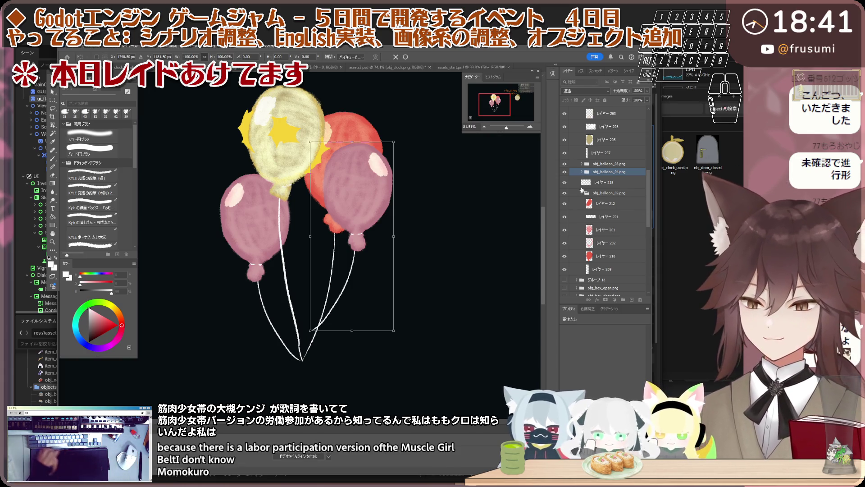
Reorder layers so the red balloon sits in front of the copied pink balloon, then expand obj_balloon_04.png.
click(610, 183)
click(584, 193)
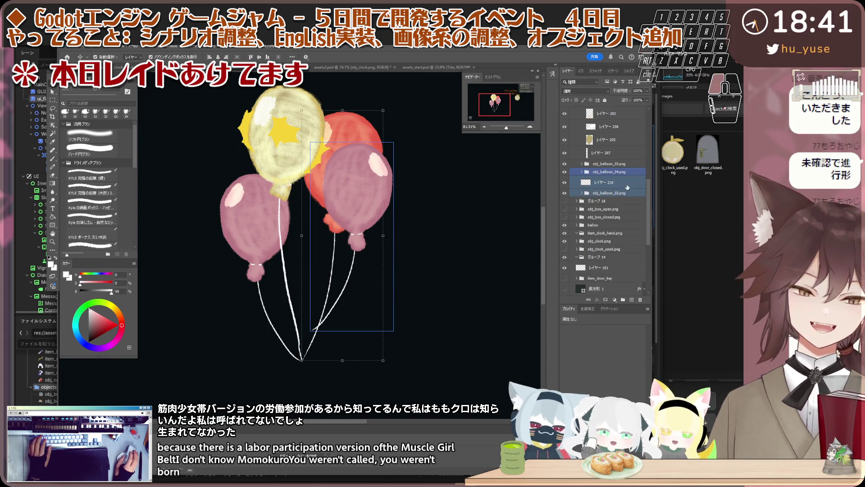
click(620, 183)
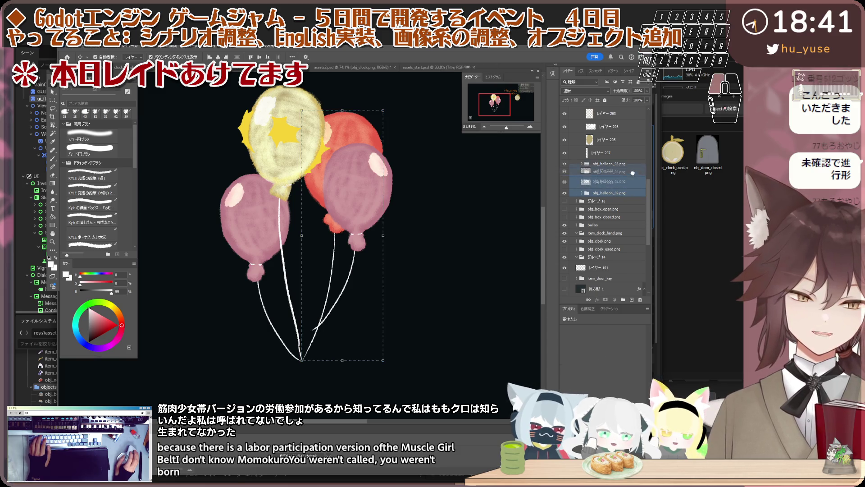
drag(631, 173, 634, 170)
click(620, 193)
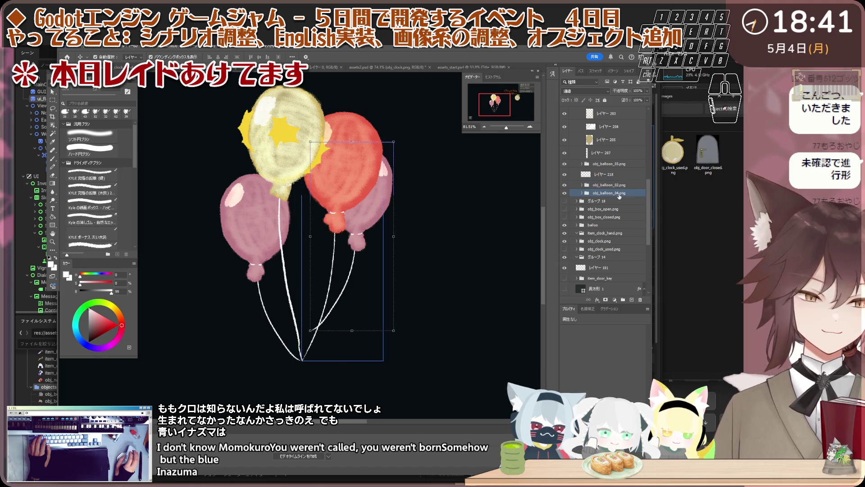
click(584, 193)
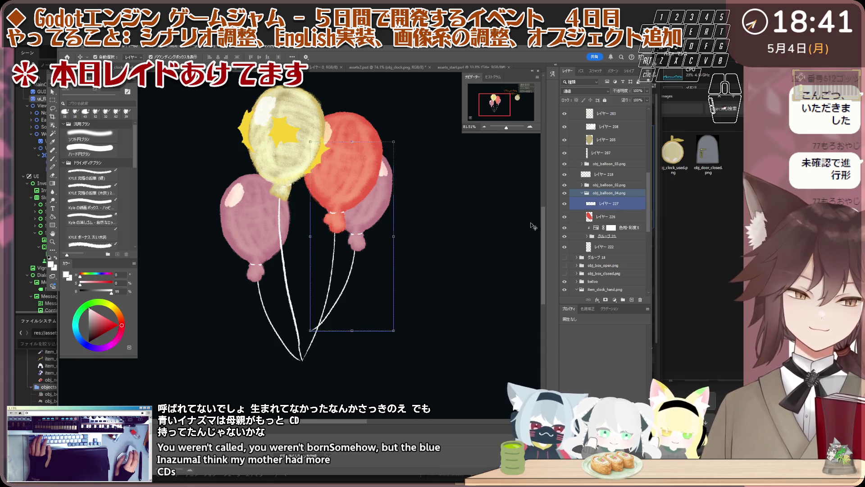
Free-transform the right pink balloon so it stands apart to the right of the bunch.
key(ctrl+t)
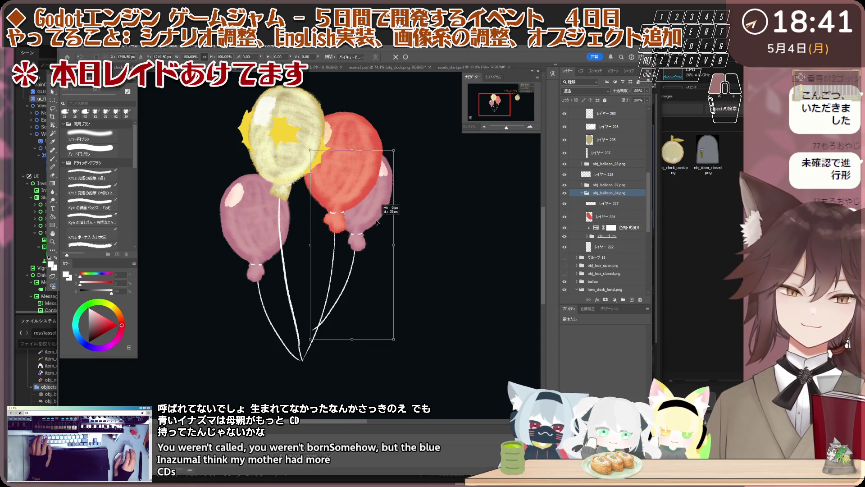
mouse_move(374, 218)
mouse_down()
mouse_move(370, 236)
mouse_move(331, 218)
mouse_up()
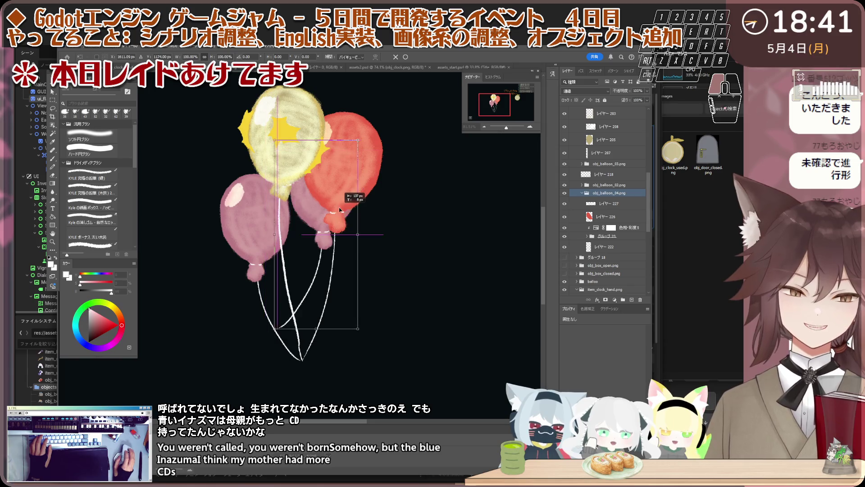
mouse_move(332, 220)
mouse_down()
mouse_move(335, 213)
mouse_move(436, 223)
mouse_up()
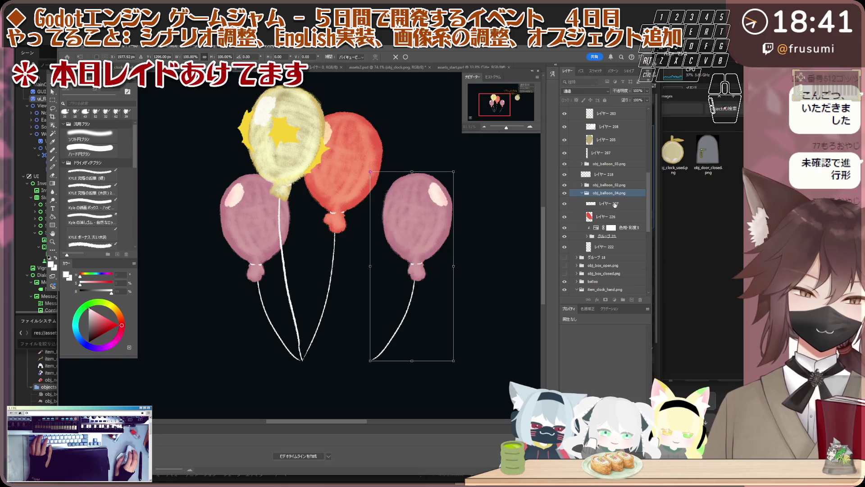
Flip the right pink balloon's highlight horizontally and move it to the balloon's upper left.
click(613, 204)
scroll(442, 197, up, 5)
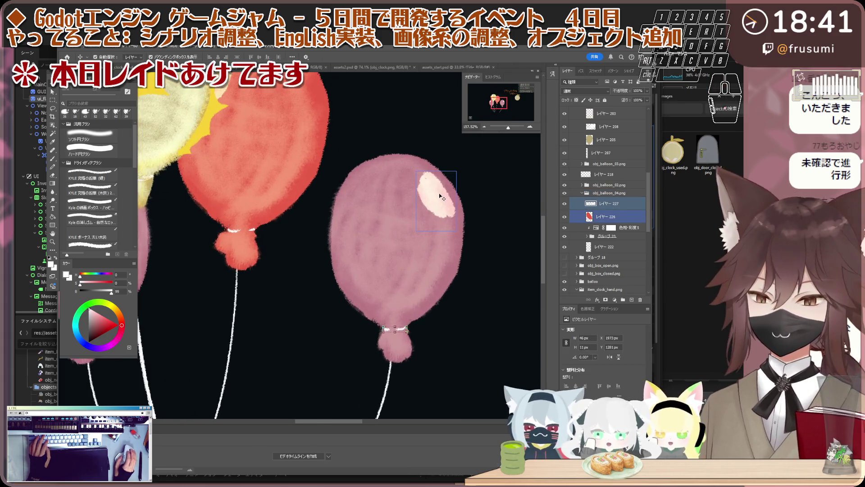
scroll(442, 197, down, 3)
scroll(426, 196, down, 2)
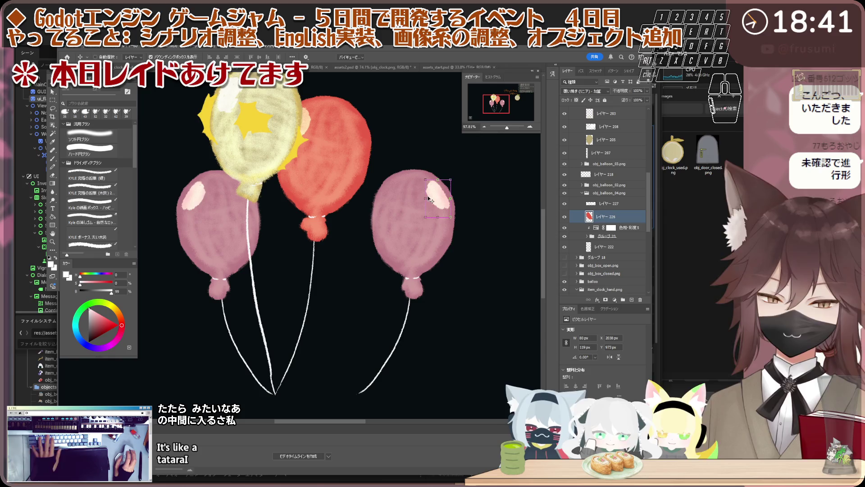
right_click(409, 196)
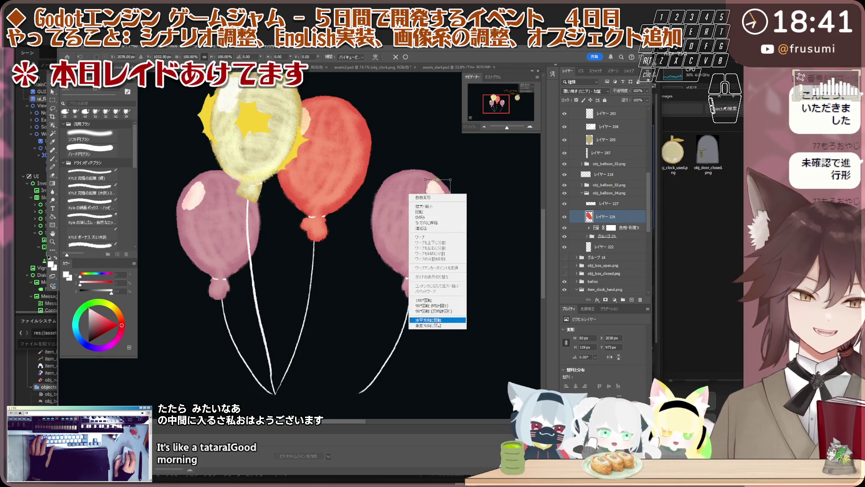
click(426, 198)
scroll(427, 197, up, 2)
drag(427, 197, 378, 196)
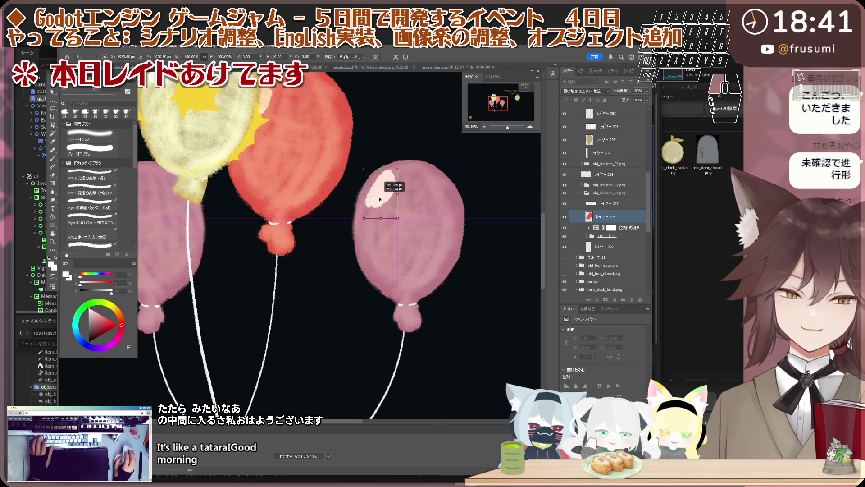
scroll(380, 198, down, 2)
scroll(379, 198, down, 1)
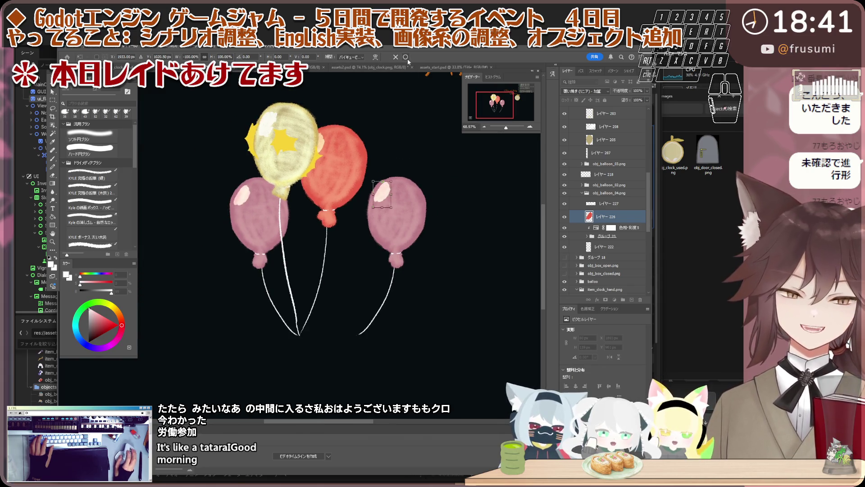
scroll(420, 255, down, 1)
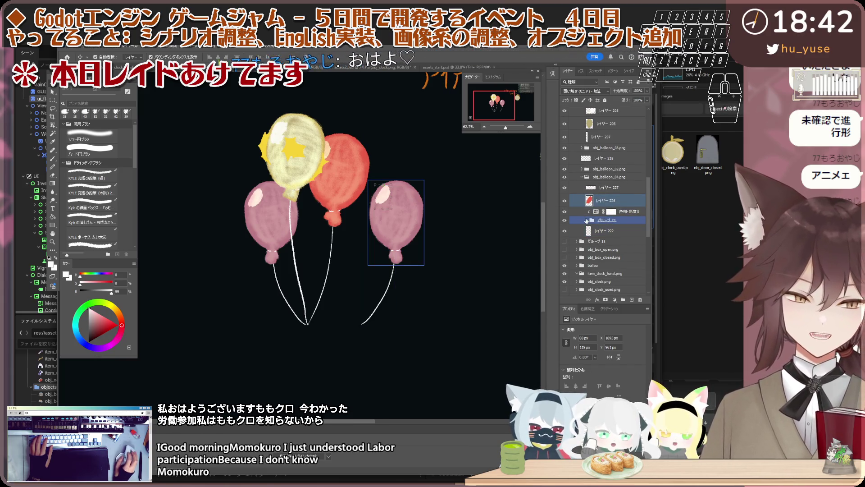
scroll(623, 235, down, 1)
scroll(624, 222, down, 1)
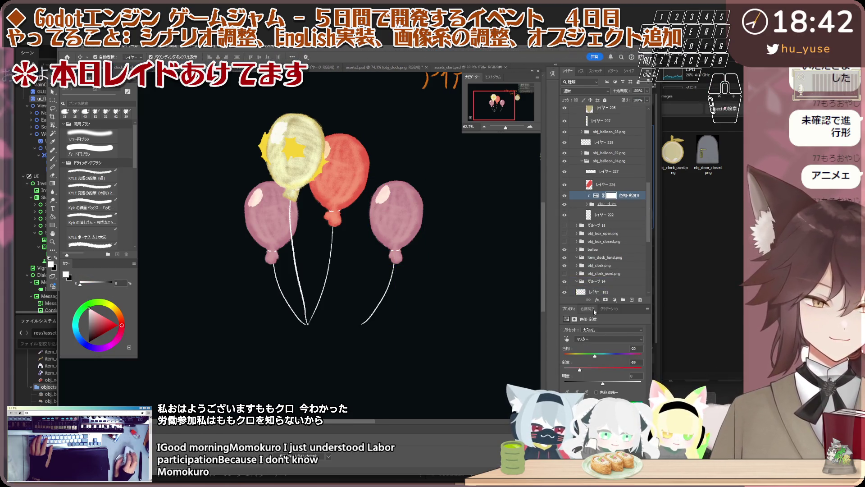
Drag the Hue slider on the right balloon's Hue/Saturation layer until it turns green.
drag(595, 355, 631, 355)
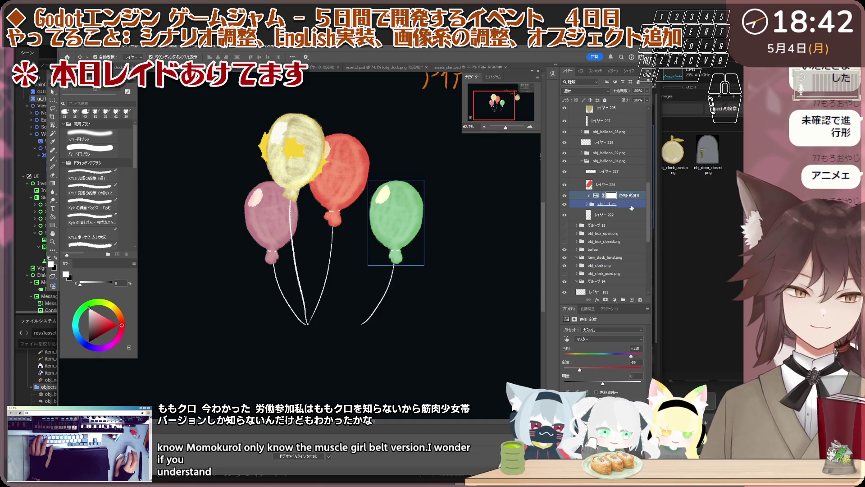
click(609, 161)
Hide the green balloon's string layer 222 and add a new empty layer above it.
ctrl+click(602, 203)
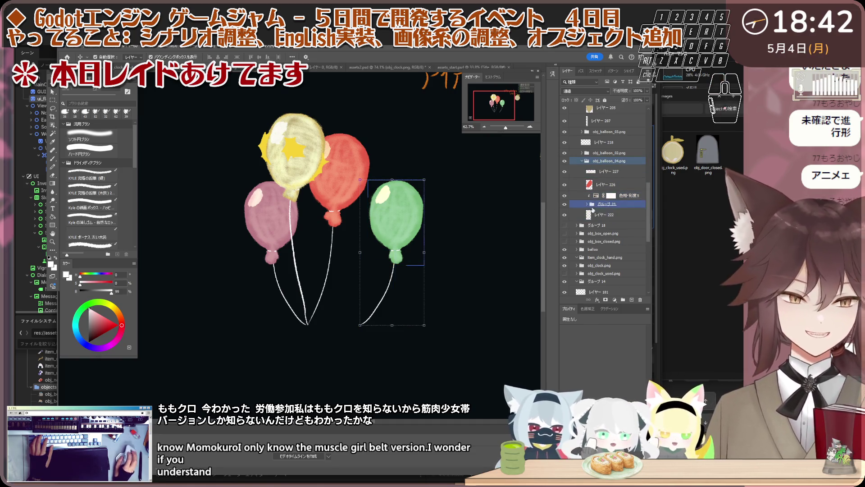
click(569, 216)
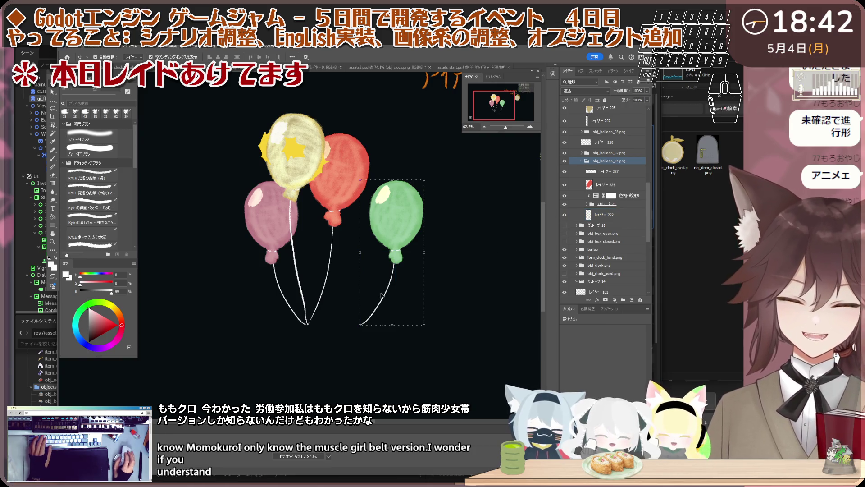
click(565, 216)
click(632, 300)
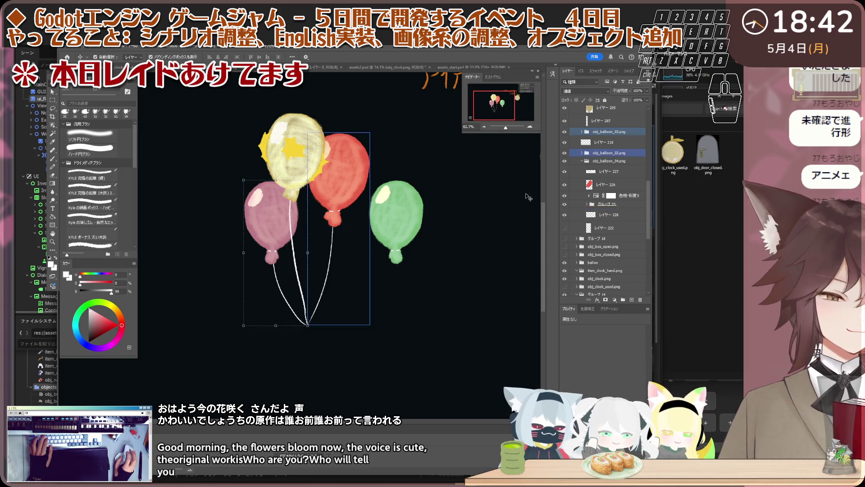
Free-transform the green balloon up over the other strings and commit.
click(399, 234)
scroll(404, 254, up, 2)
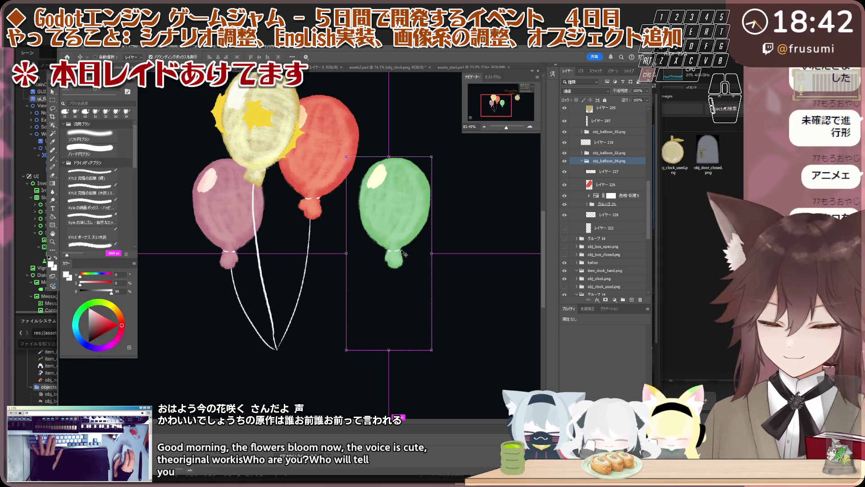
click(302, 228)
key(ctrl+t)
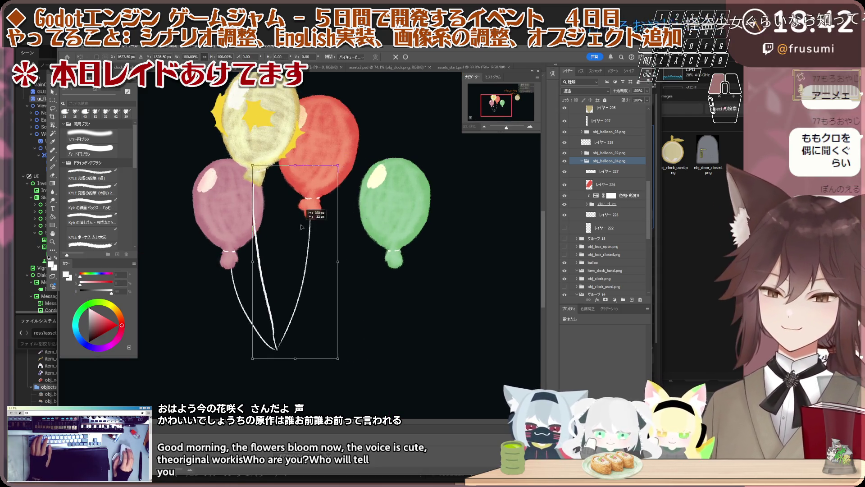
drag(301, 223, 292, 198)
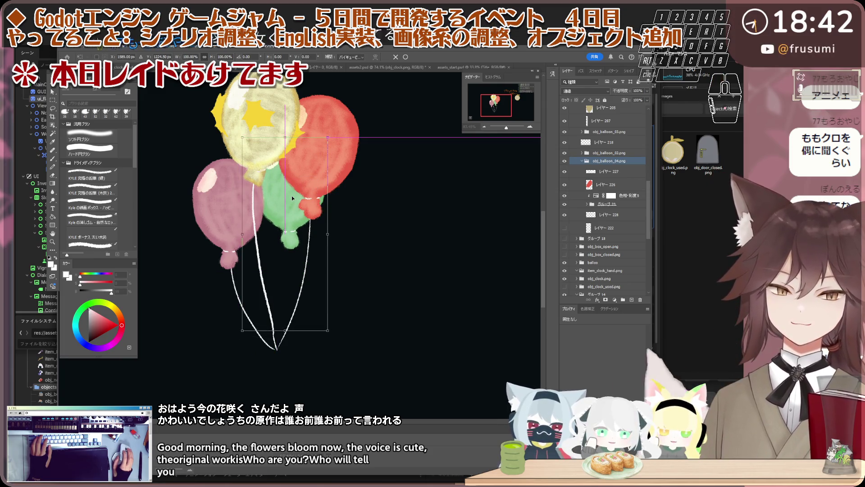
scroll(277, 220, up, 2)
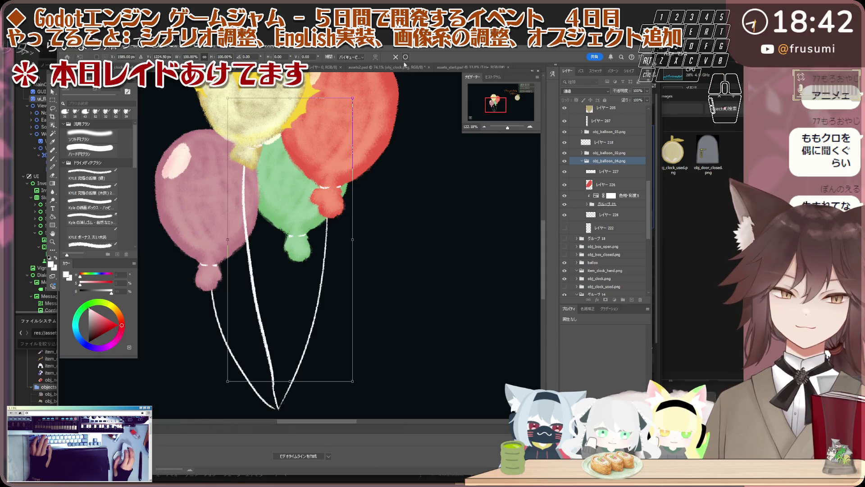
key(Return)
scroll(332, 169, down, 3)
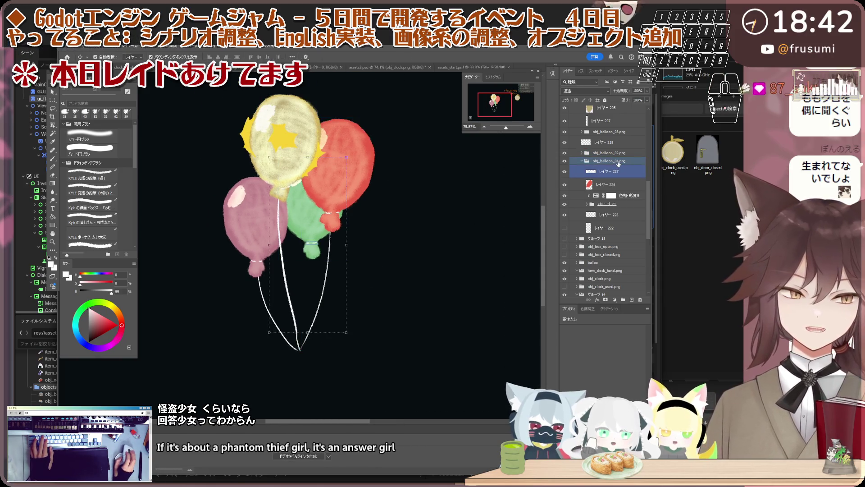
Rotate the green balloon about 7.5° clockwise and move it right of the red balloon.
click(617, 163)
key(ctrl+t)
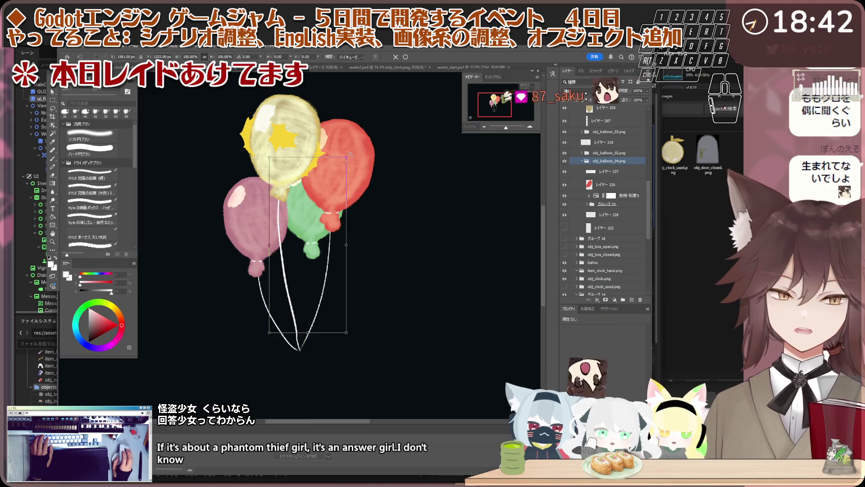
mouse_move(349, 155)
mouse_down()
mouse_move(364, 159)
mouse_move(332, 144)
mouse_up()
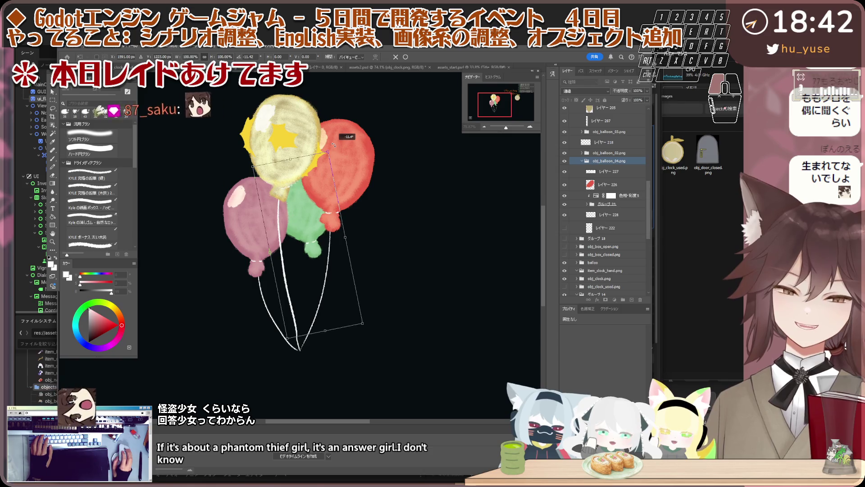
drag(311, 223, 409, 250)
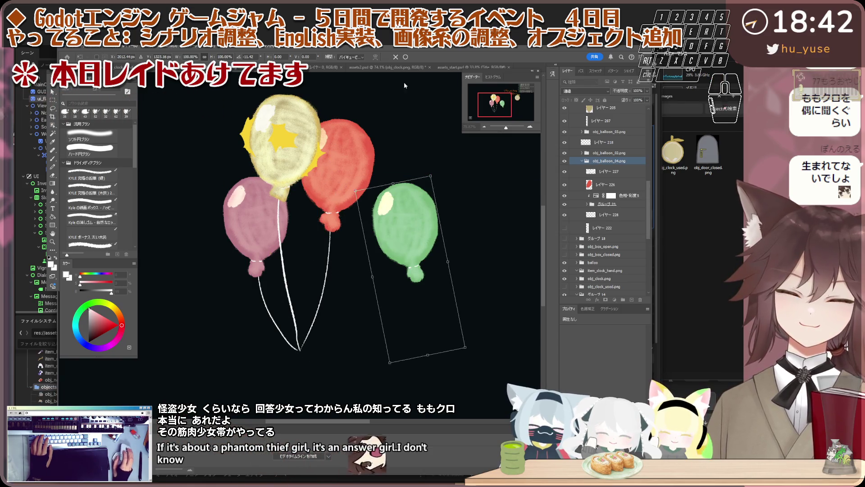
key(Return)
scroll(392, 216, up, 1)
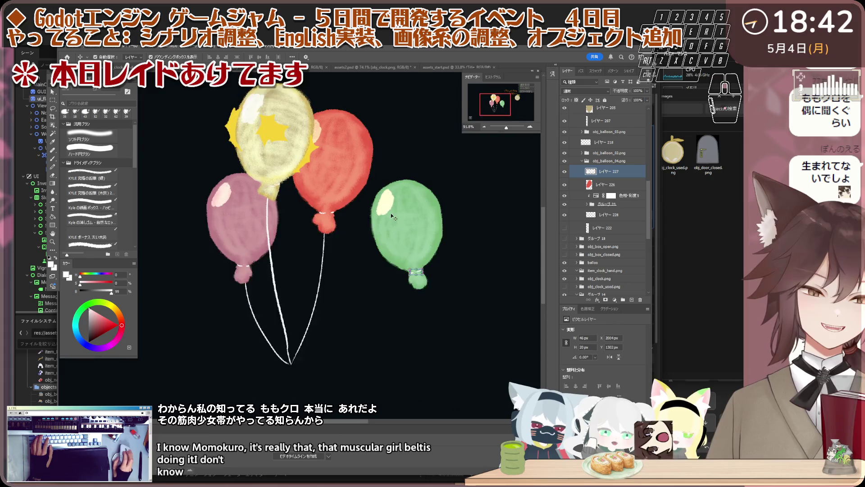
scroll(393, 217, up, 1)
Transform the green balloon's highlight and commit it.
shift+click(378, 206)
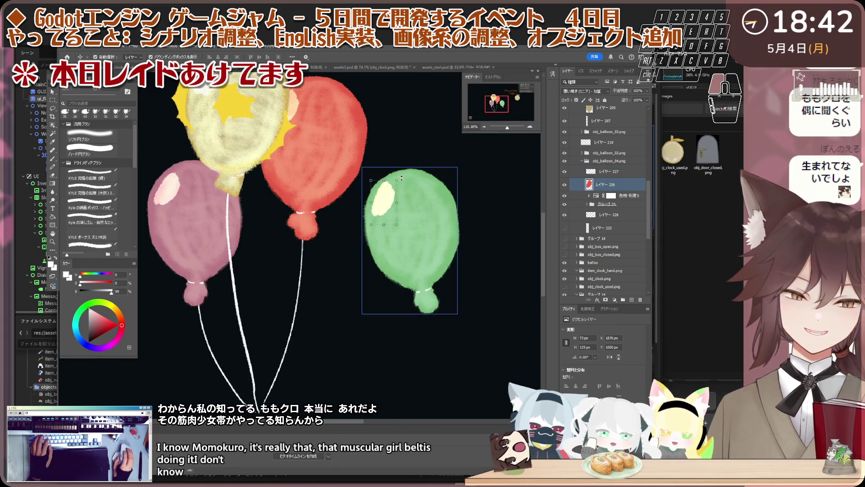
key(ctrl+t)
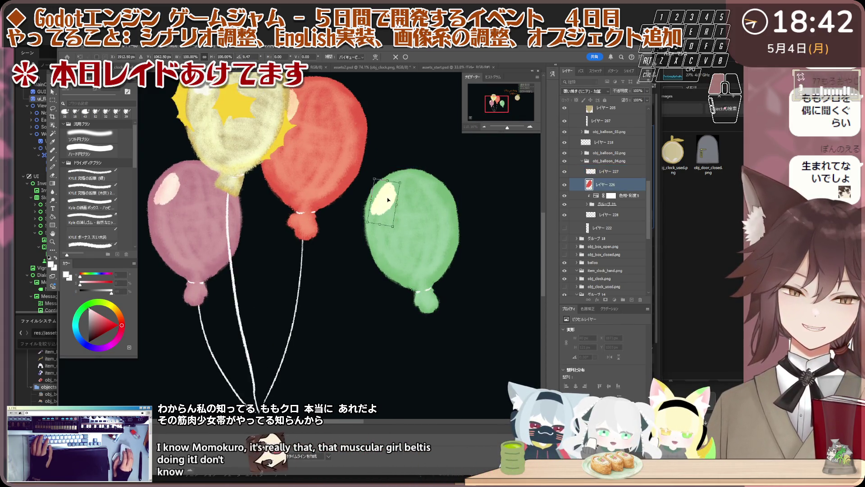
scroll(387, 198, down, 2)
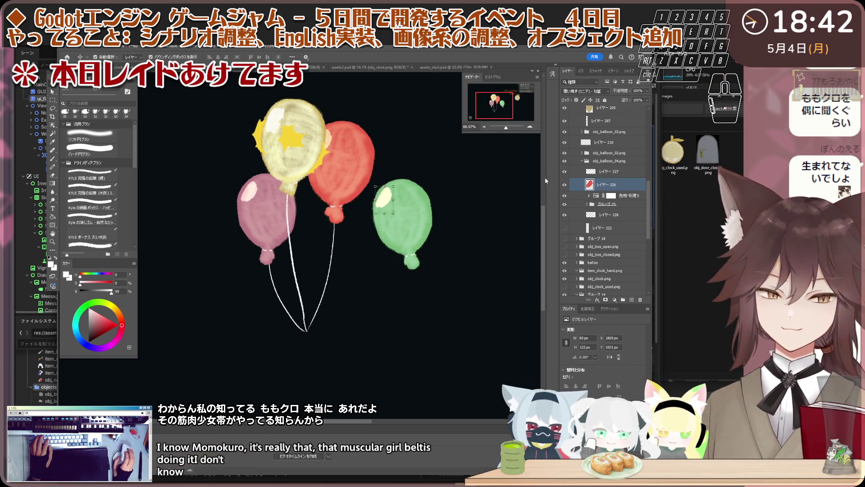
key(Return)
Move the green balloon back behind the bunch between pink and red, commit, and select the strings layer.
click(398, 214)
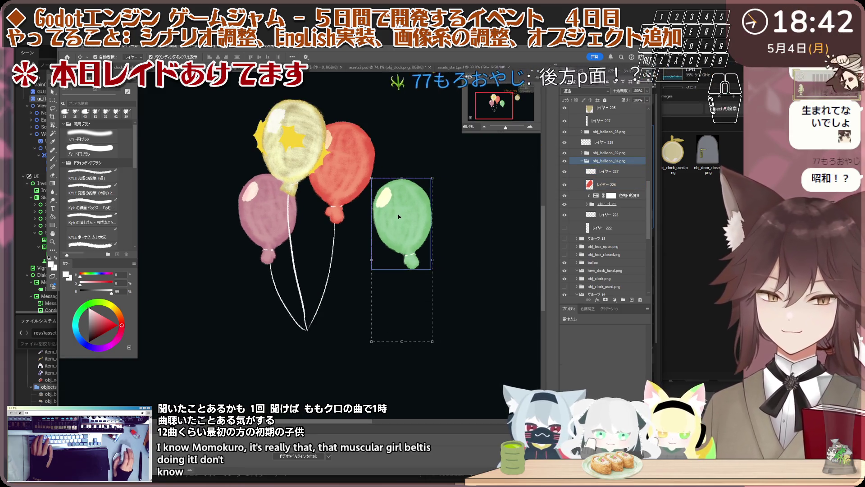
key(ctrl+t)
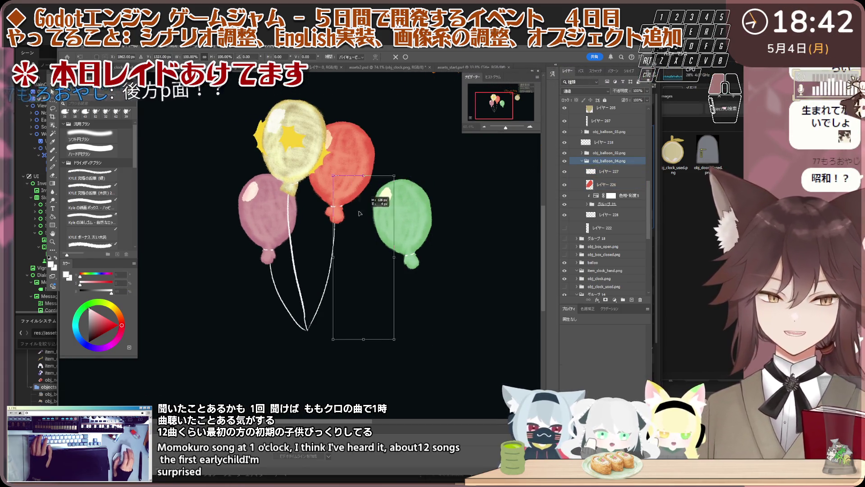
drag(402, 219, 309, 191)
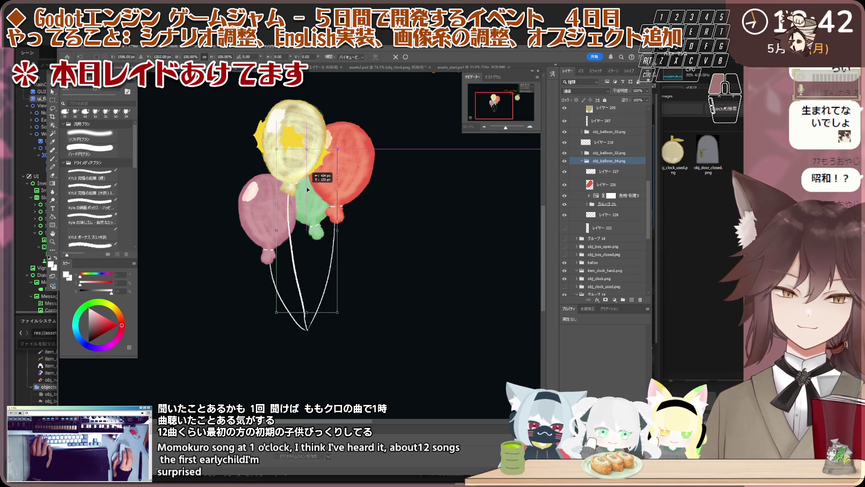
scroll(306, 201, up, 2)
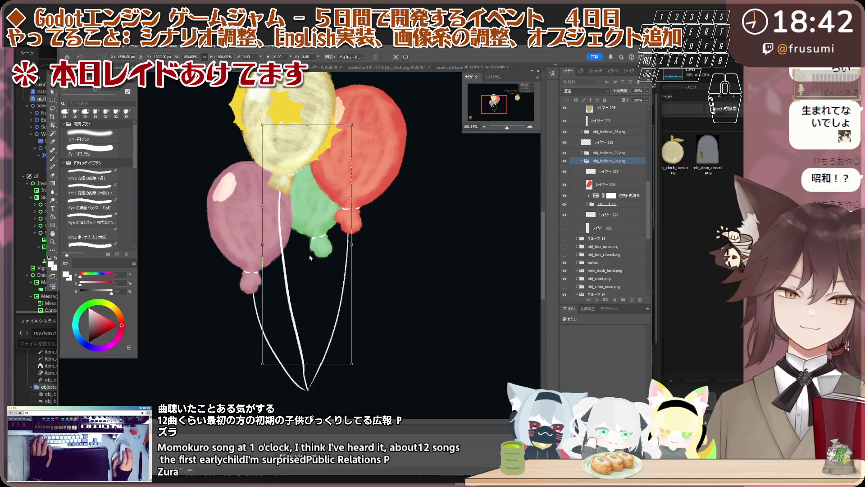
key(Return)
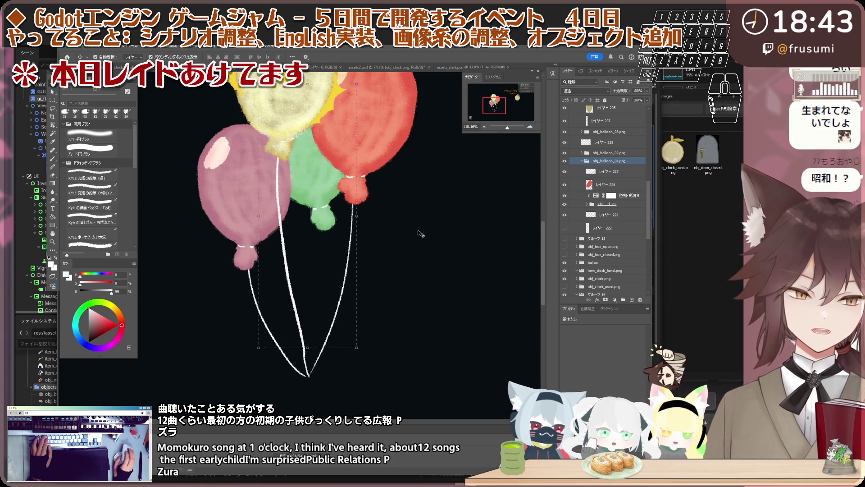
click(608, 215)
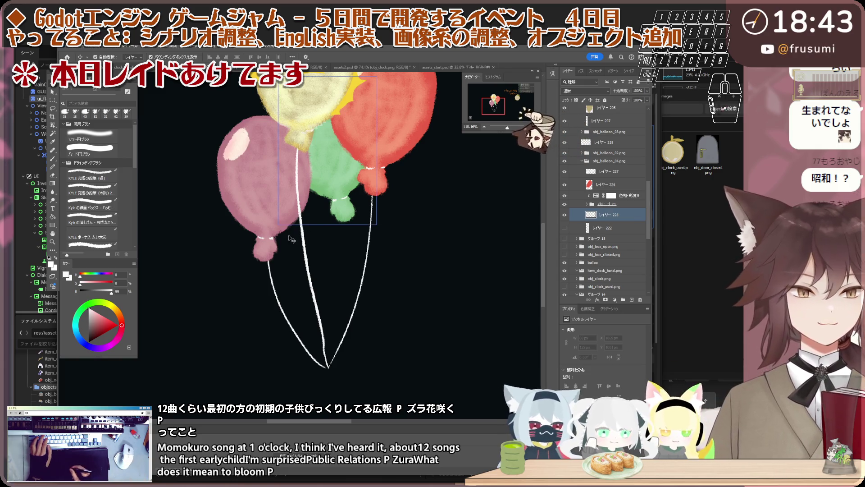
Brush a thin white string from the green balloon down to the strings' junction, undoing bad strokes.
key(b)
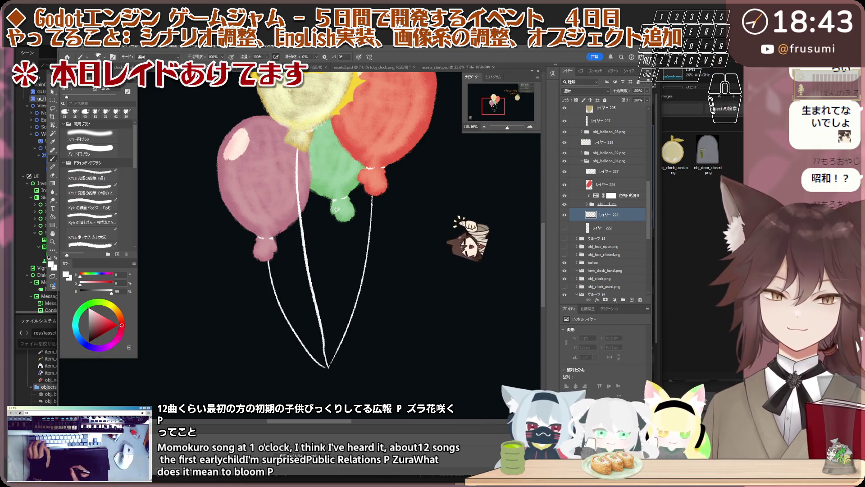
key(ctrl+z)
drag(341, 220, 328, 368)
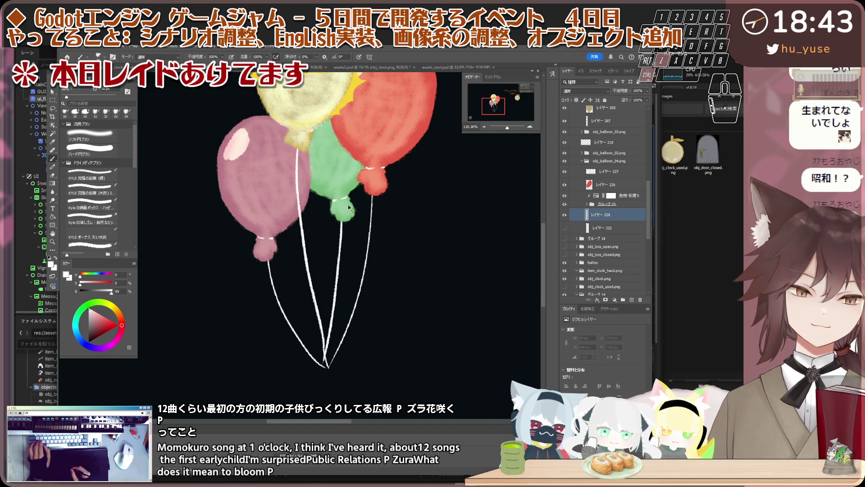
drag(342, 218, 320, 372)
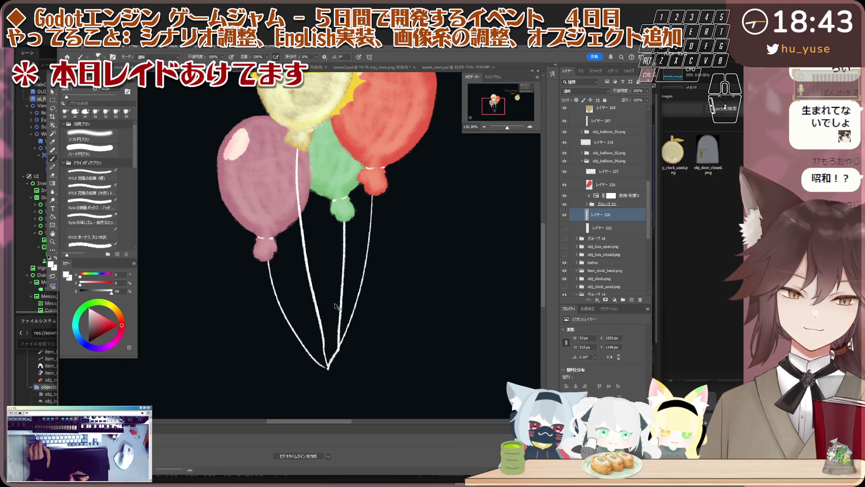
key(ctrl+z)
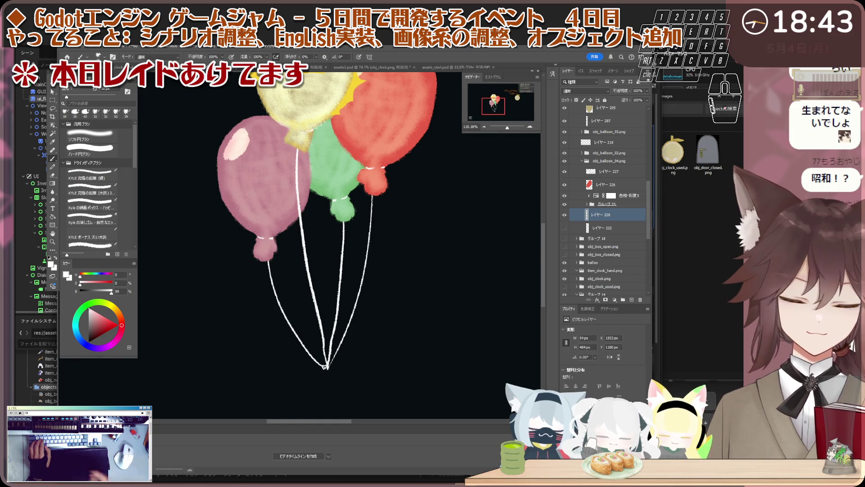
scroll(325, 367, down, 4)
scroll(318, 371, up, 1)
scroll(312, 374, up, 2)
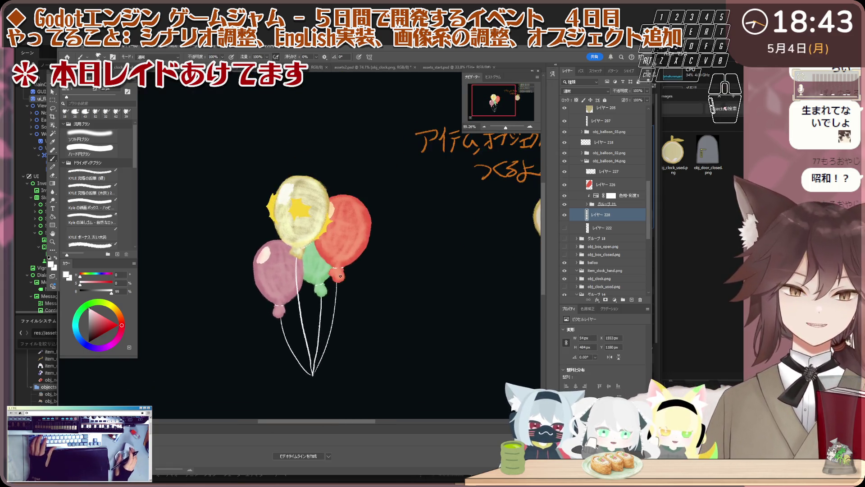
scroll(359, 304, up, 1)
scroll(371, 316, down, 1)
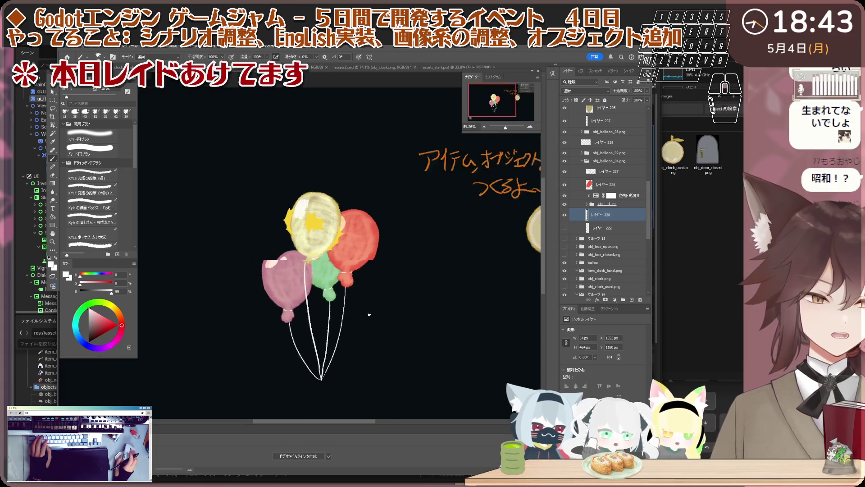
scroll(361, 314, up, 2)
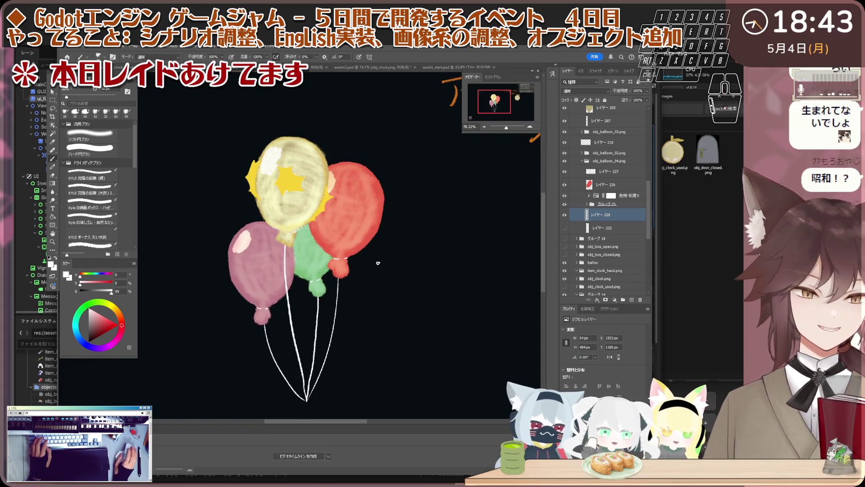
scroll(341, 333, down, 1)
scroll(352, 324, up, 1)
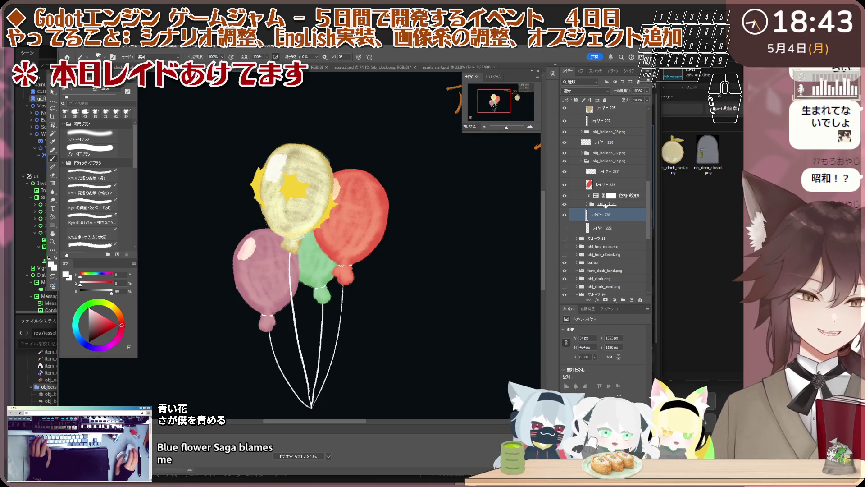
scroll(290, 196, down, 2)
scroll(298, 186, up, 1)
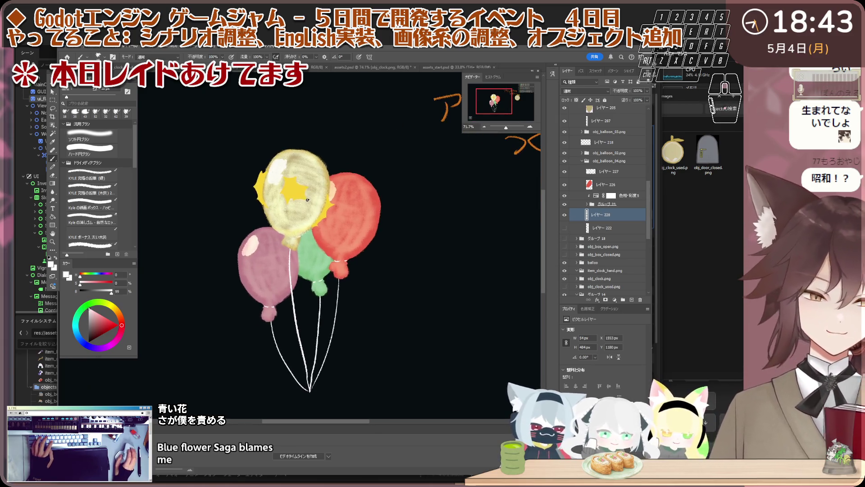
key(v)
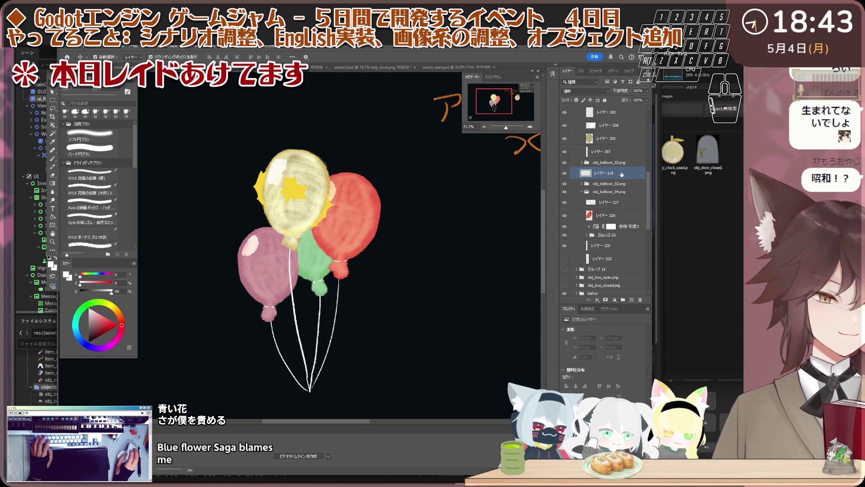
Collapse the obj_balloon_04 and obj_balloon_01 groups and move レイヤー 218 into the balloon group.
click(270, 271)
click(582, 223)
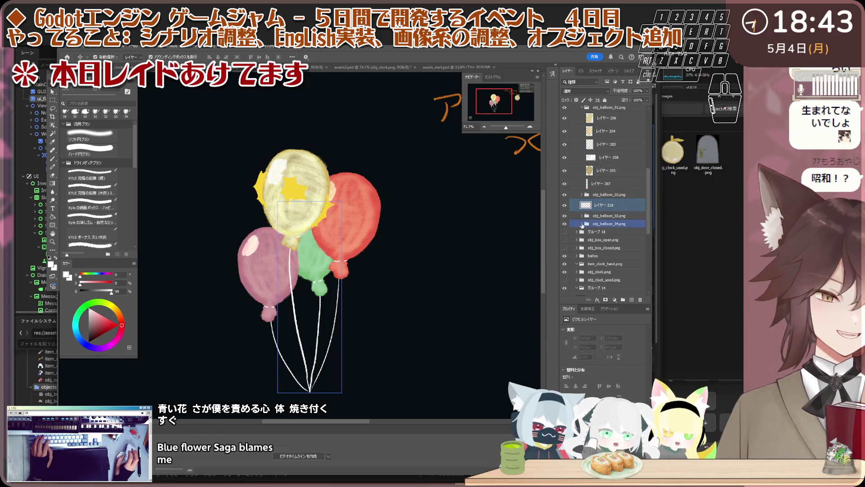
scroll(602, 234, up, 3)
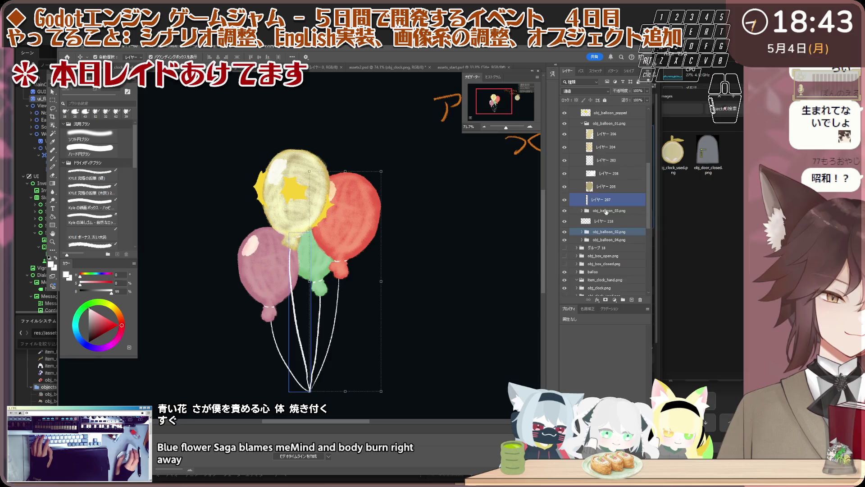
click(585, 195)
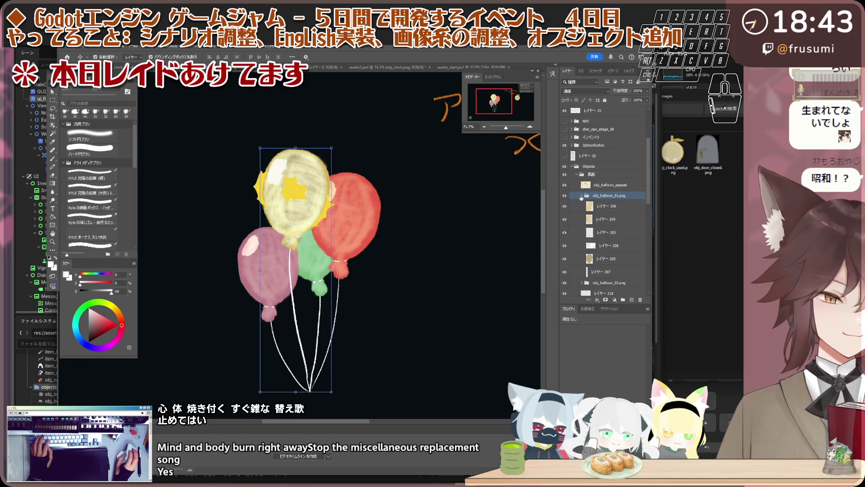
click(581, 196)
click(617, 210)
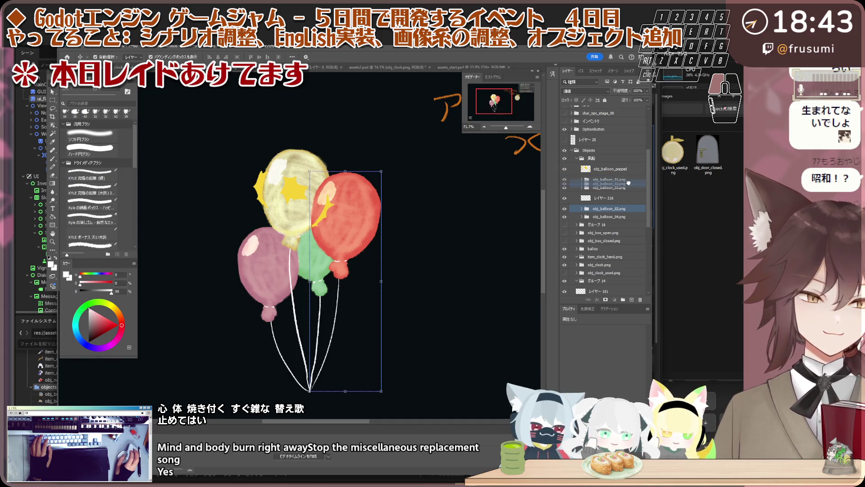
drag(628, 183, 628, 184)
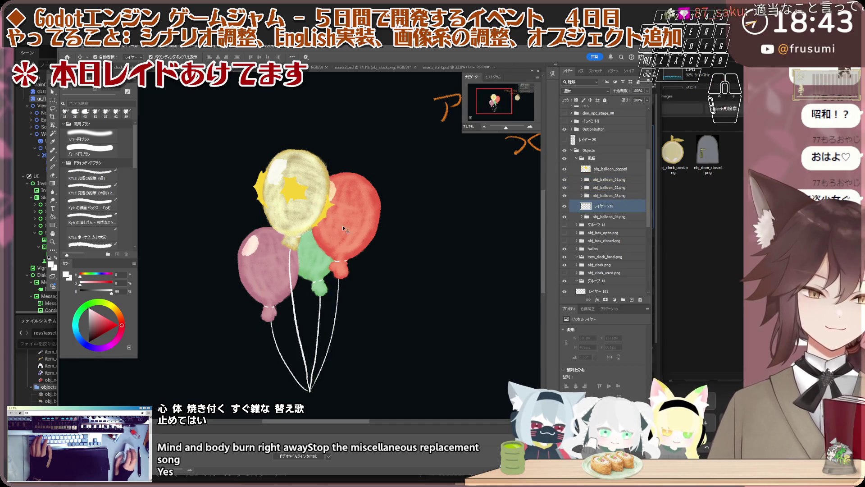
Collapse obj_balloon_01 and obj_balloon_04, then Alt-duplicate a balloon group below obj_balloon_04.png.
click(308, 273)
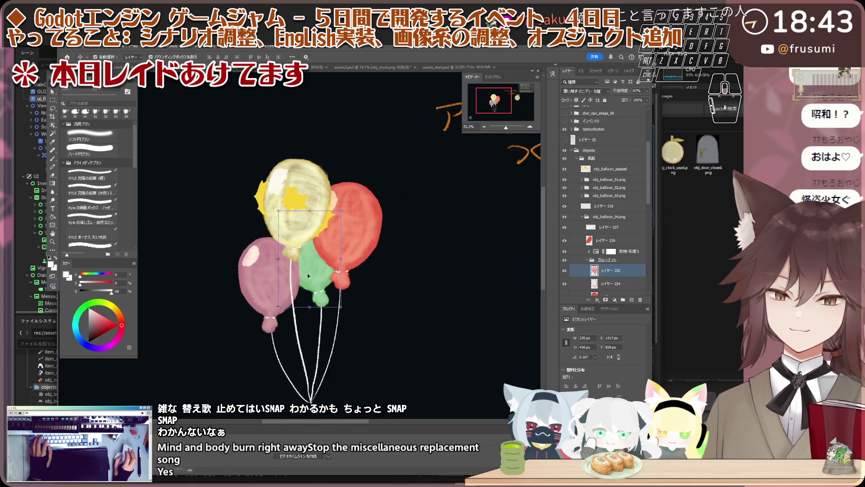
scroll(308, 274, up, 1)
scroll(330, 249, down, 1)
scroll(330, 249, up, 1)
click(312, 230)
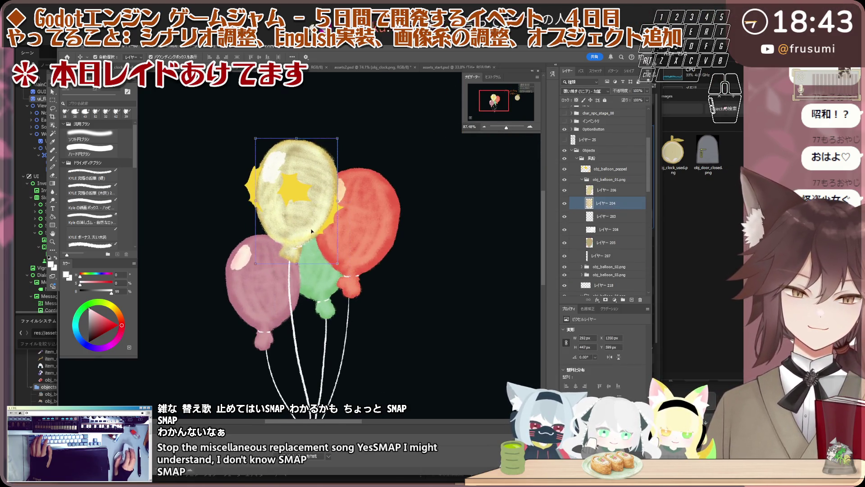
scroll(312, 231, down, 1)
click(595, 179)
click(586, 179)
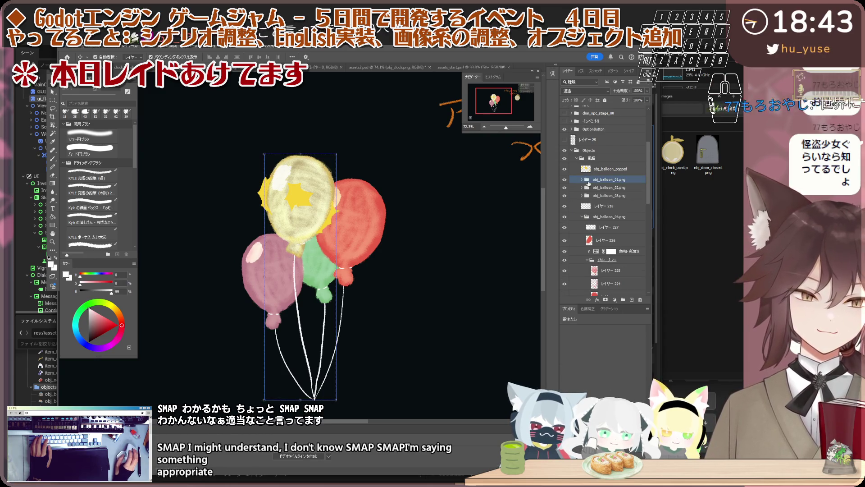
scroll(403, 237, down, 1)
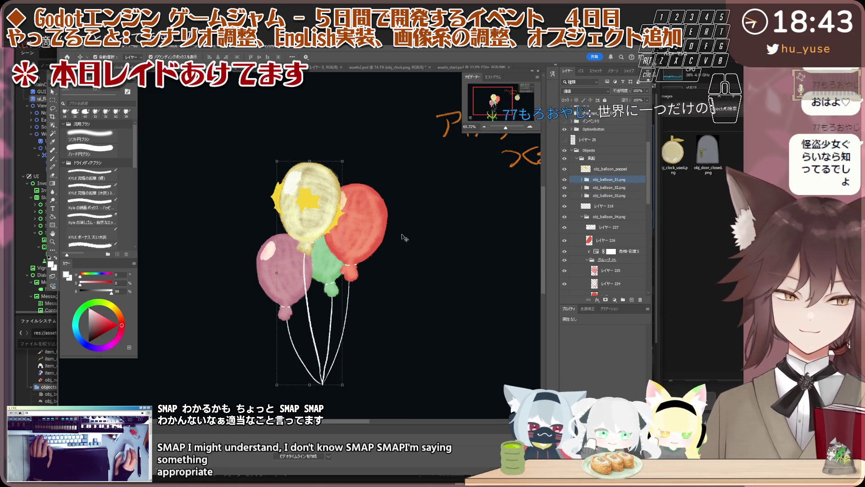
click(602, 216)
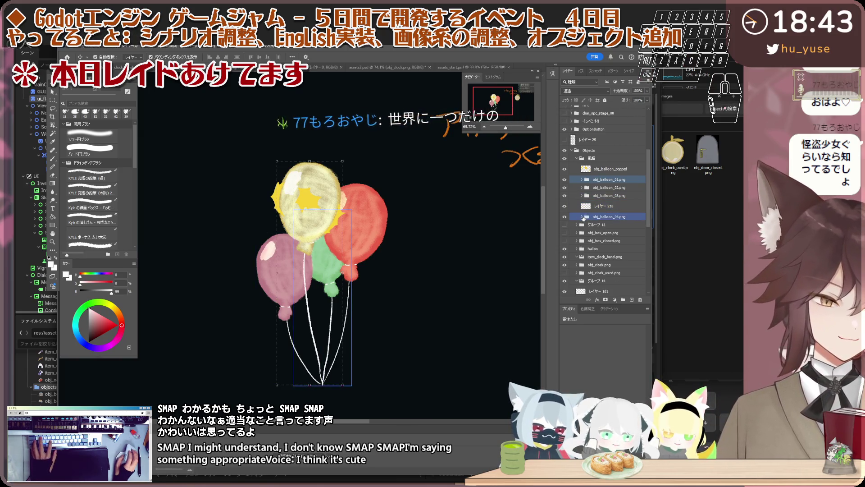
drag(586, 216, 607, 220)
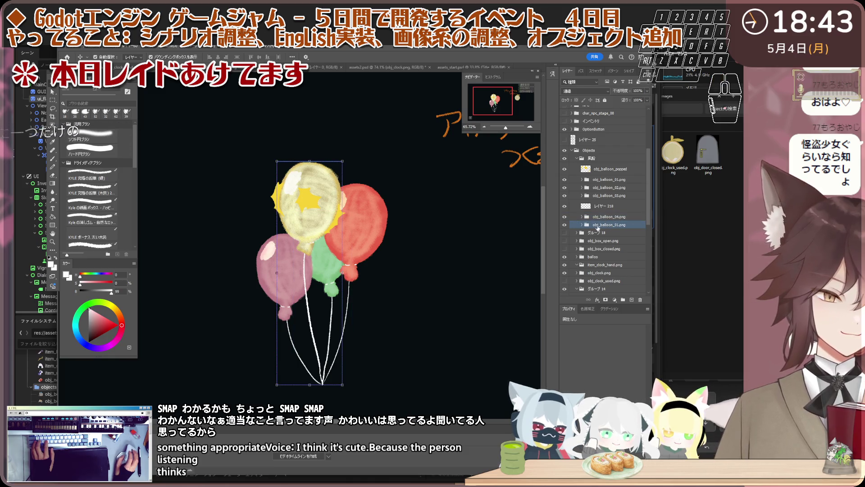
shift+click(304, 204)
scroll(305, 202, up, 1)
Undo the accidental resize and move the yellow balloon copy left of the bunch.
key(ctrl+z)
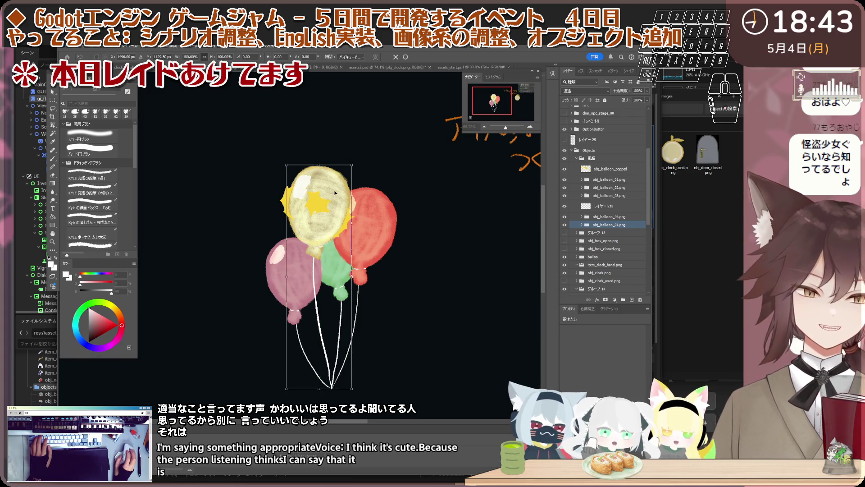
drag(335, 192, 265, 196)
scroll(272, 208, down, 1)
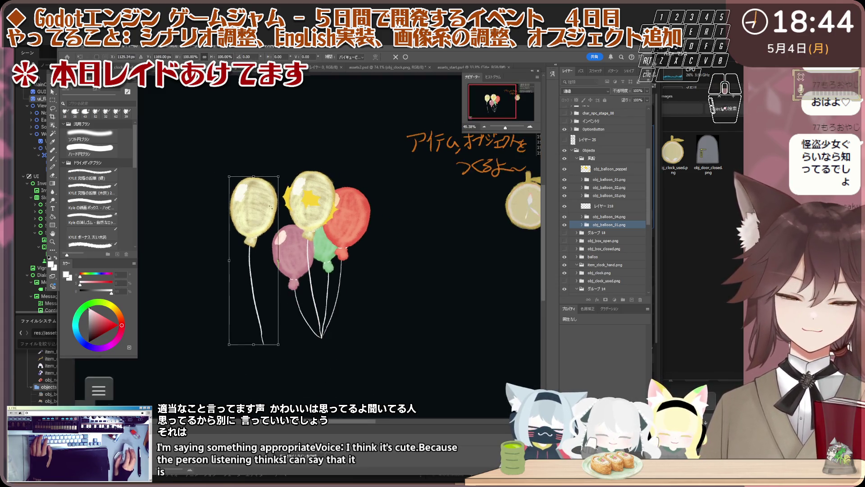
scroll(284, 203, up, 1)
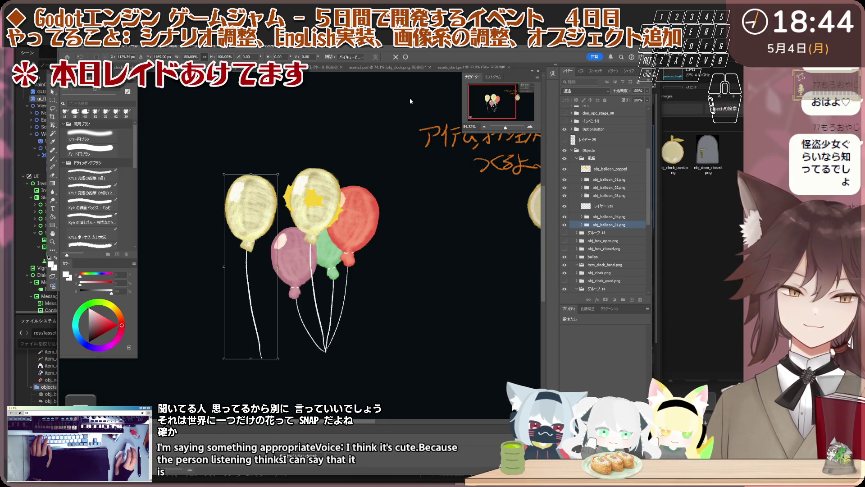
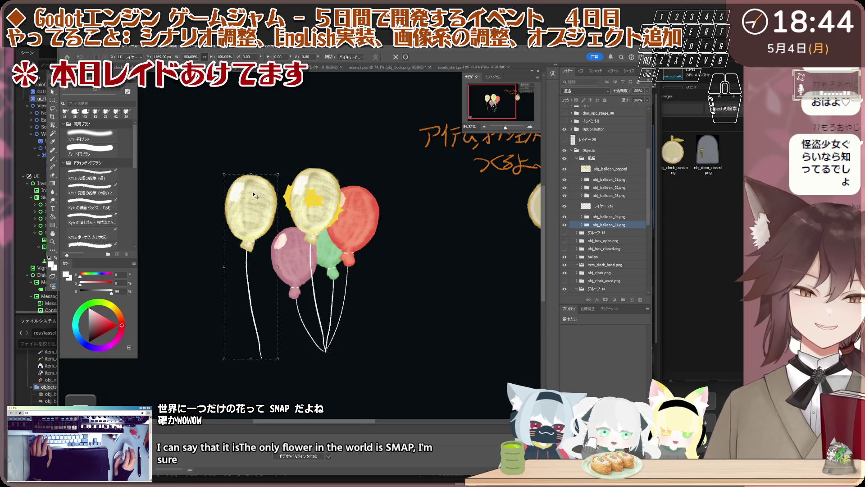
scroll(248, 203, up, 1)
Drag layer 224's loose highlight blob off to the left of the yellow balloon.
drag(285, 179, 204, 172)
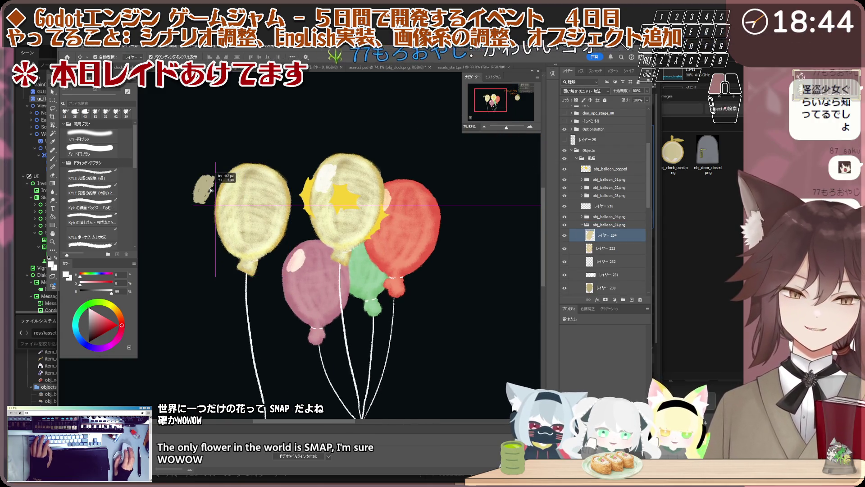
scroll(562, 212, down, 1)
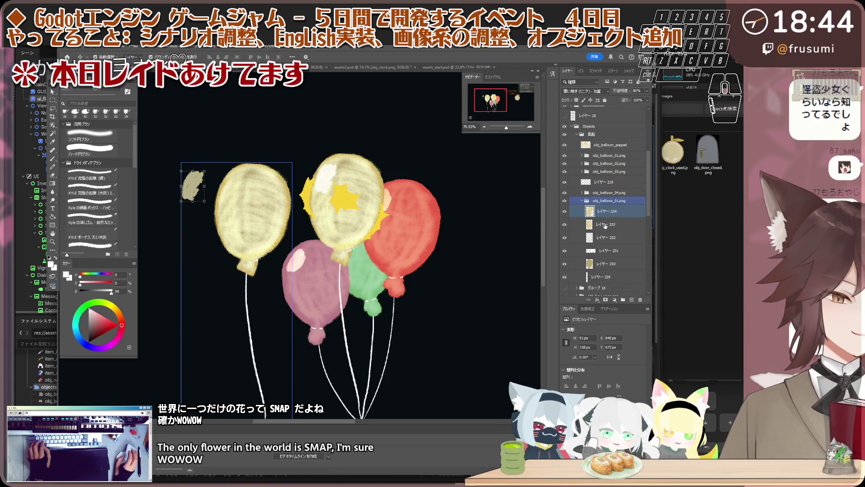
click(332, 296)
click(611, 205)
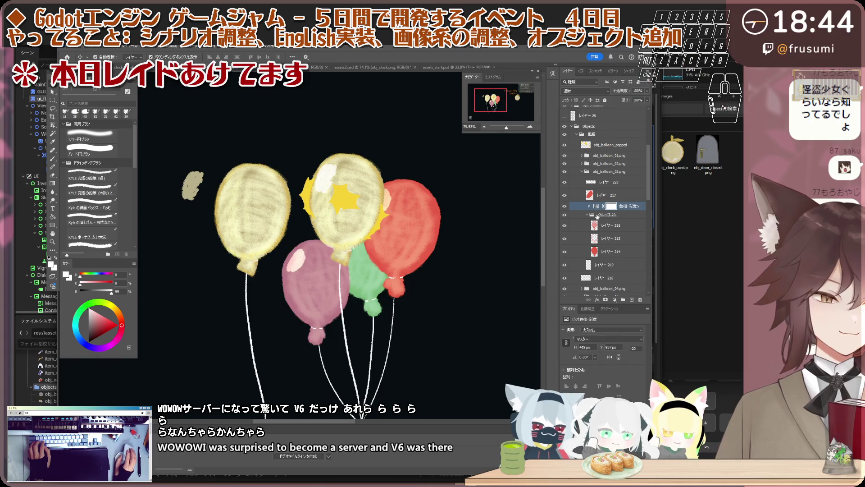
Expand obj_balloon_01 in the Layers panel and select the left balloon's body layer 233.
click(582, 171)
click(612, 183)
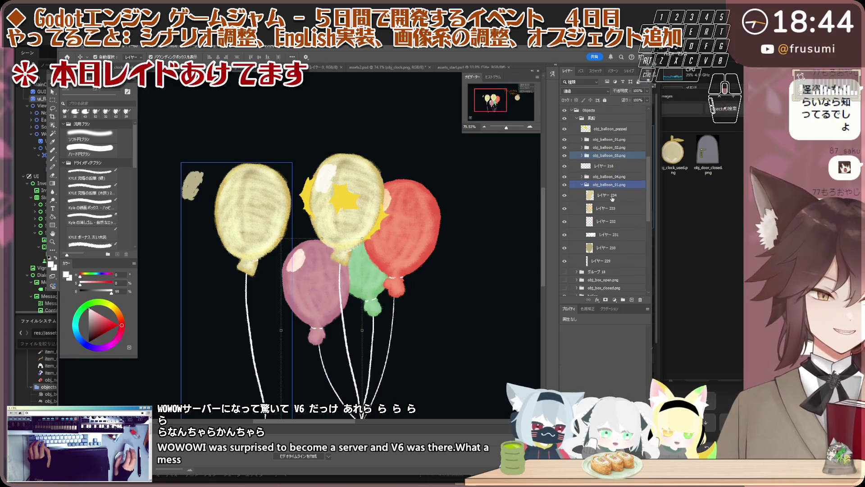
click(615, 177)
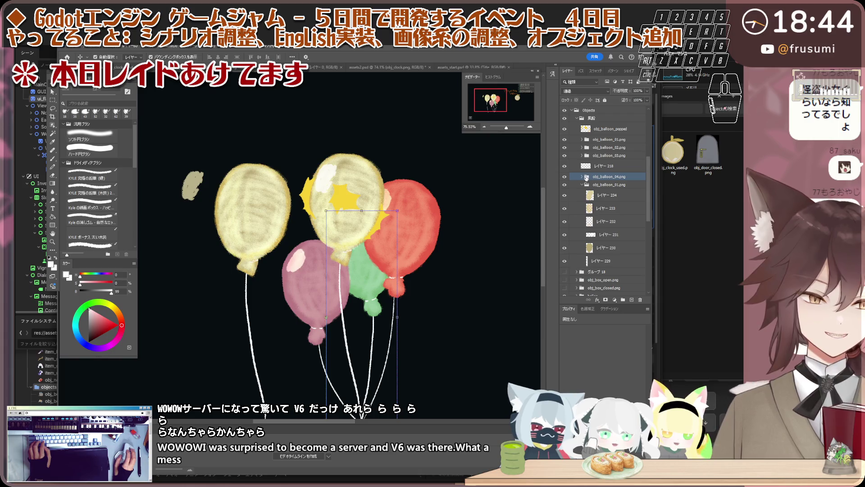
click(611, 185)
click(607, 208)
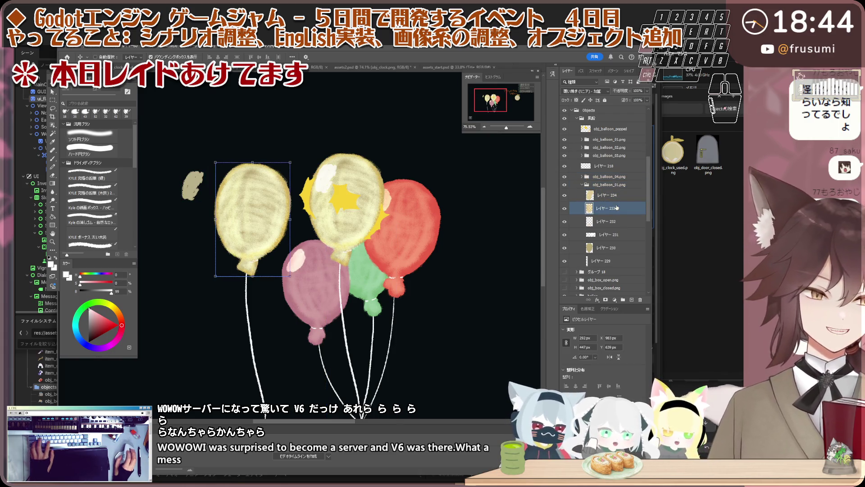
Add a Hue/Saturation adjustment and select the left balloon's paint layers 233–230.
key(F2)
click(608, 217)
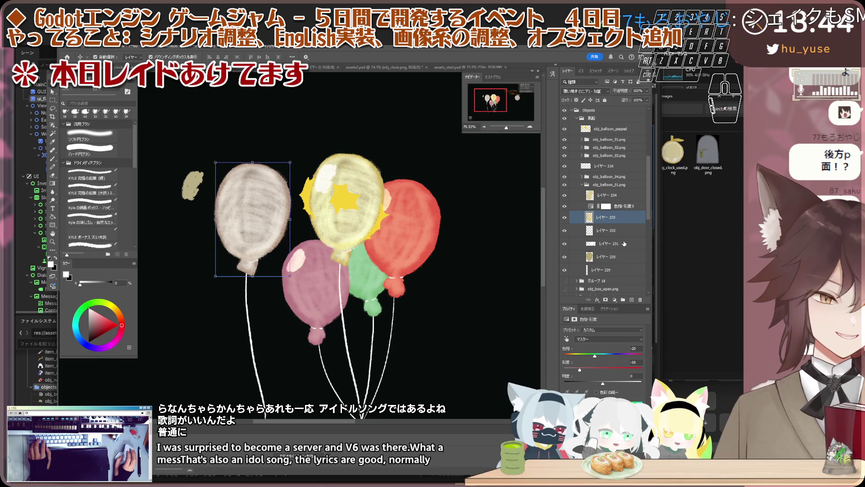
shift+click(608, 256)
right_click(623, 256)
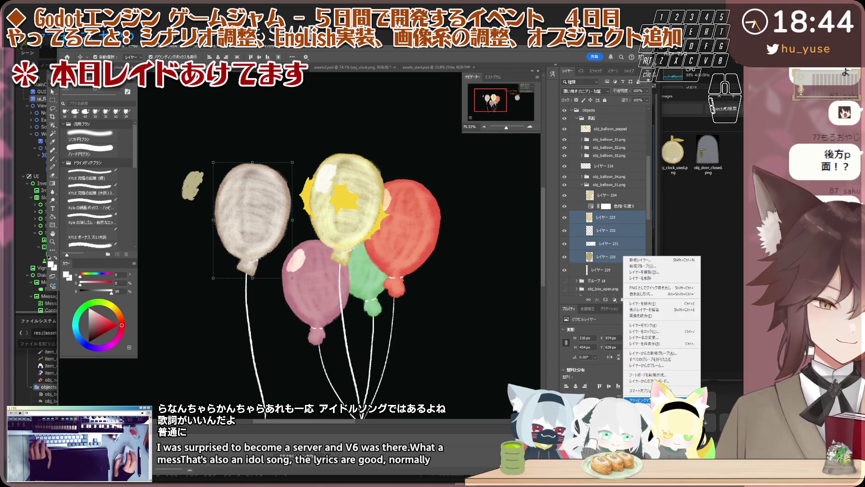
key(Escape)
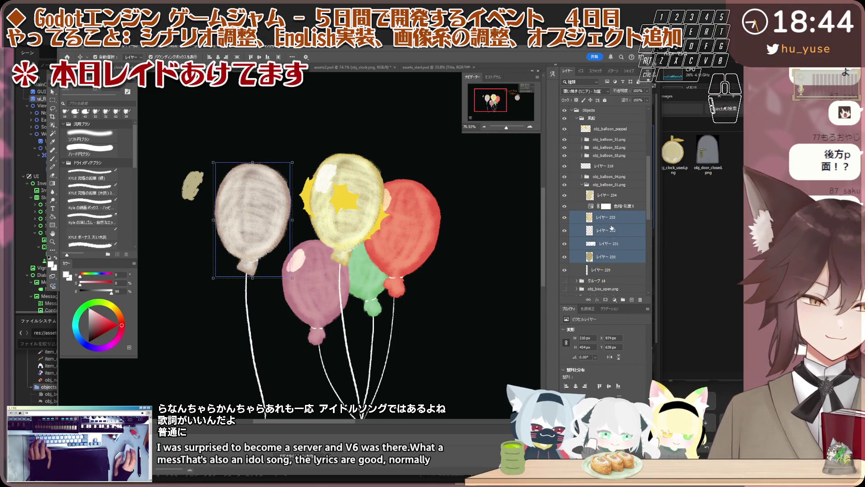
Group the balloon's paint layers and clip the Hue/Saturation adjustment to that group.
key(ctrl+g)
click(622, 206)
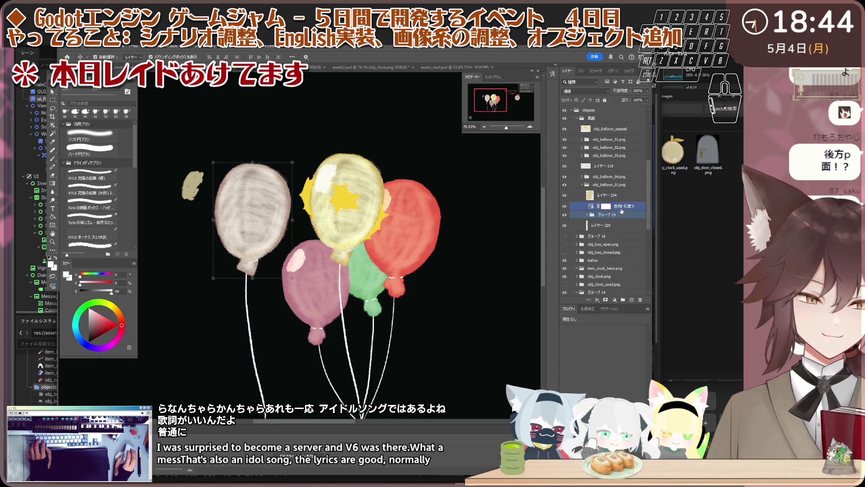
right_click(622, 208)
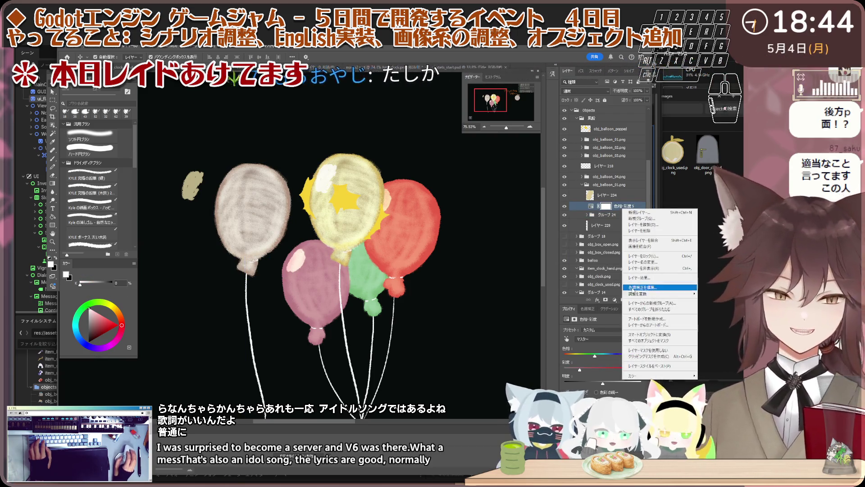
click(666, 356)
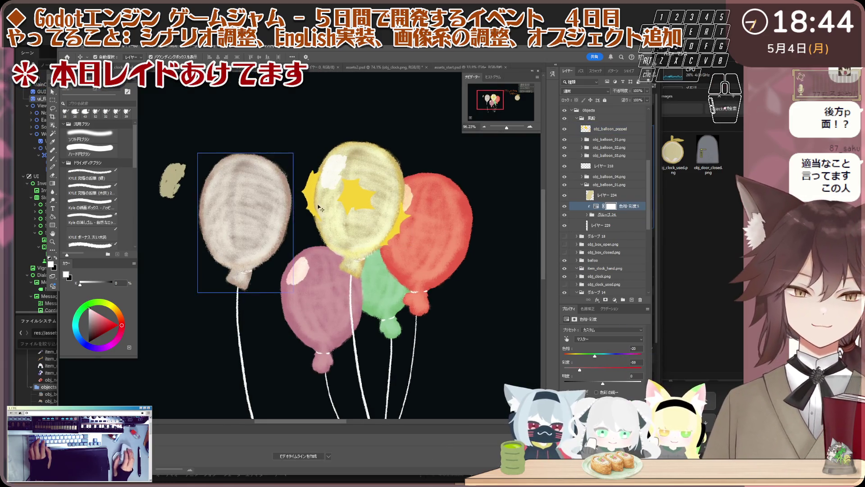
scroll(382, 226, down, 1)
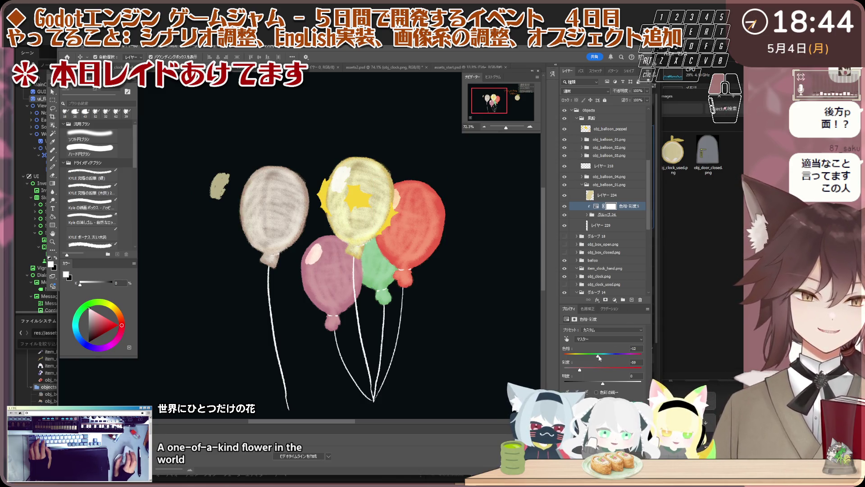
Shift the left balloon's hue through lavender to pale blue, then reselect highlight layer 224.
drag(604, 356, 563, 353)
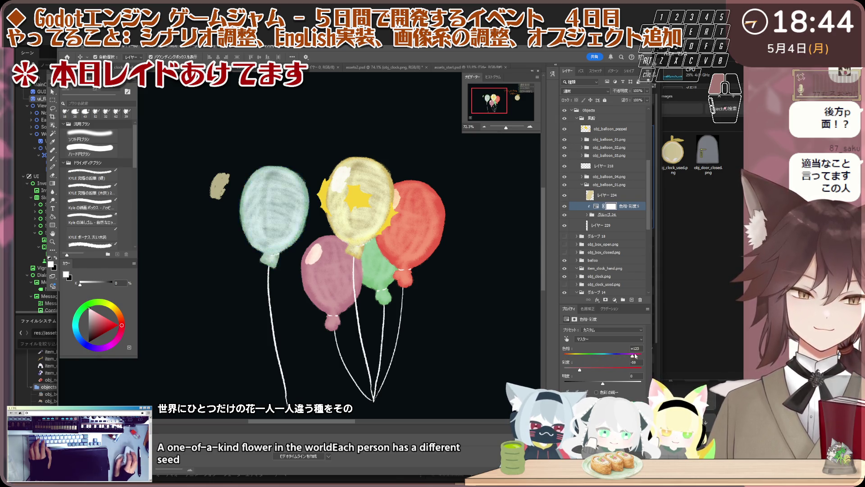
drag(599, 356, 640, 356)
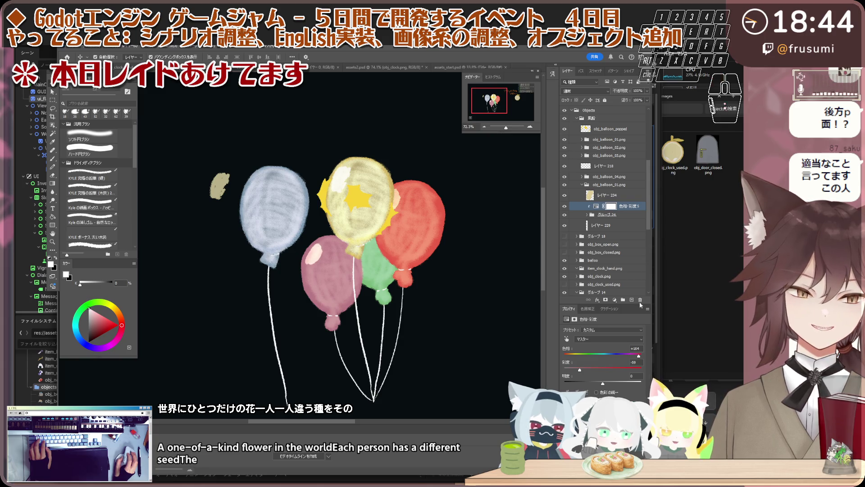
click(625, 199)
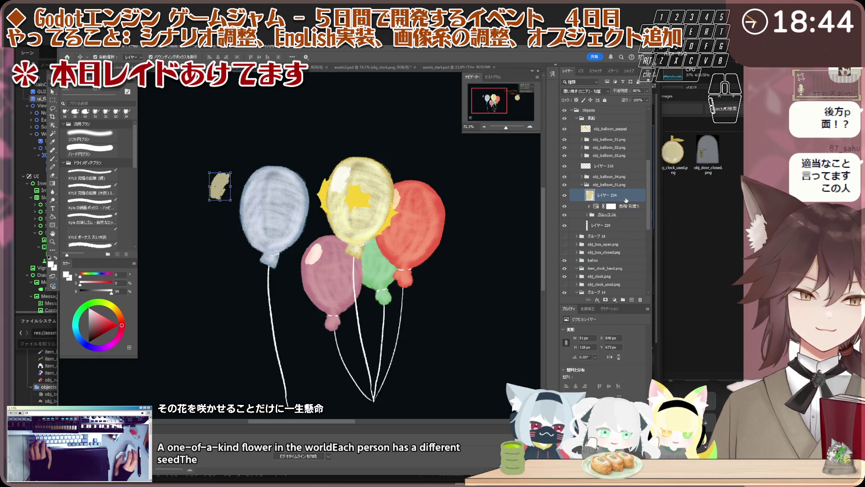
scroll(220, 186, up, 1)
Drag the white highlight onto the blue balloon and trim its edges with the Eraser.
mouse_move(220, 186)
mouse_down()
mouse_move(260, 186)
mouse_move(260, 197)
mouse_up()
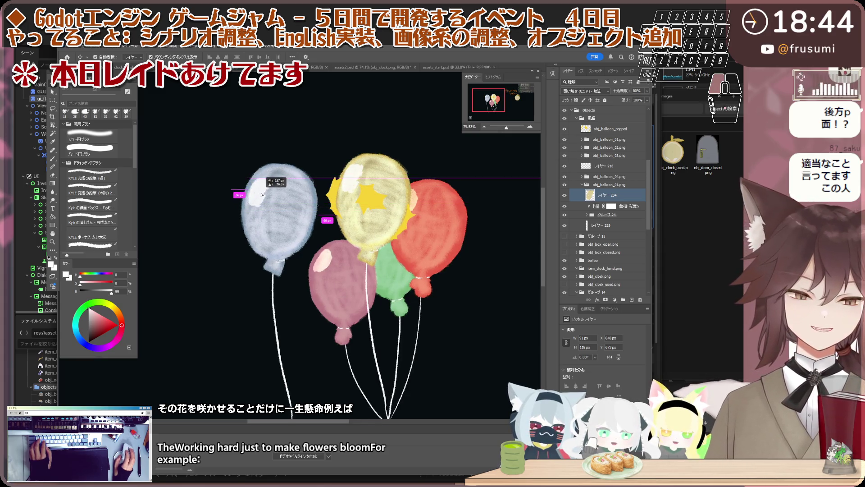
scroll(263, 191, up, 2)
scroll(257, 195, up, 3)
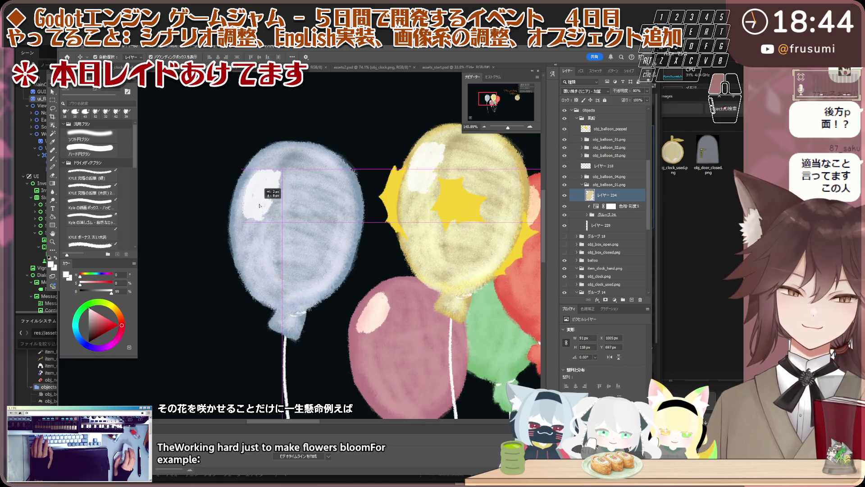
drag(257, 200, 257, 199)
key(3)
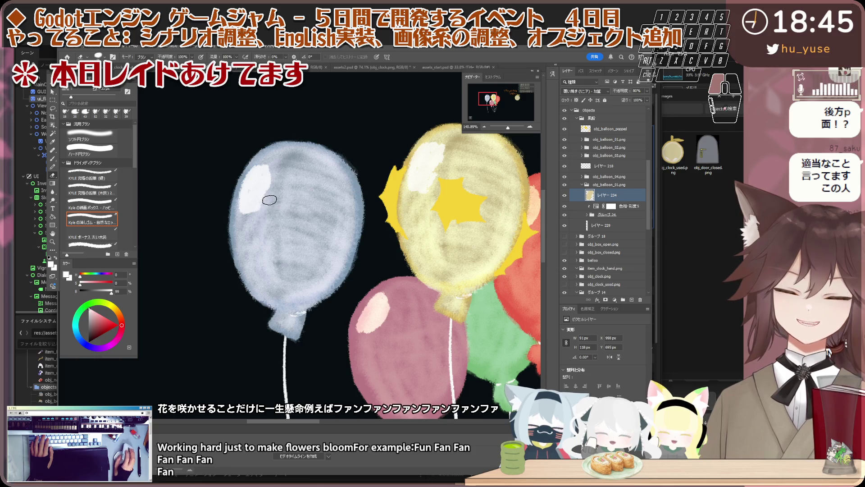
scroll(256, 229, down, 2)
scroll(256, 229, down, 2)
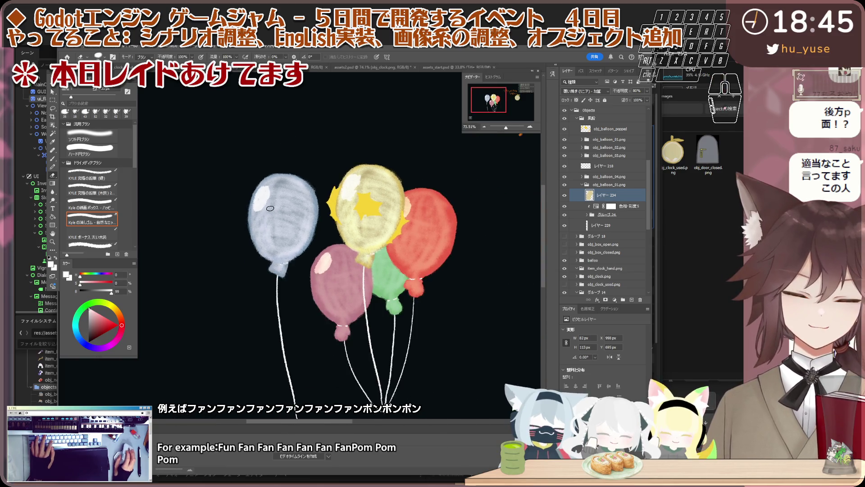
click(620, 186)
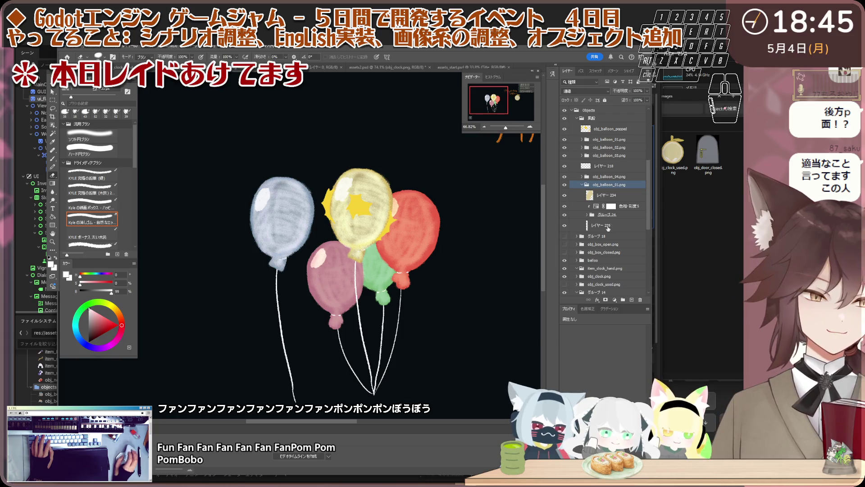
scroll(270, 196, up, 4)
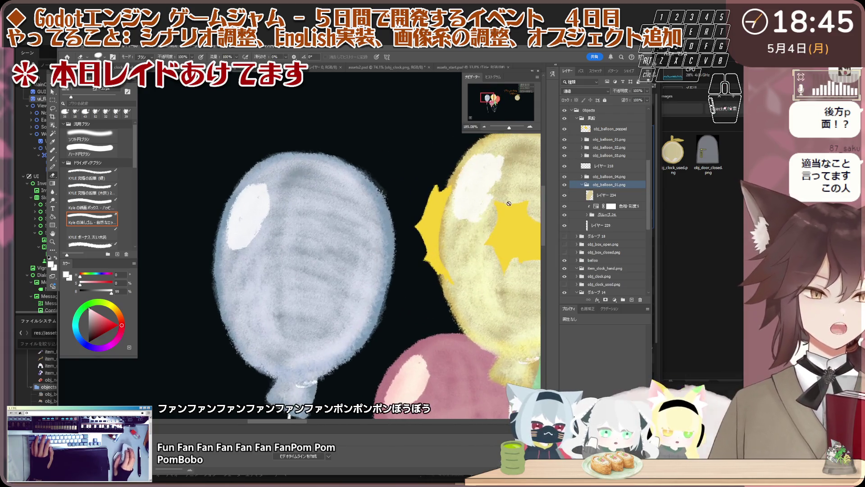
Free-transform the highlight to fit the balloon's upper left and commit the resize.
click(630, 195)
scroll(266, 194, up, 2)
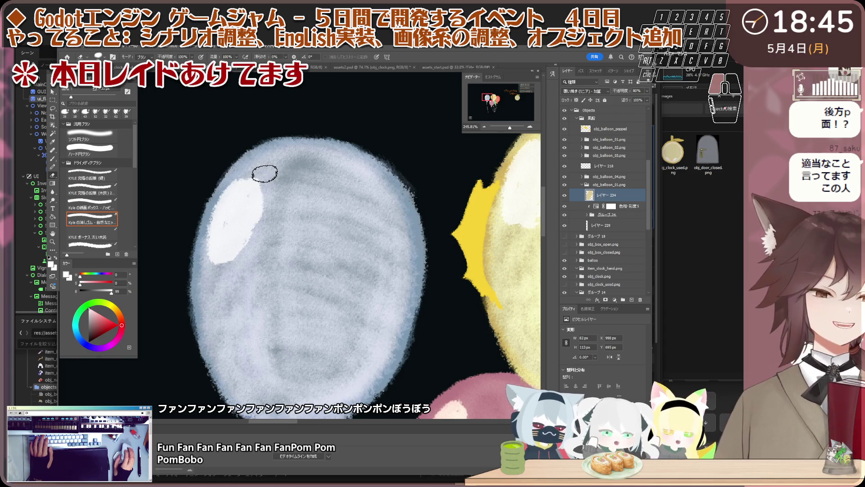
scroll(267, 177, down, 2)
scroll(280, 178, down, 1)
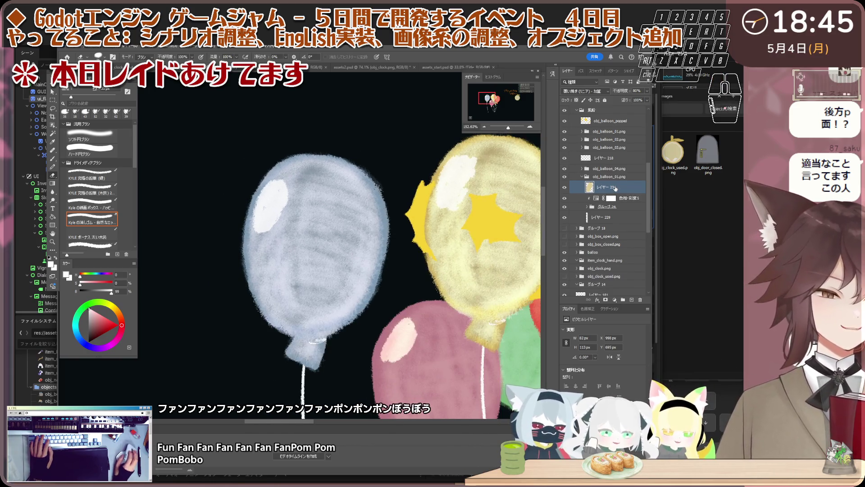
scroll(309, 194, up, 1)
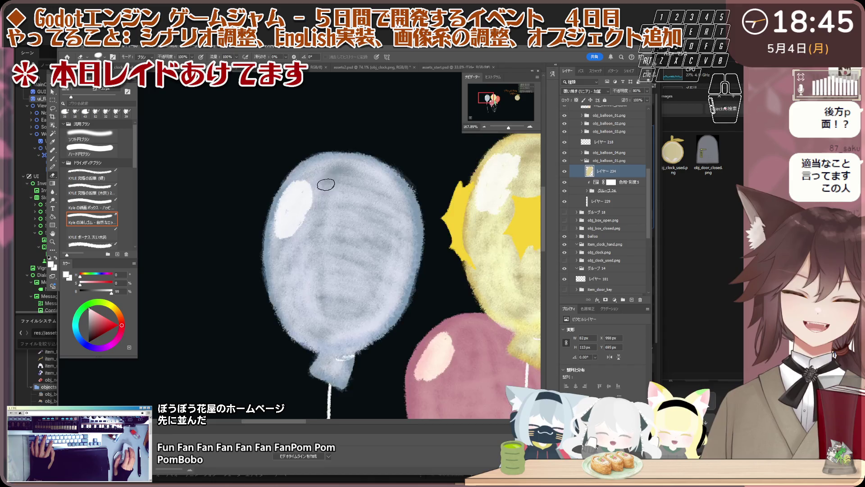
scroll(326, 184, down, 2)
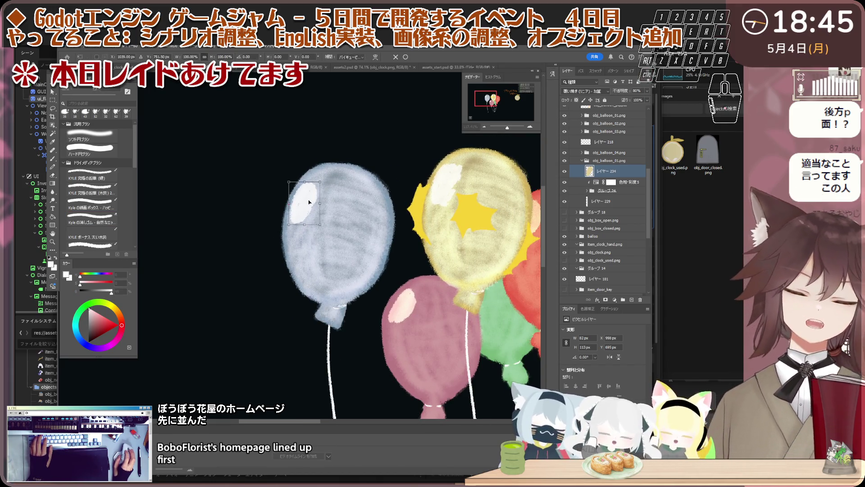
scroll(313, 195, down, 1)
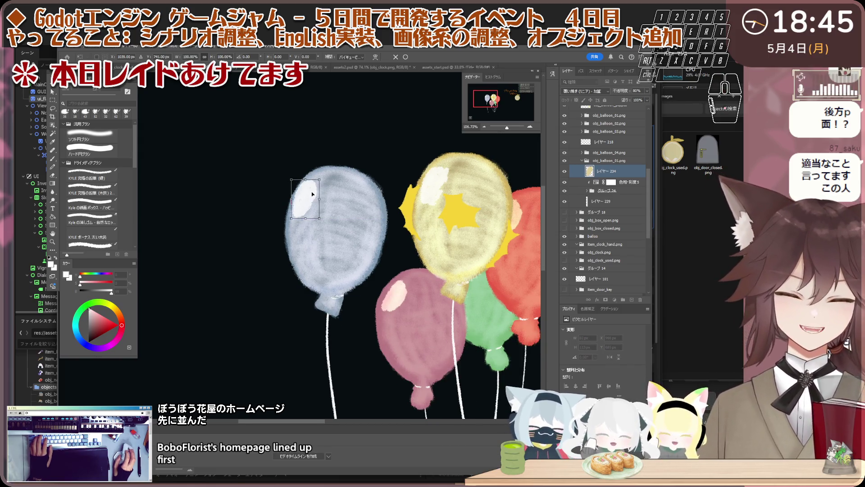
scroll(314, 195, down, 1)
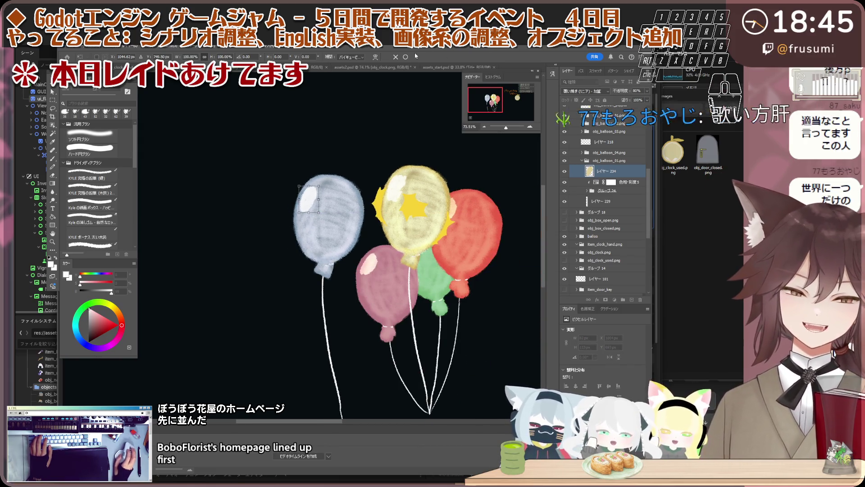
key(Return)
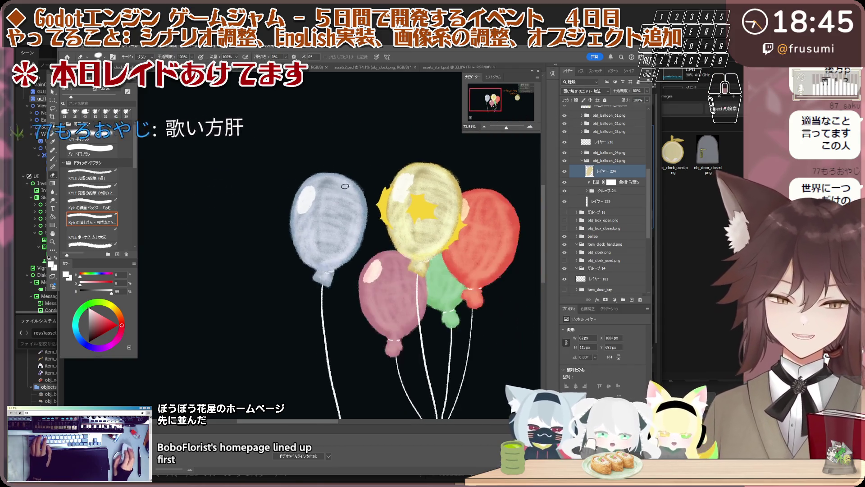
key(b)
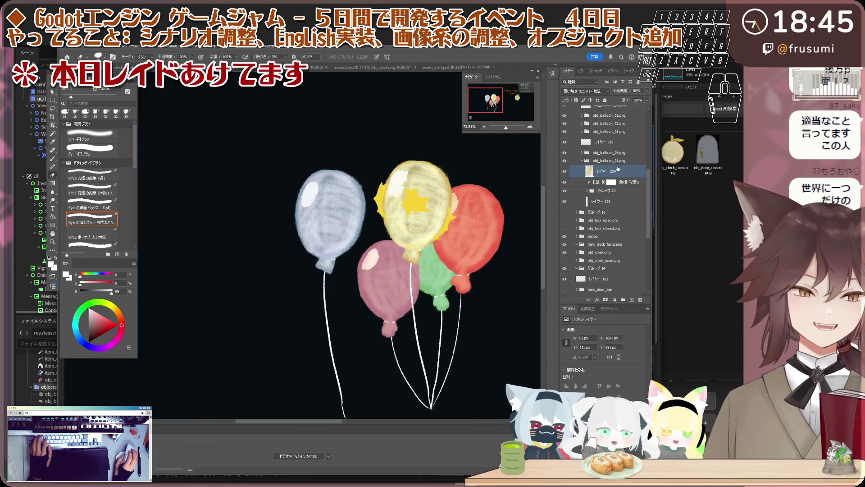
Select the blue balloon's group and start a Free Transform on it.
double_click(612, 160)
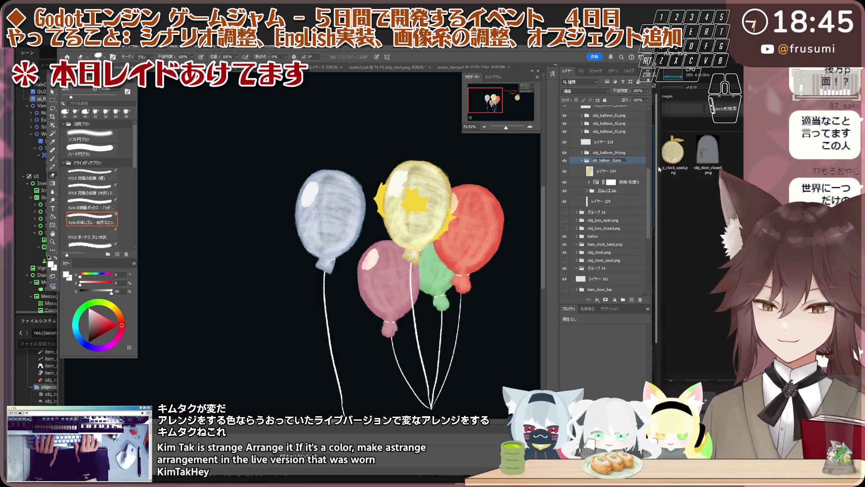
text(5)
scroll(437, 194, up, 2)
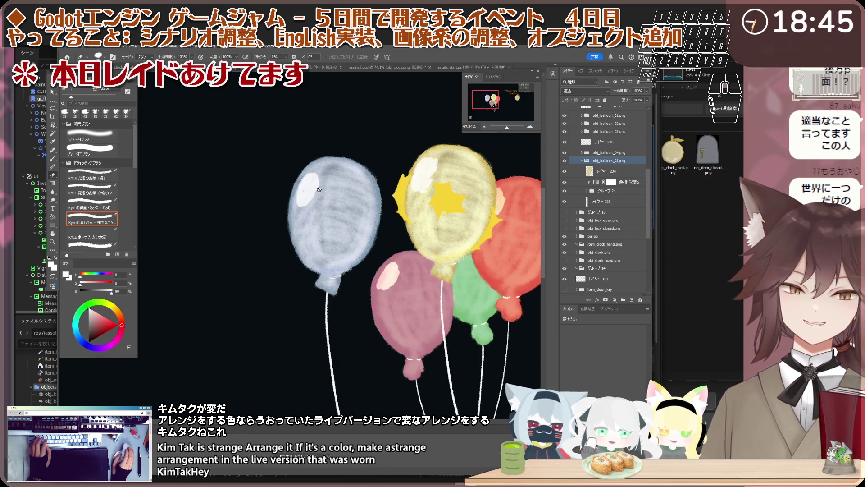
scroll(406, 194, up, 2)
scroll(379, 195, down, 4)
scroll(354, 196, up, 2)
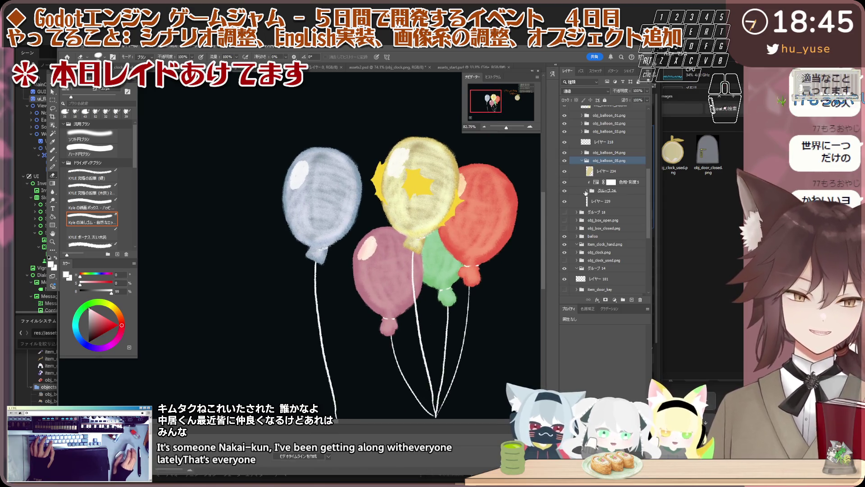
click(623, 192)
scroll(297, 249, down, 2)
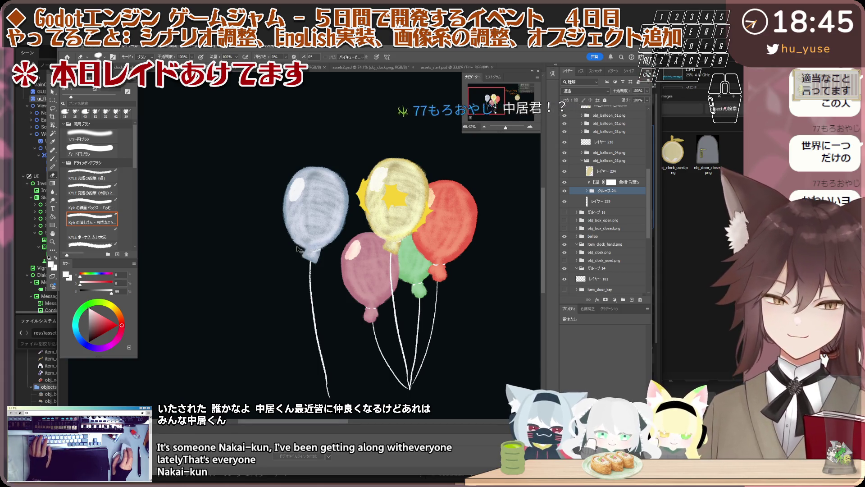
key(ctrl+t)
right_click(298, 249)
click(331, 222)
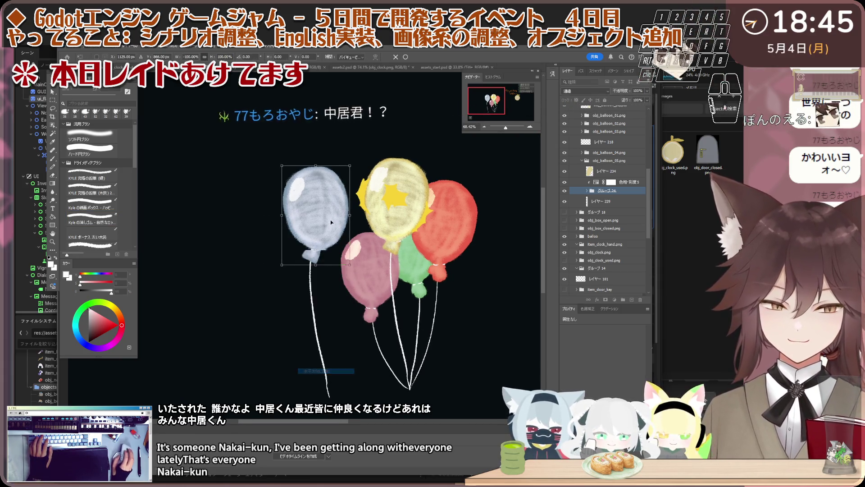
Tilt the blue balloon about 15° clockwise, nudge it up-right, then select string layer 229.
mouse_move(353, 162)
mouse_down()
mouse_move(362, 174)
mouse_move(335, 179)
mouse_up()
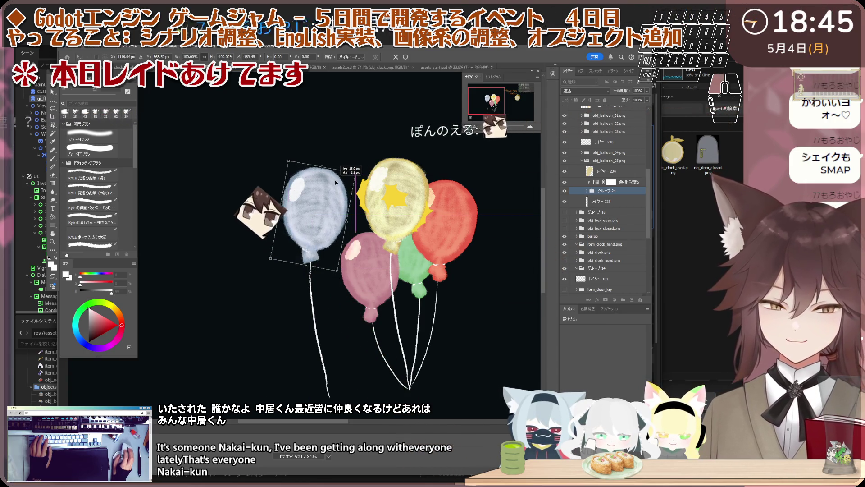
scroll(331, 183, up, 1)
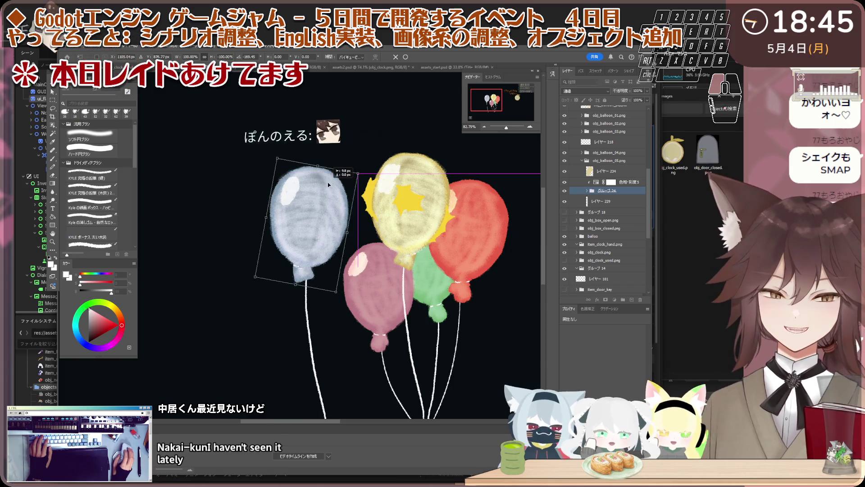
drag(328, 182, 330, 180)
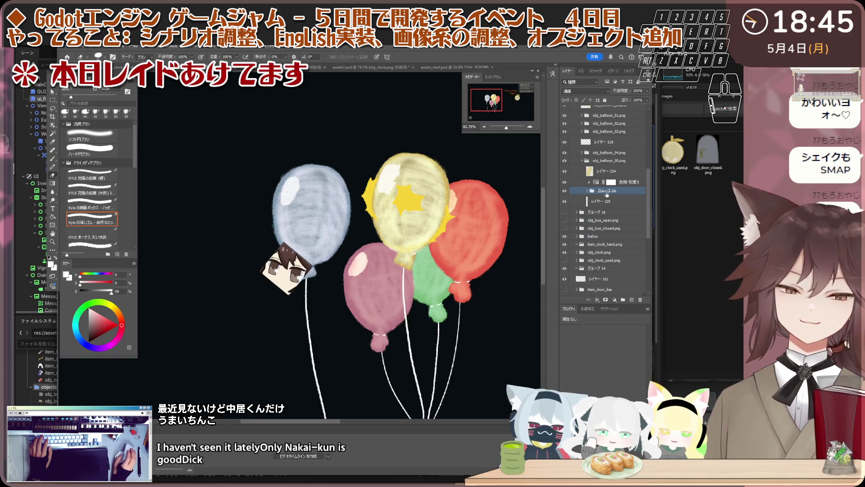
ctrl+click(307, 281)
scroll(307, 281, up, 1)
scroll(307, 281, down, 3)
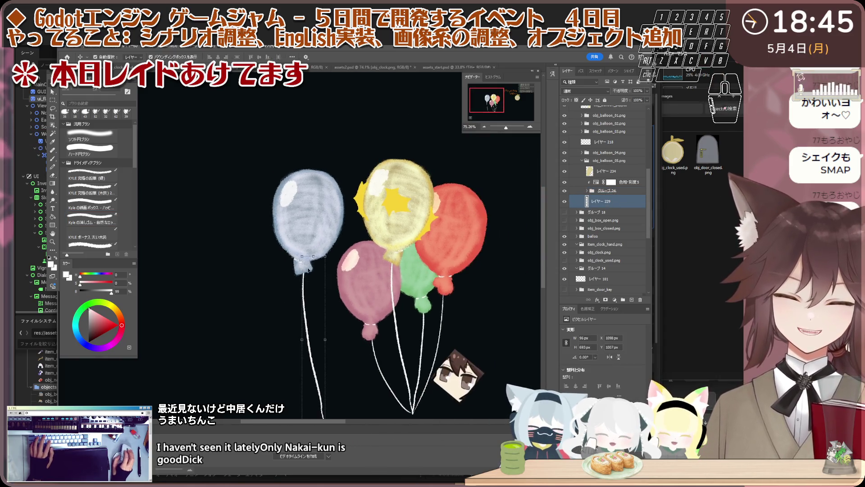
key(v)
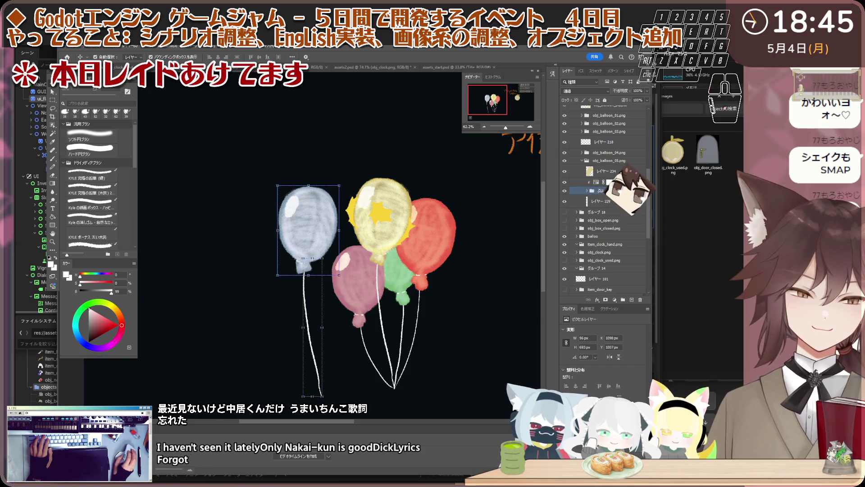
Brush a white string hanging below the blue balloon, undoing the curved stroke to keep it straight.
key(e)
scroll(322, 244, down, 2)
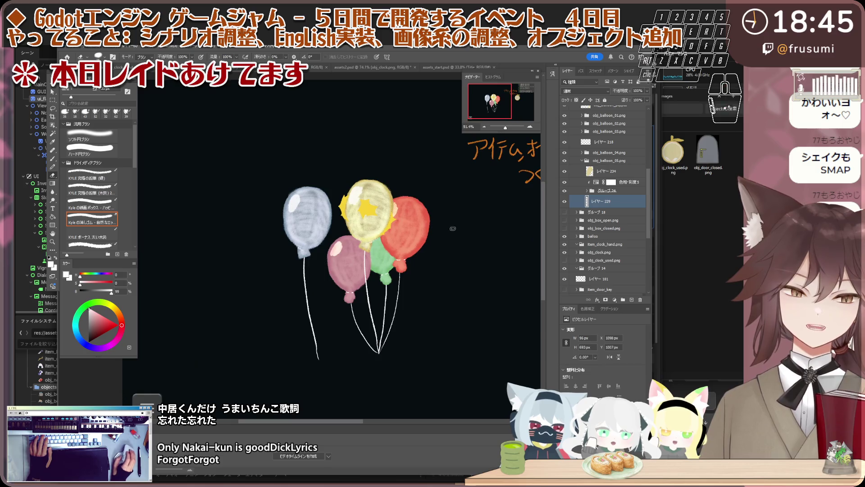
scroll(365, 236, up, 1)
scroll(226, 154, down, 1)
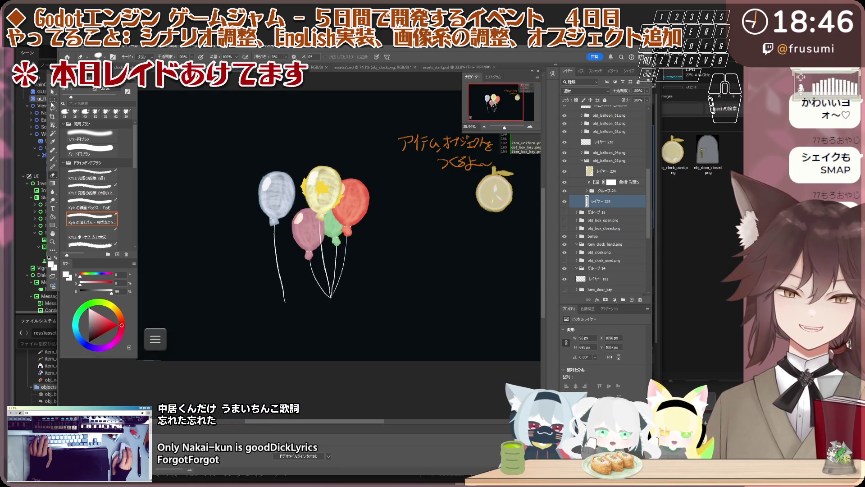
scroll(294, 273, up, 2)
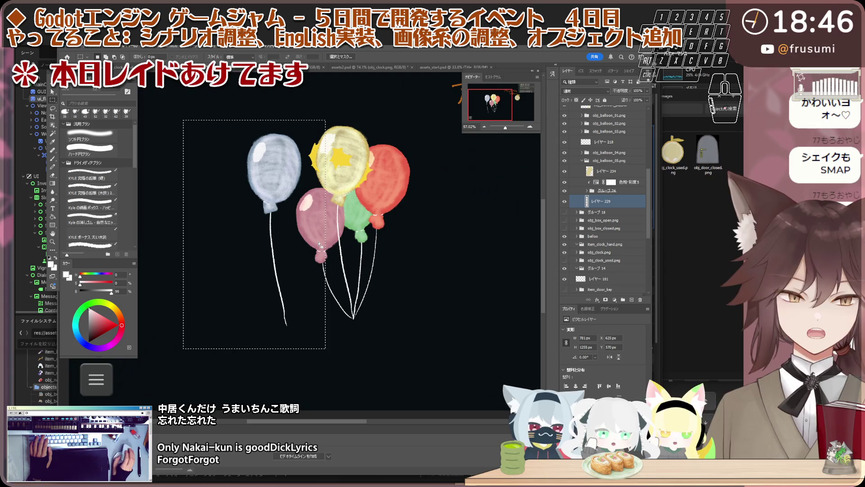
scroll(240, 195, up, 1)
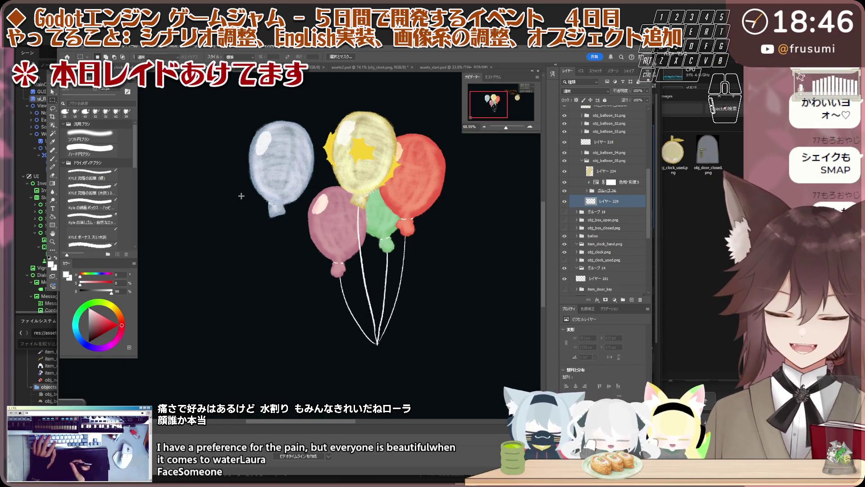
key(b)
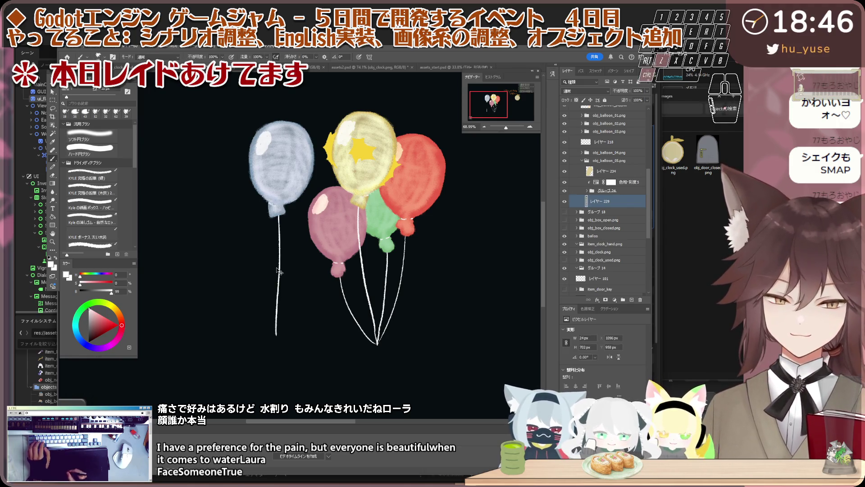
drag(274, 216, 274, 378)
drag(283, 217, 284, 353)
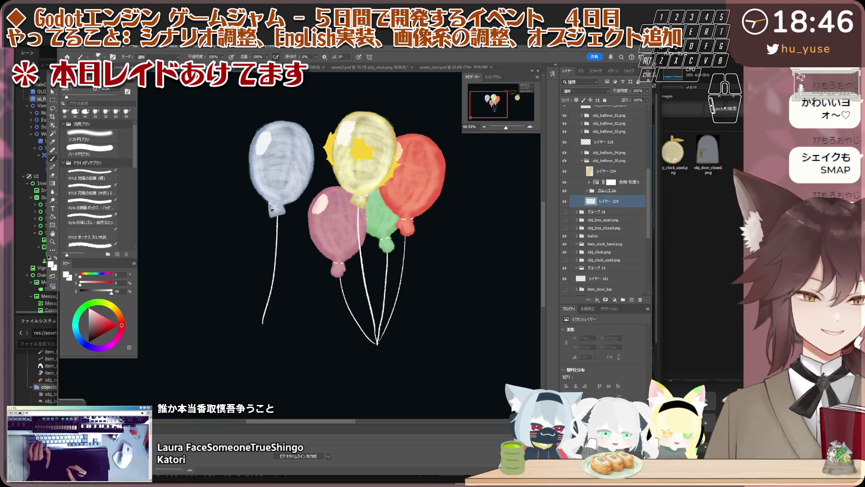
key(ctrl+z)
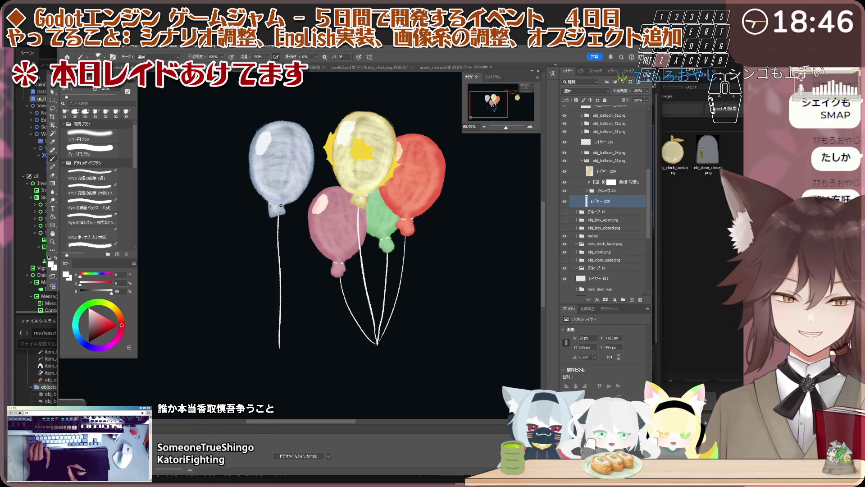
Check through the balloon group's layers 233–231, collapse the group and select layer 234.
click(588, 191)
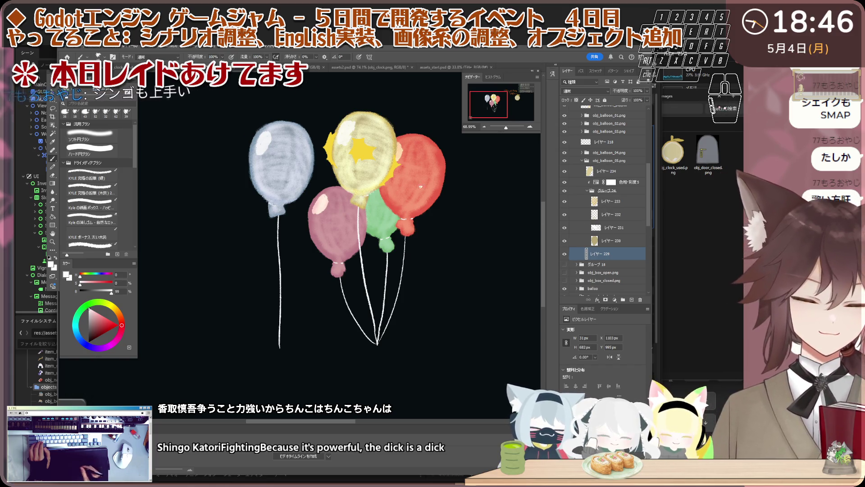
scroll(269, 205, up, 2)
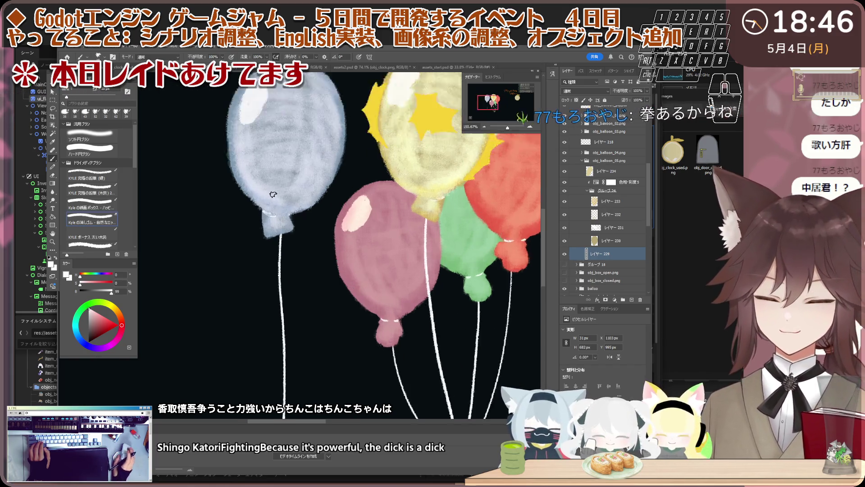
scroll(268, 208, up, 2)
scroll(267, 210, up, 2)
ctrl+click(268, 213)
scroll(270, 223, up, 1)
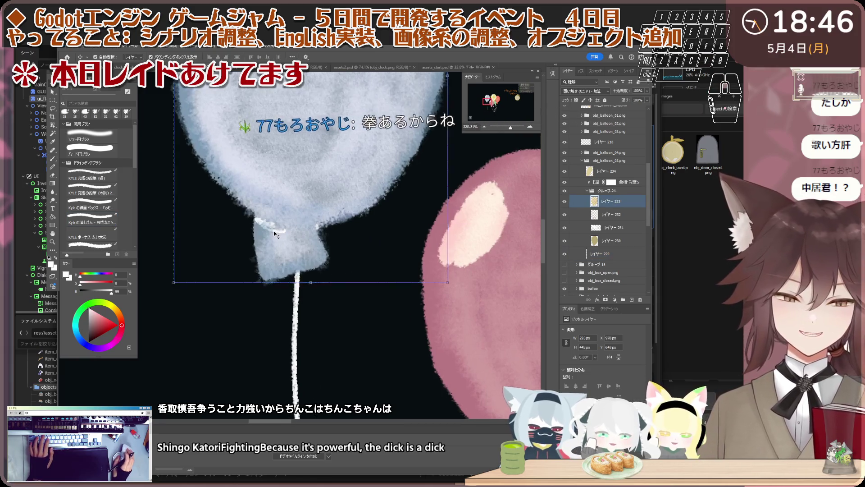
scroll(273, 232, up, 1)
key(v)
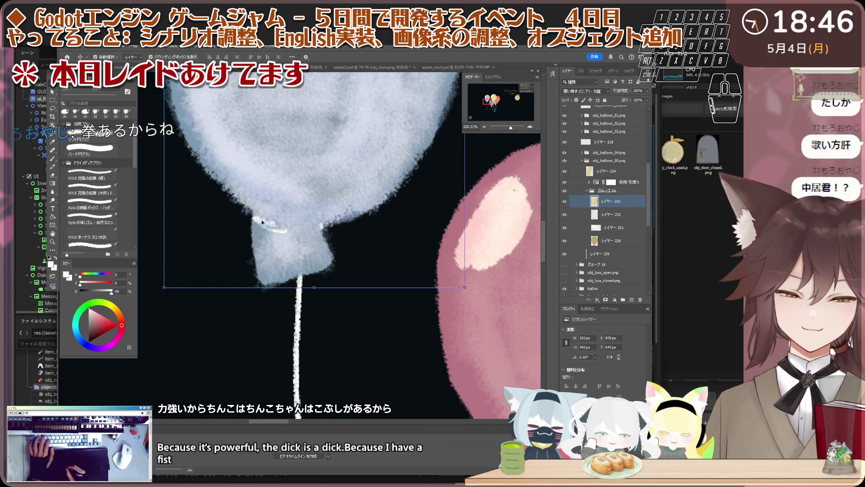
ctrl+shift+click(318, 225)
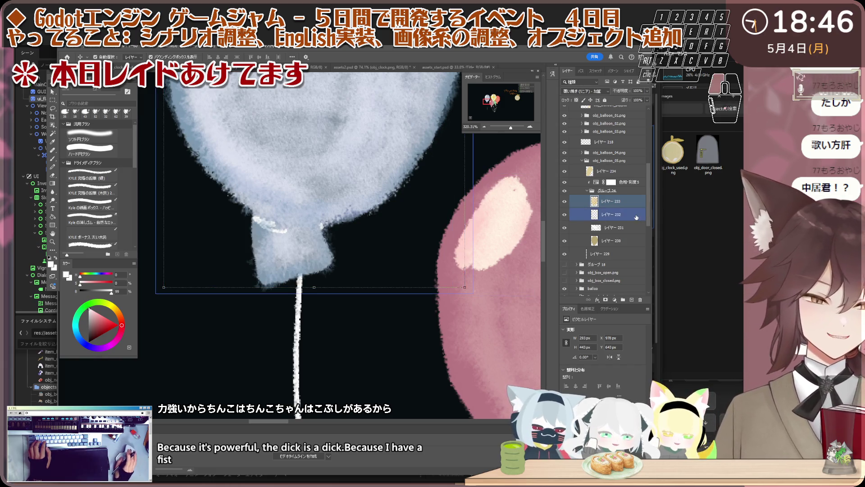
scroll(310, 251, down, 4)
scroll(301, 257, down, 4)
ctrl+click(300, 258)
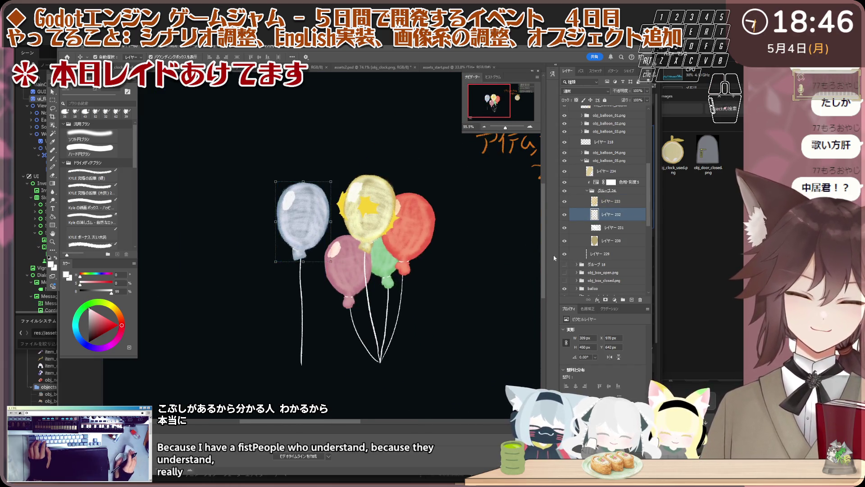
click(603, 229)
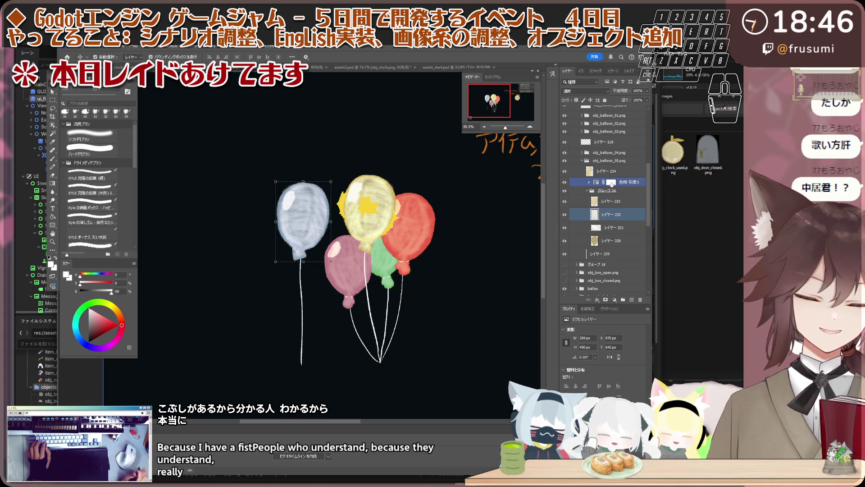
click(593, 191)
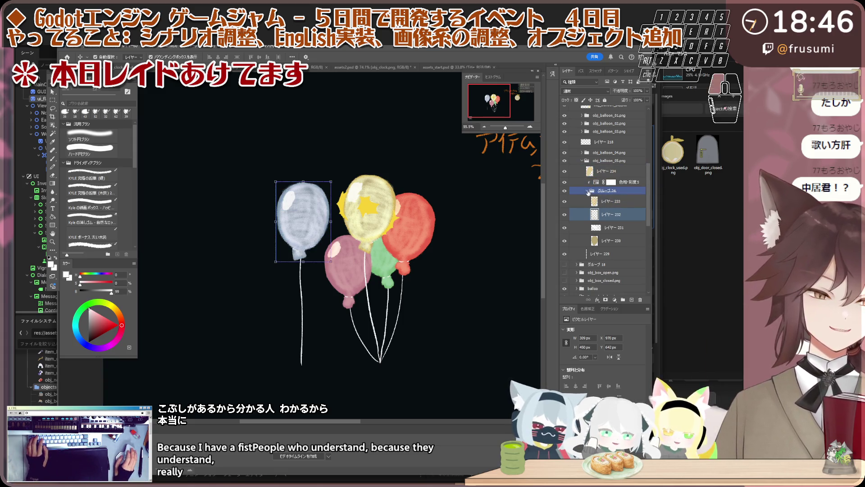
click(588, 192)
click(608, 177)
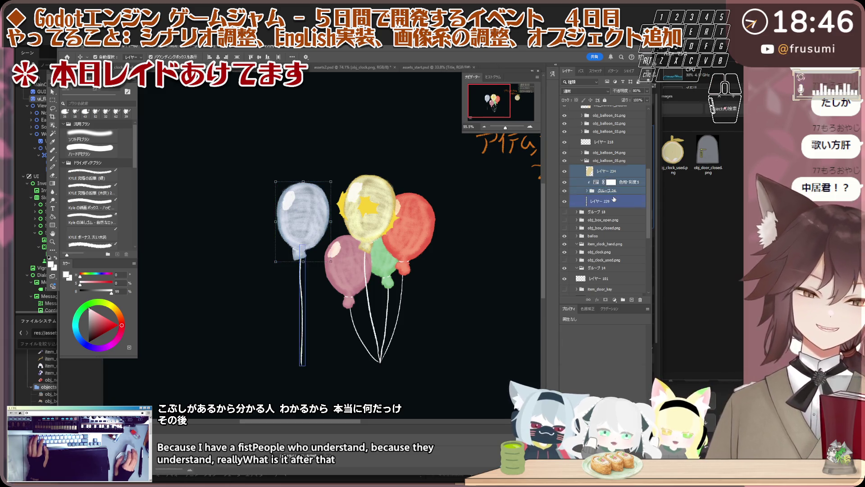
Free-transform the obj_balloon_05 group about 55 px to the right and commit.
click(595, 161)
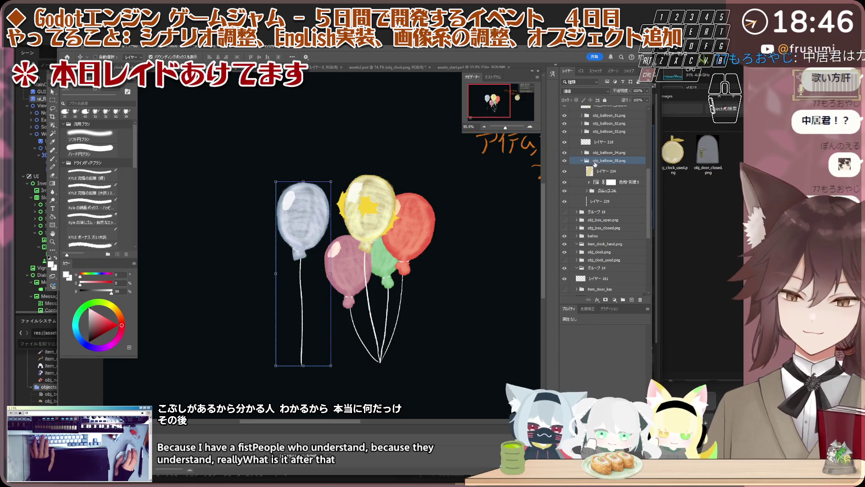
key(ctrl+t)
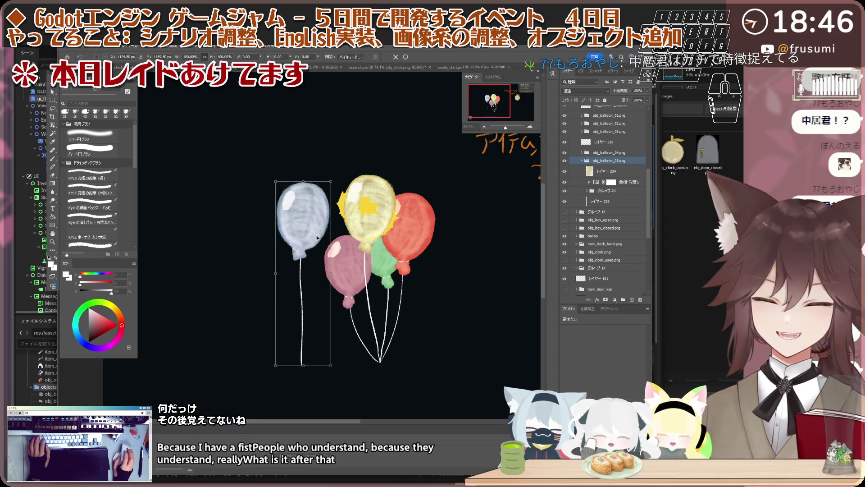
drag(318, 237, 357, 230)
scroll(353, 212, down, 1)
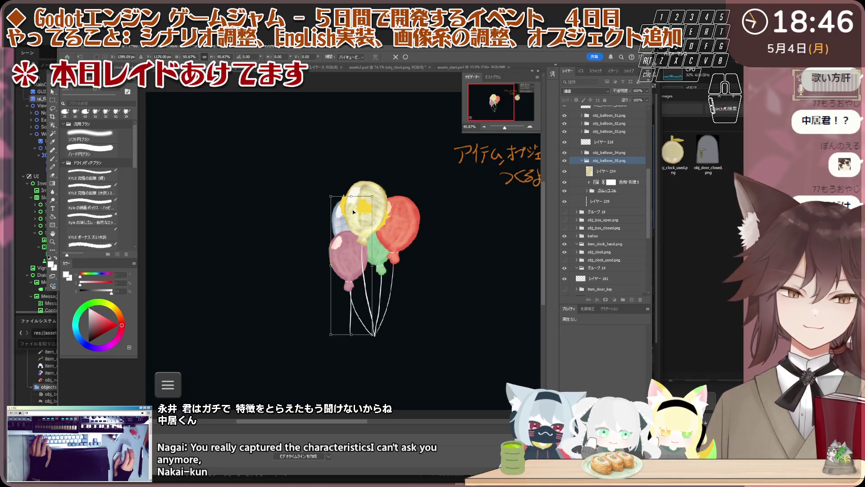
key(Return)
click(605, 201)
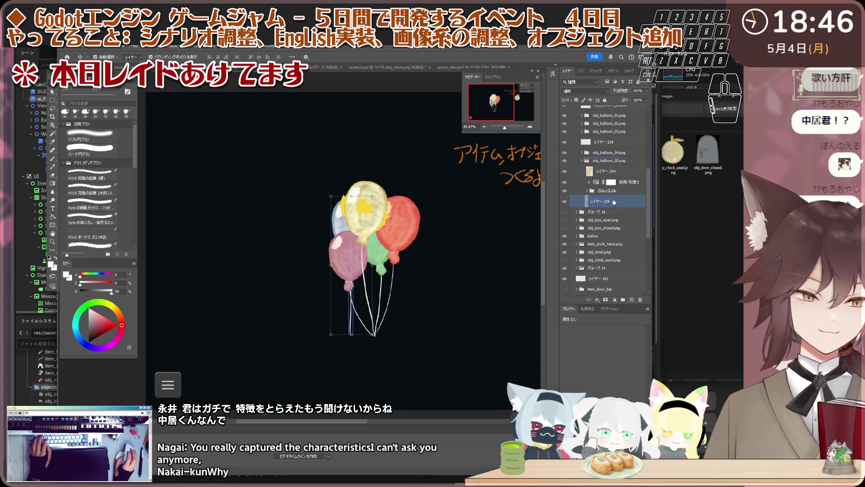
scroll(399, 292, up, 1)
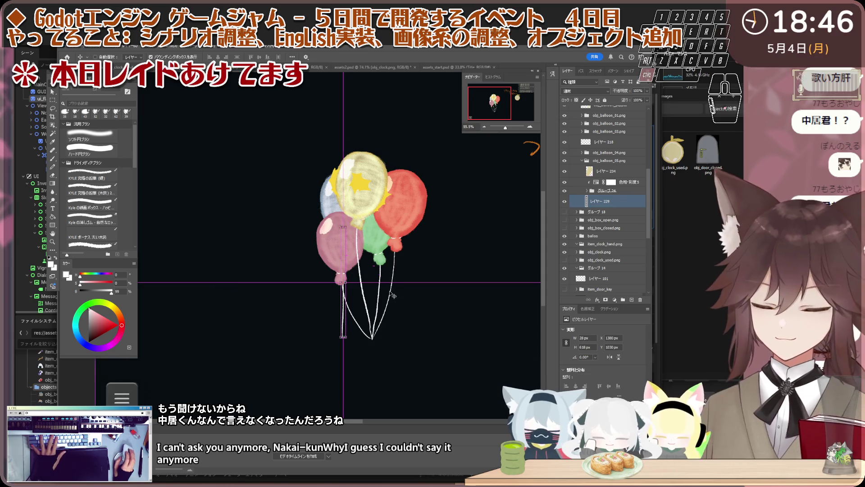
Flip the loose balloon string horizontally and rotate it about its bottom end toward the knot.
key(ctrl+t)
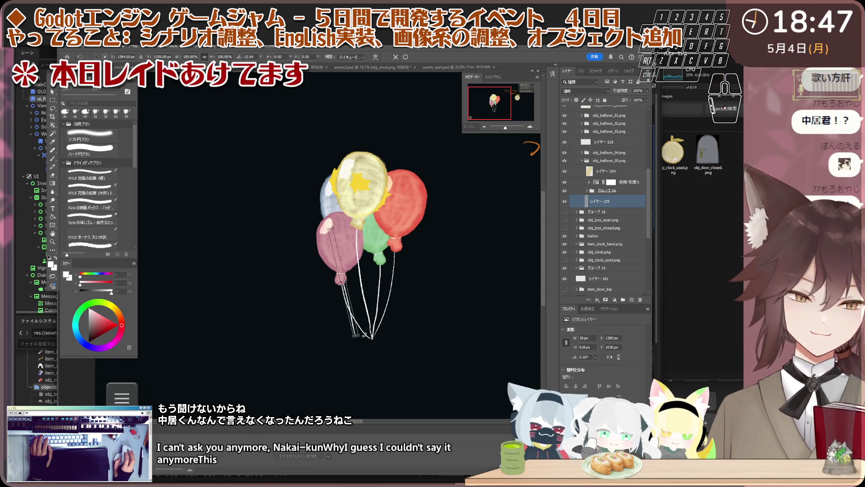
scroll(347, 304, up, 1)
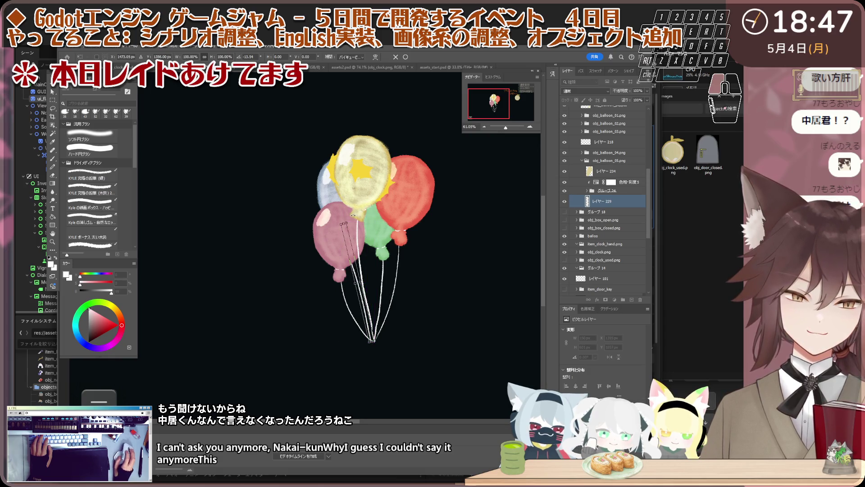
right_click(369, 244)
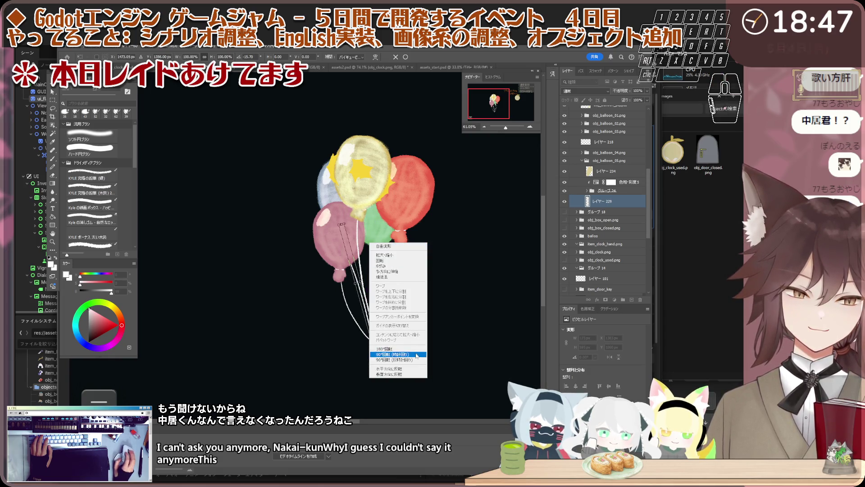
click(412, 369)
scroll(373, 261, up, 2)
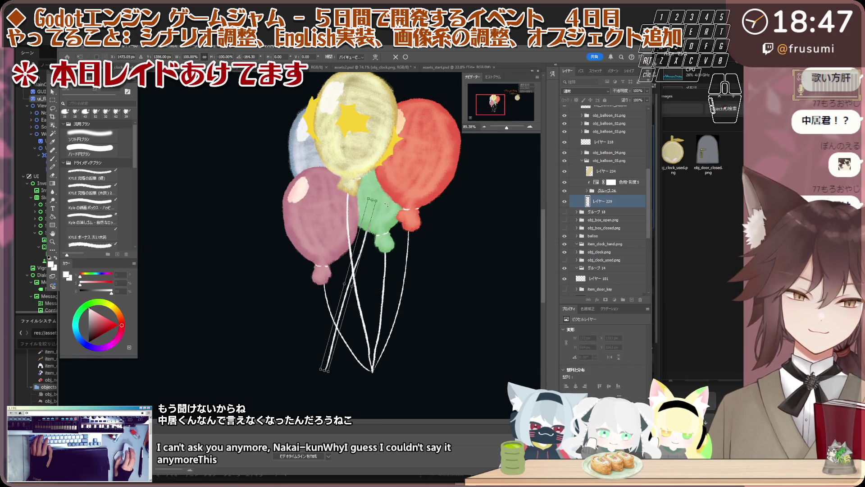
drag(385, 203, 339, 182)
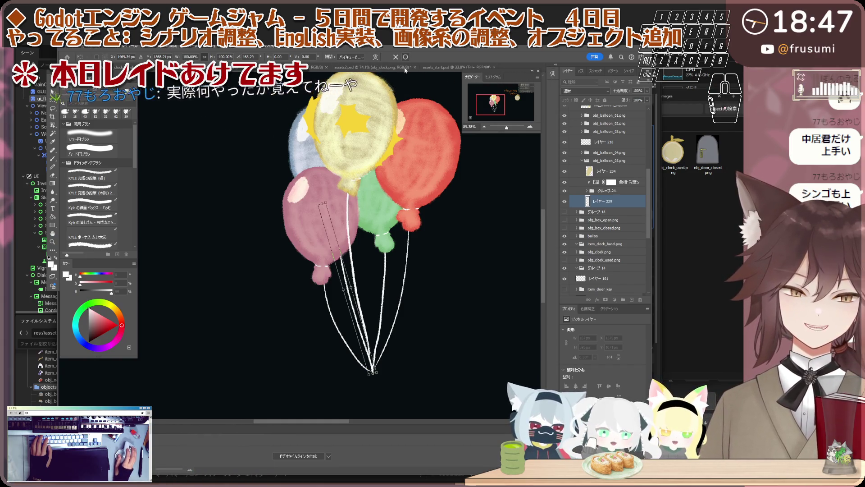
key(Return)
scroll(595, 190, up, 2)
ctrl+click(580, 174)
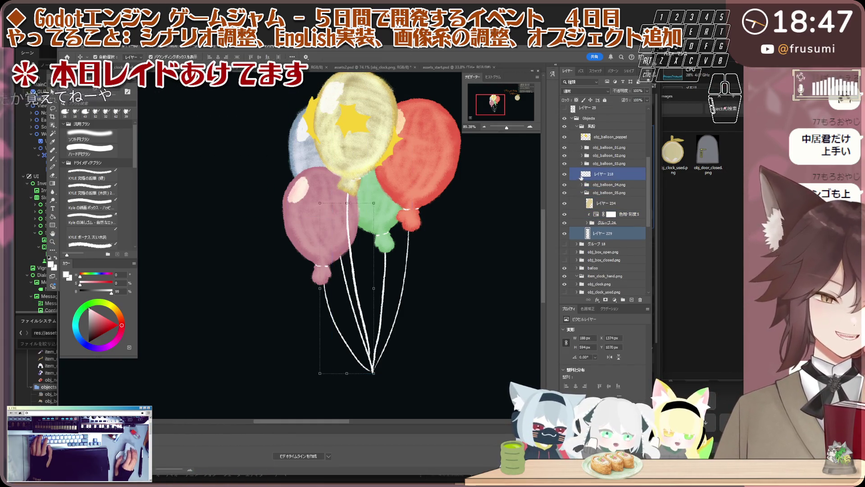
click(564, 184)
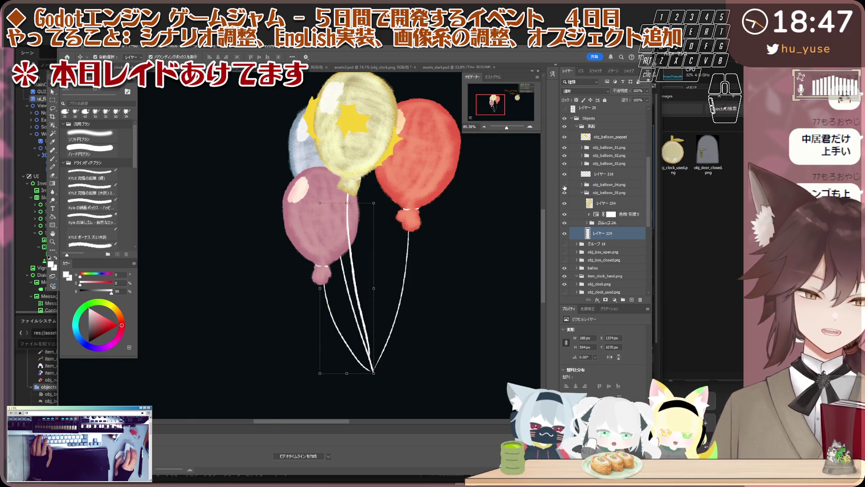
click(564, 163)
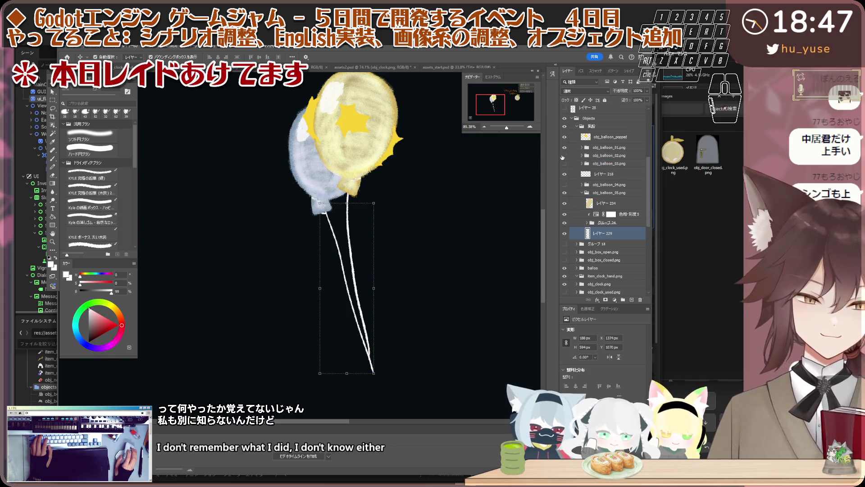
scroll(330, 229, up, 2)
scroll(330, 230, up, 2)
scroll(330, 229, up, 2)
scroll(330, 230, up, 2)
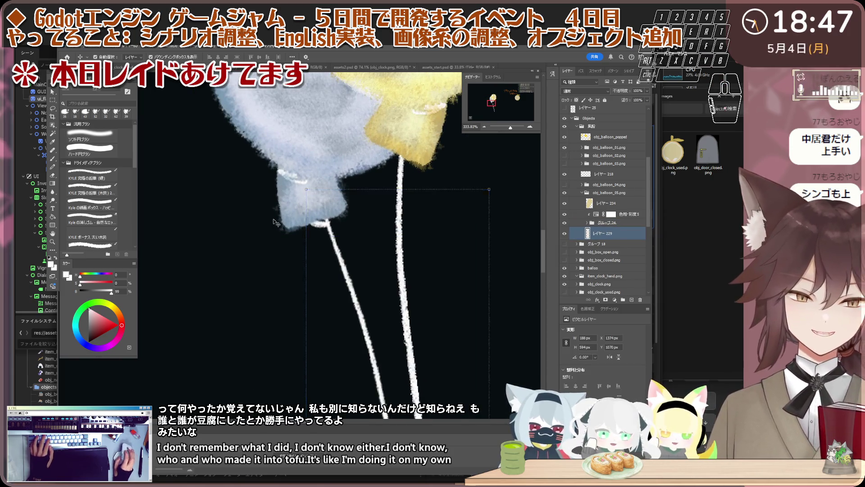
scroll(326, 224, up, 1)
key(e)
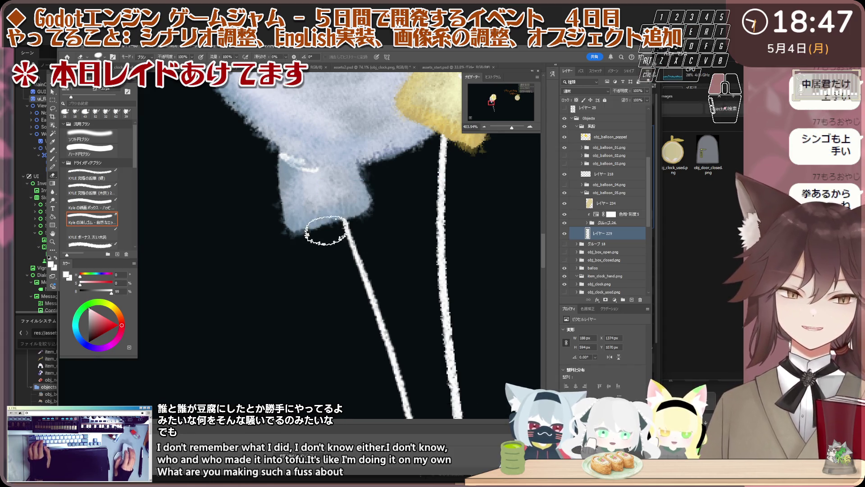
scroll(327, 229, down, 3)
scroll(326, 231, down, 3)
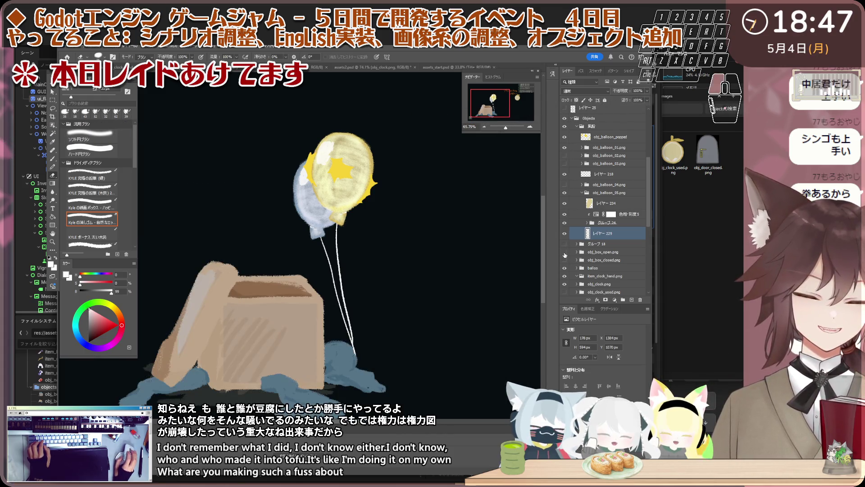
scroll(581, 232, up, 2)
click(565, 202)
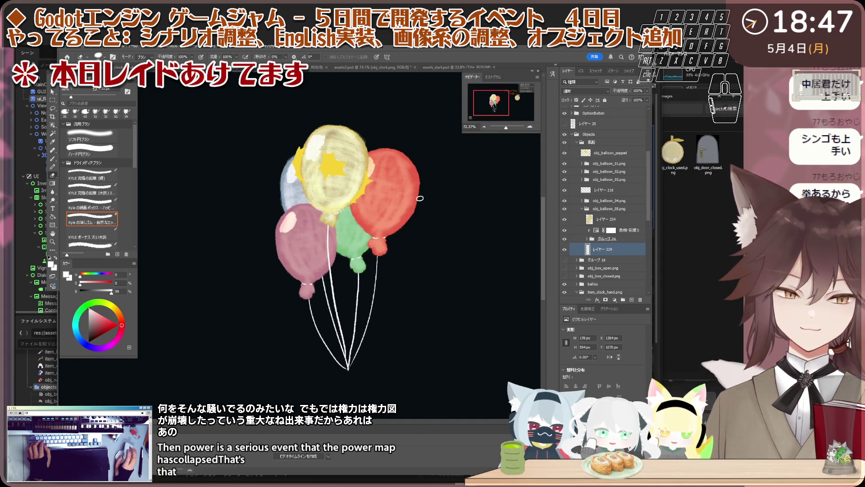
scroll(406, 203, up, 2)
scroll(433, 162, up, 2)
scroll(387, 223, up, 2)
Select the red balloon's layer 219 and sample its red as the brush colour.
ctrl+click(387, 223)
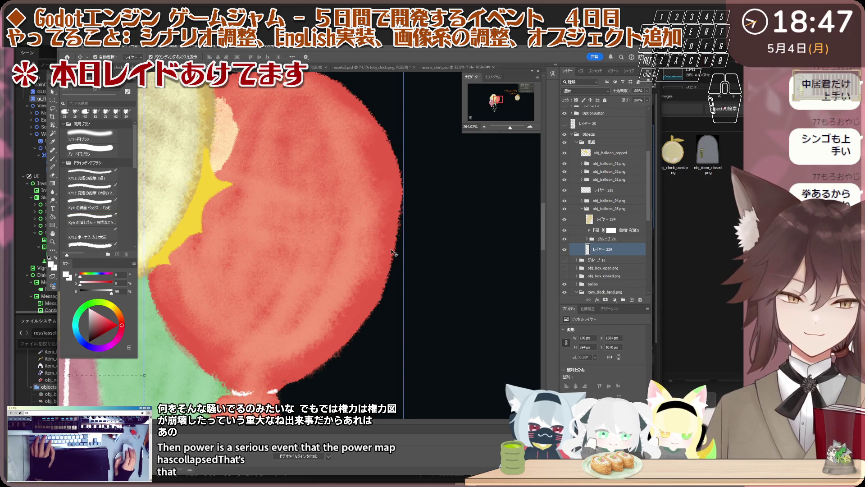
click(603, 235)
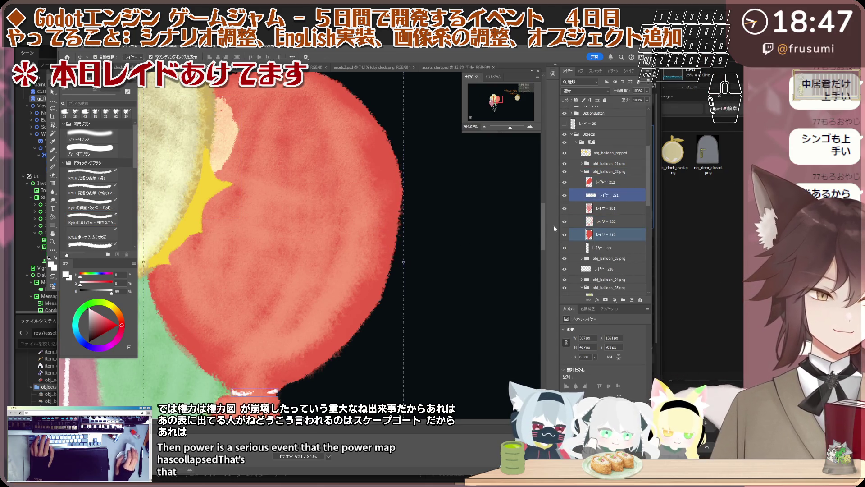
scroll(404, 267, up, 1)
alt+click(365, 308)
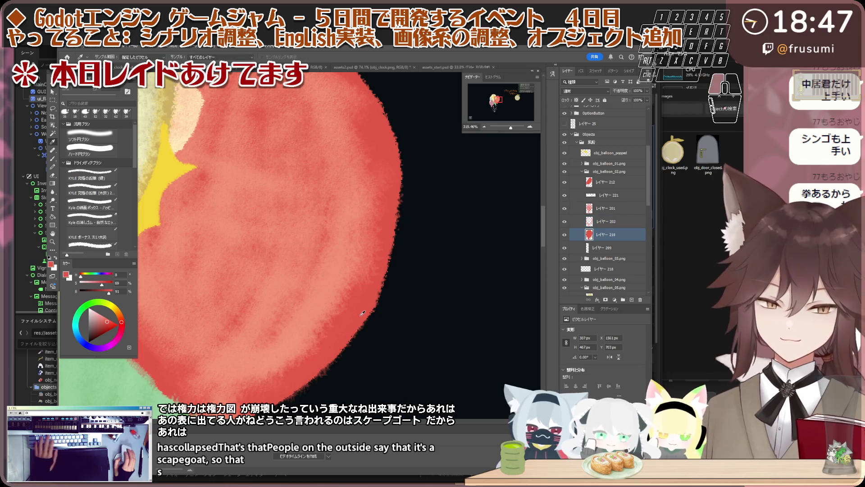
key(b)
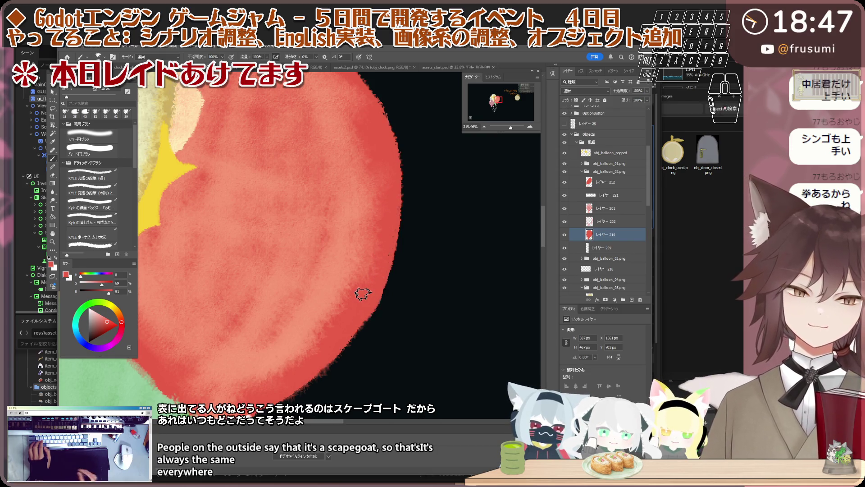
scroll(363, 294, down, 5)
scroll(361, 291, up, 1)
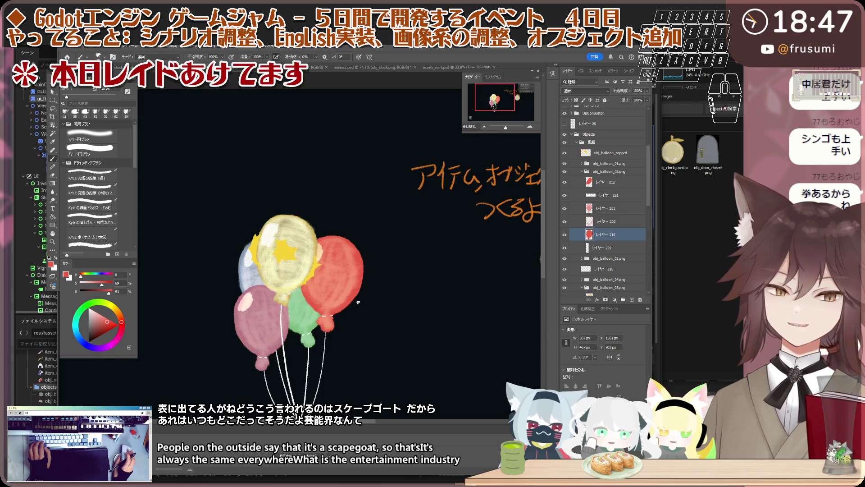
scroll(362, 289, up, 2)
scroll(361, 290, up, 3)
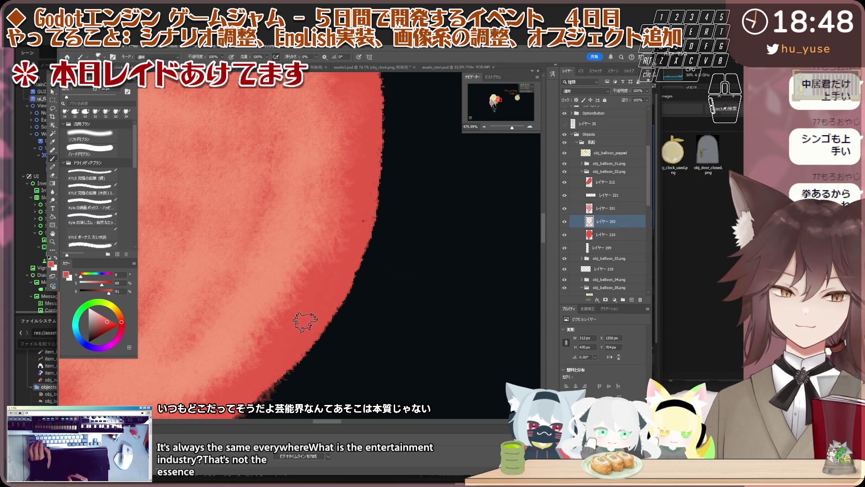
scroll(315, 305, down, 3)
scroll(315, 304, down, 2)
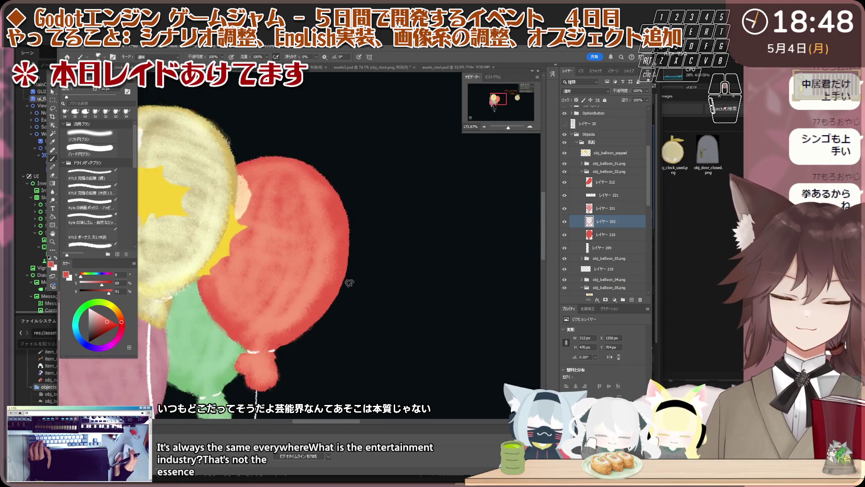
scroll(344, 276, up, 4)
scroll(346, 240, up, 4)
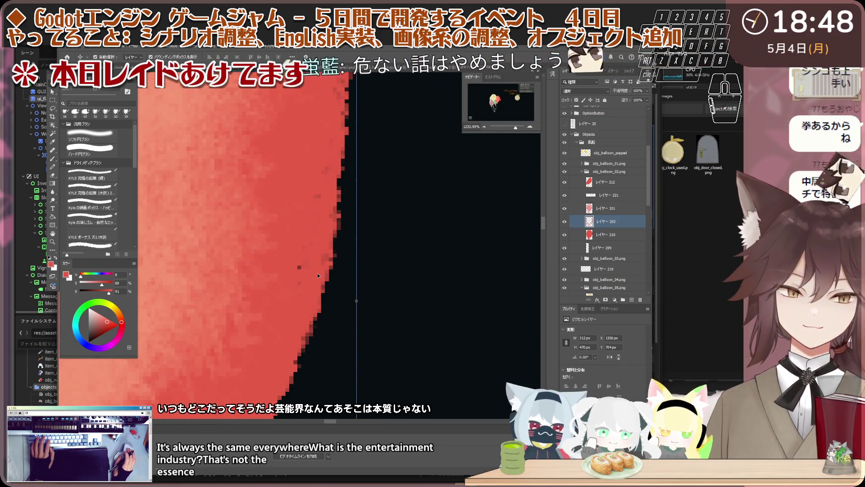
Toggle layer 201's visibility to compare the balloon edge, then return to the Brush.
shift+click(618, 208)
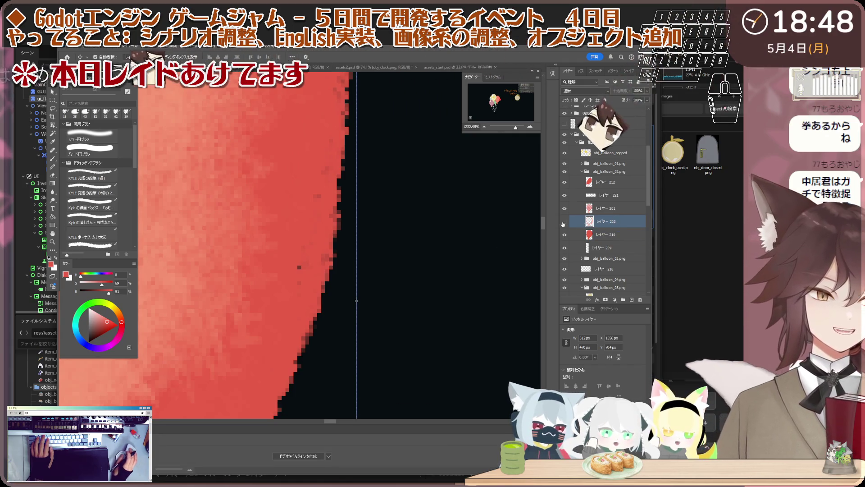
click(604, 209)
click(566, 234)
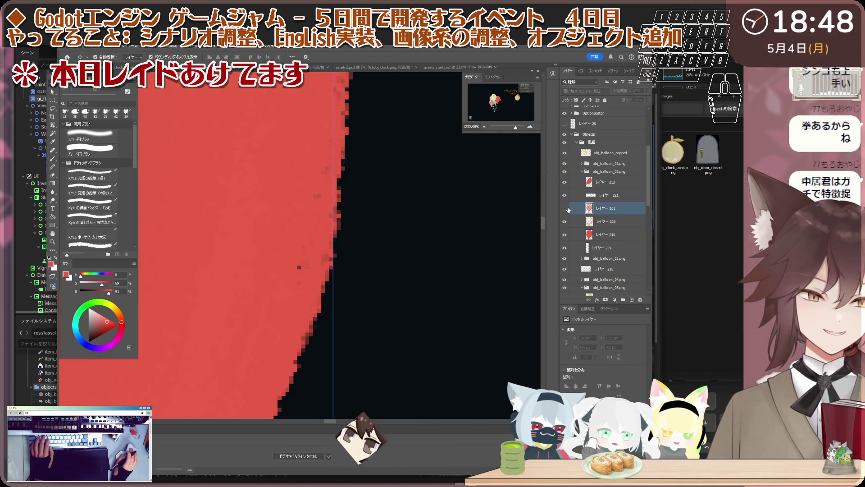
click(566, 234)
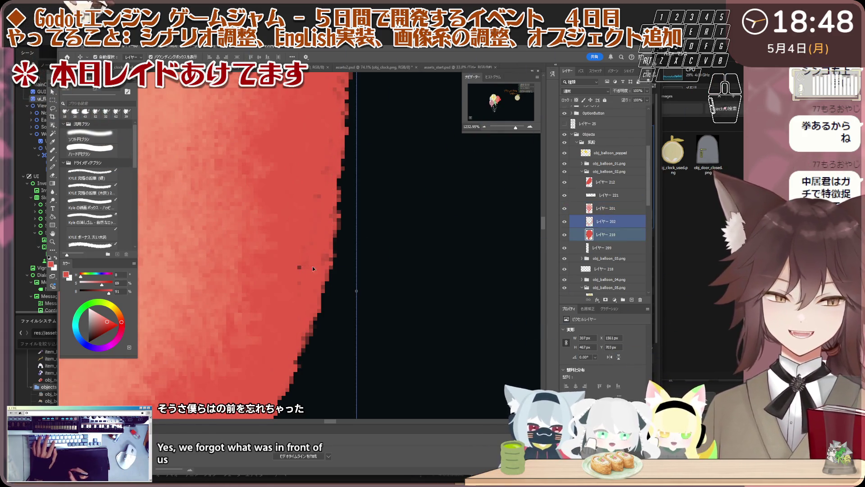
shift+click(608, 247)
key(b)
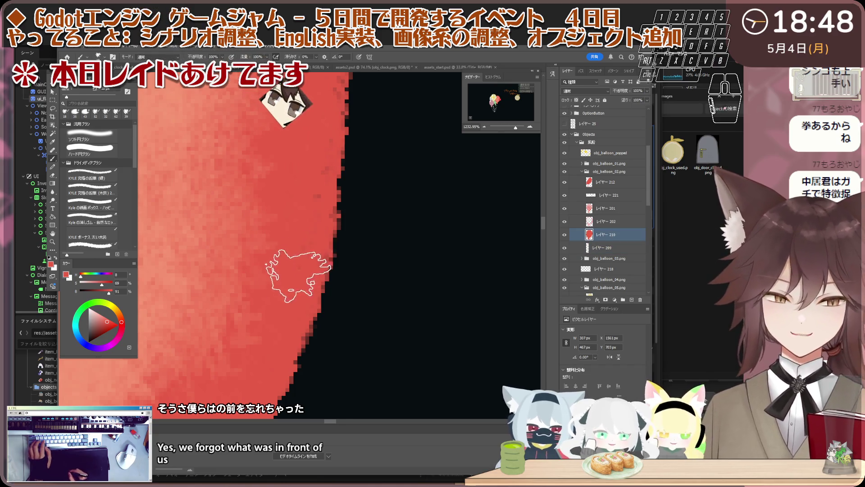
scroll(304, 291, down, 5)
scroll(305, 291, down, 3)
scroll(284, 338, down, 3)
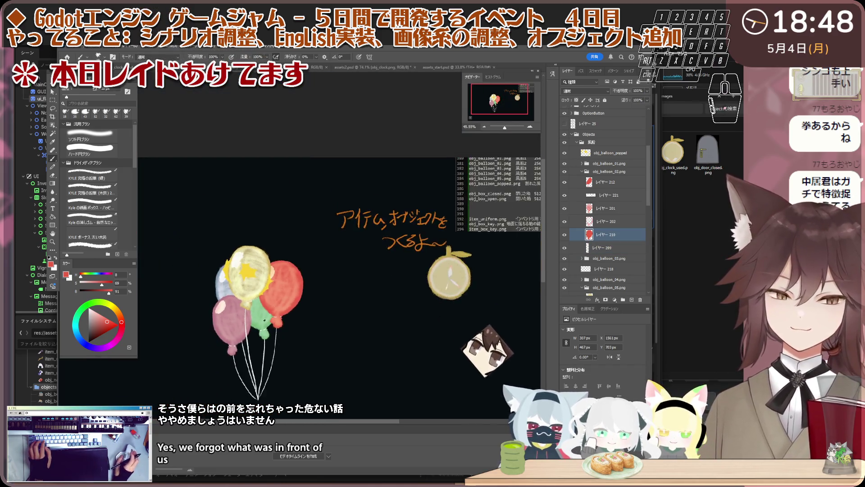
scroll(263, 388, up, 2)
scroll(262, 388, down, 1)
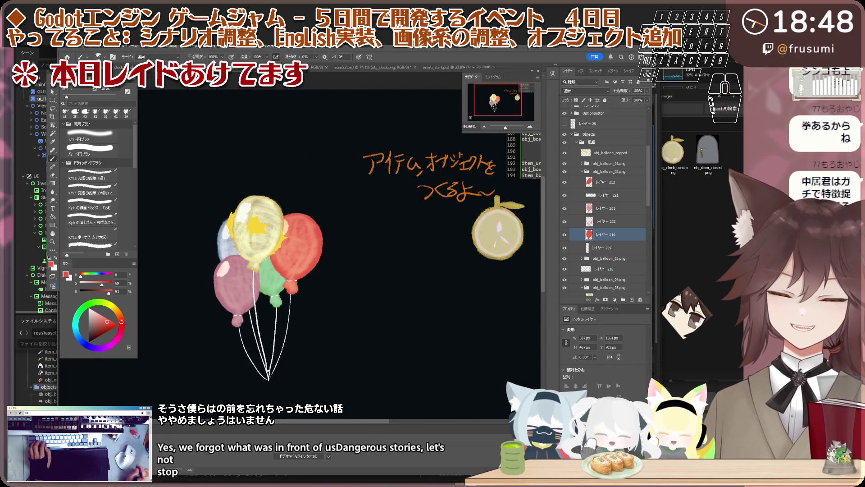
scroll(256, 260, up, 1)
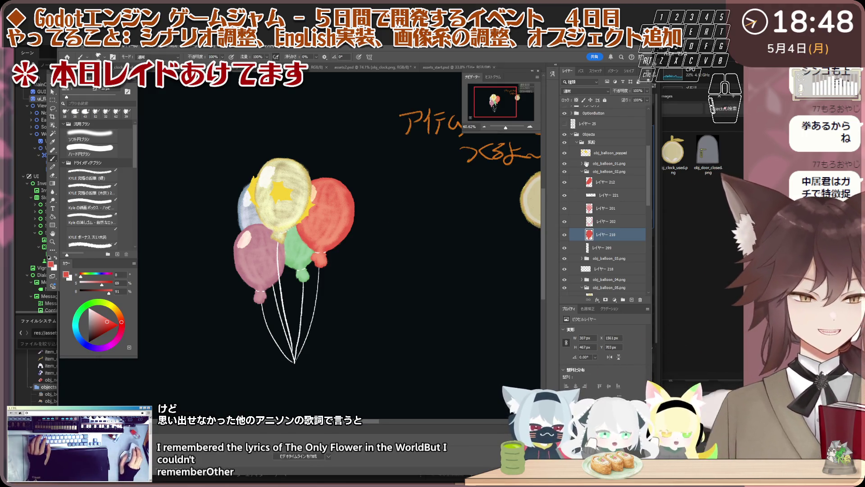
Tidy the Layers panel by collapsing the obj_balloon_02 and obj_balloon_05 groups.
click(586, 172)
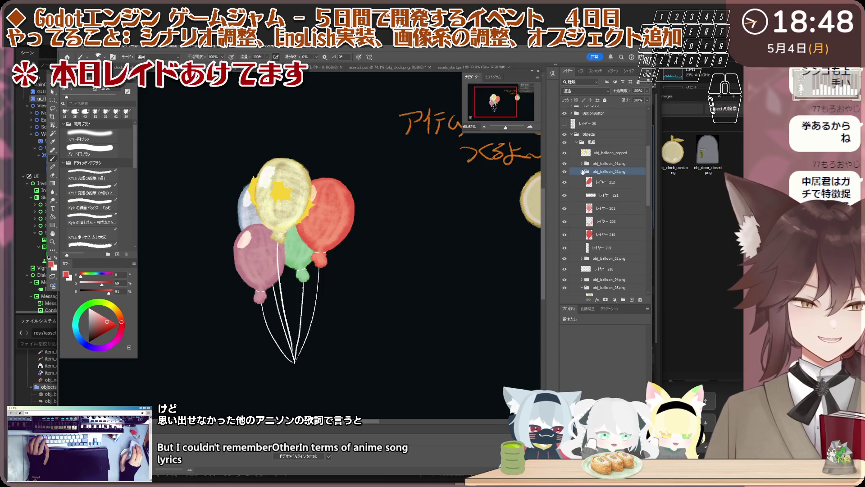
click(586, 172)
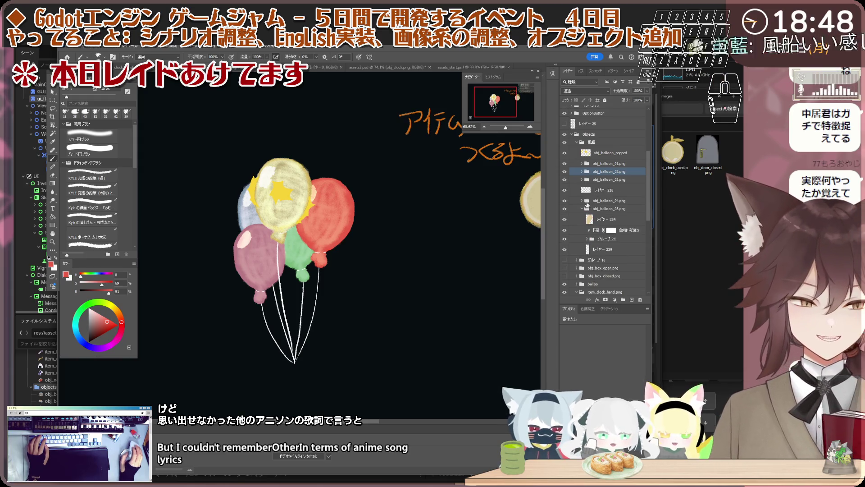
click(600, 189)
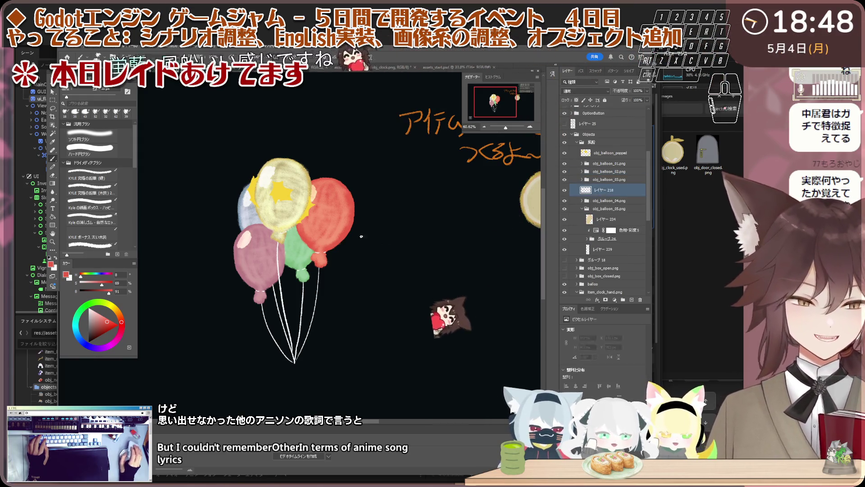
key(ctrl+plus)
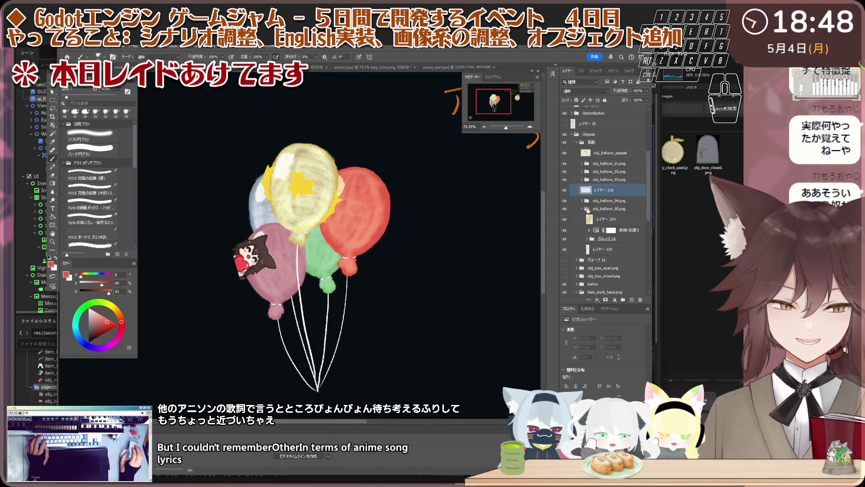
click(585, 209)
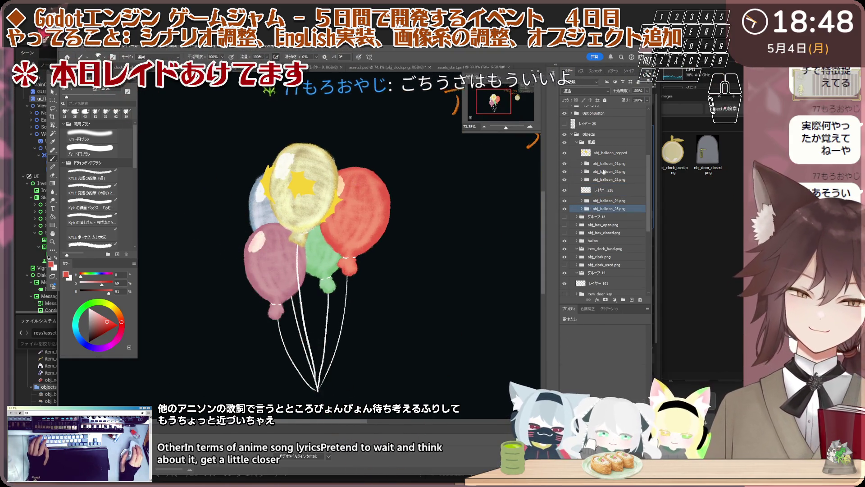
click(600, 143)
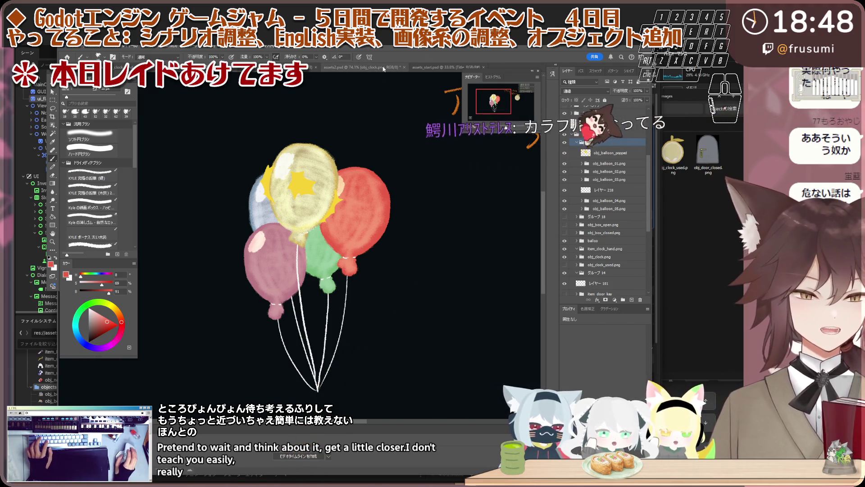
Solo-check obj_clock.png's visibility, select the Objects group and switch to the assets document.
alt+click(564, 112)
alt+click(564, 112)
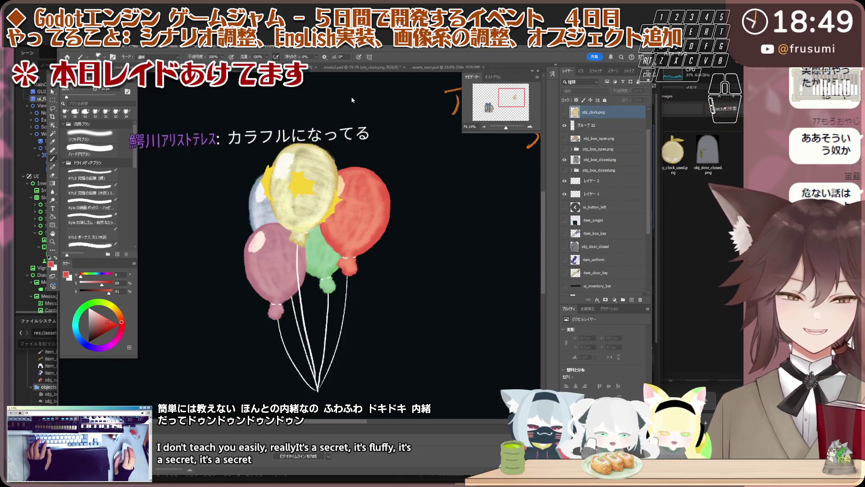
click(596, 211)
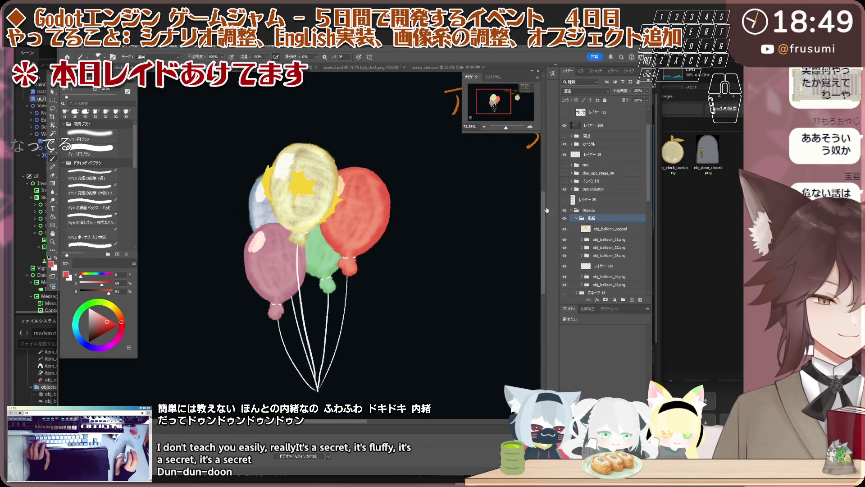
scroll(394, 141, down, 2)
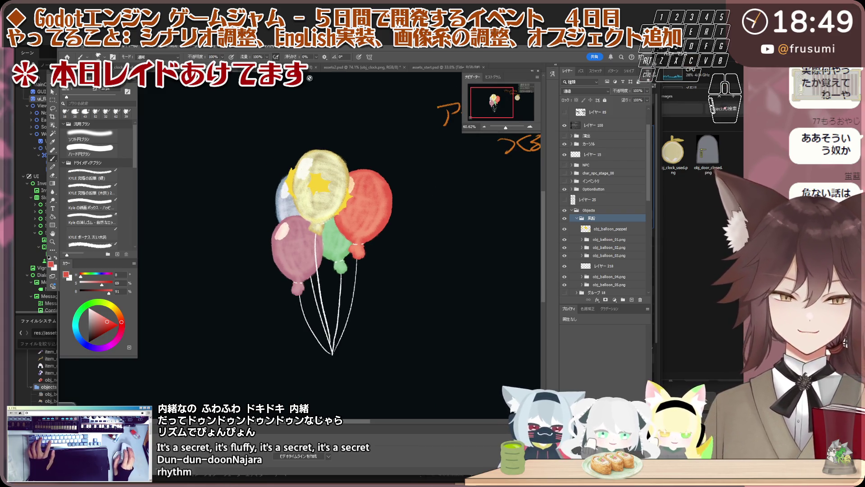
key(ctrl+Tab)
key(ctrl+Tab)
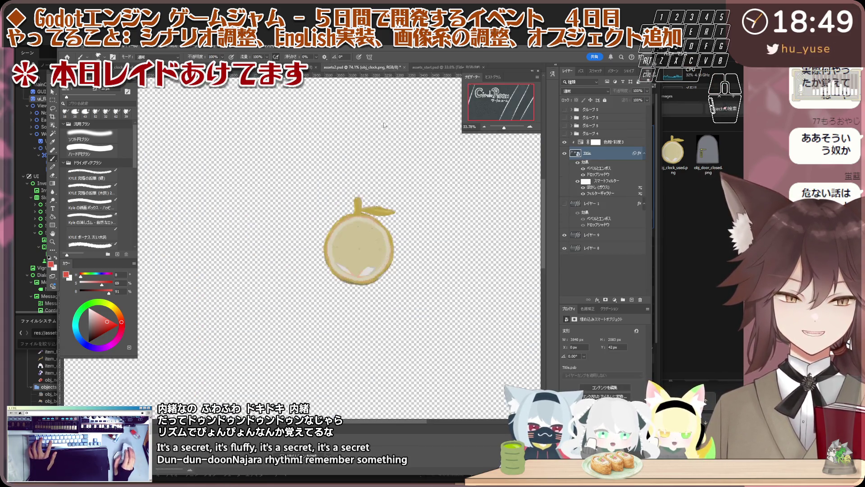
scroll(384, 124, down, 2)
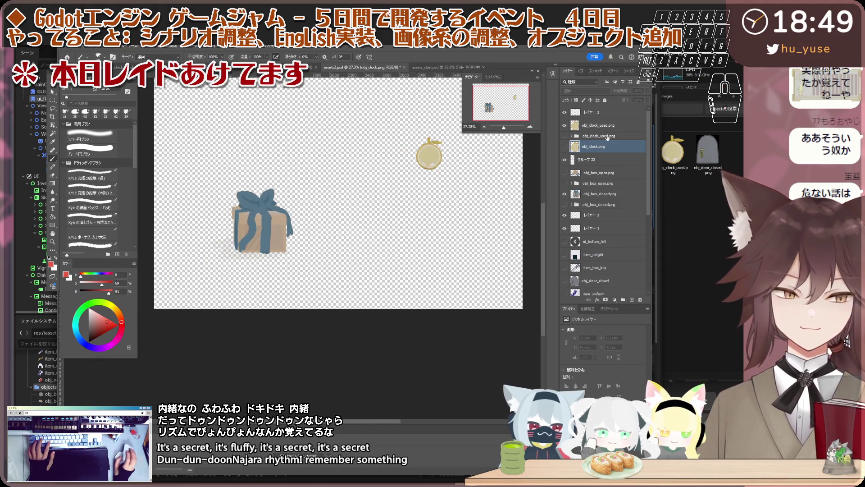
Paste the balloon group above obj_clock_used.png in assets and delete stray layer 82.
click(605, 126)
key(ctrl+v)
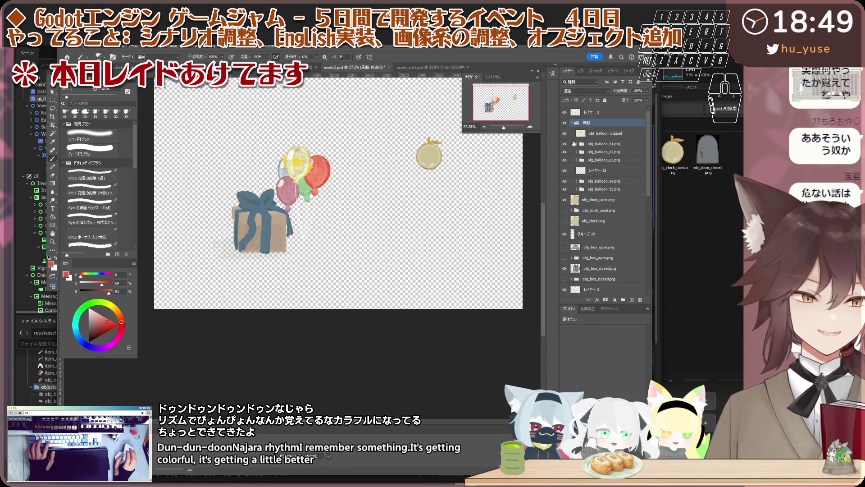
scroll(339, 166, up, 1)
scroll(331, 176, up, 1)
scroll(311, 193, up, 2)
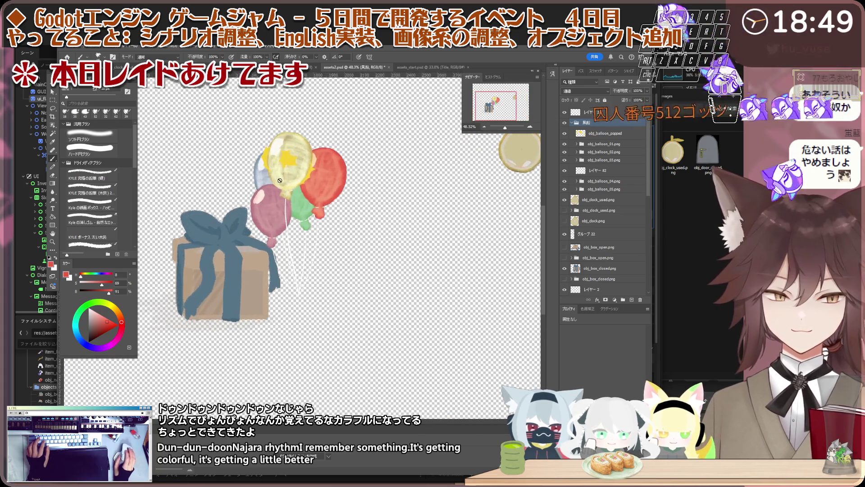
scroll(293, 210, up, 2)
scroll(293, 210, down, 1)
scroll(297, 203, down, 1)
scroll(300, 196, down, 1)
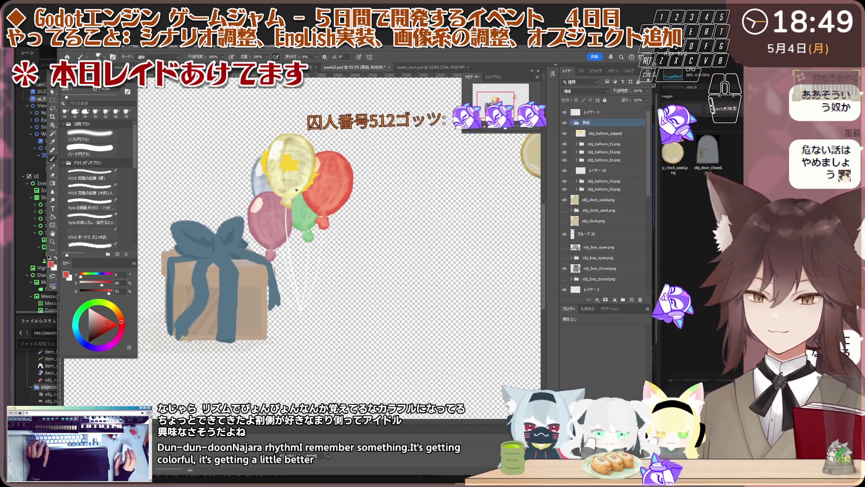
scroll(303, 190, down, 1)
scroll(304, 189, up, 1)
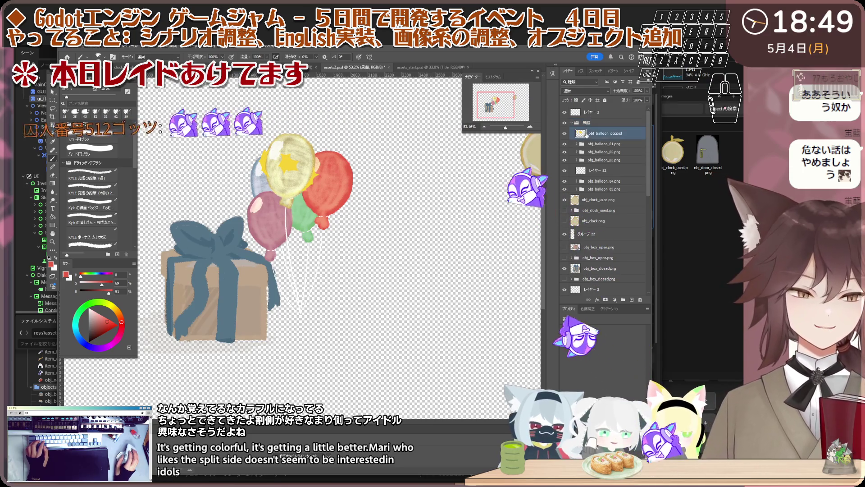
click(606, 171)
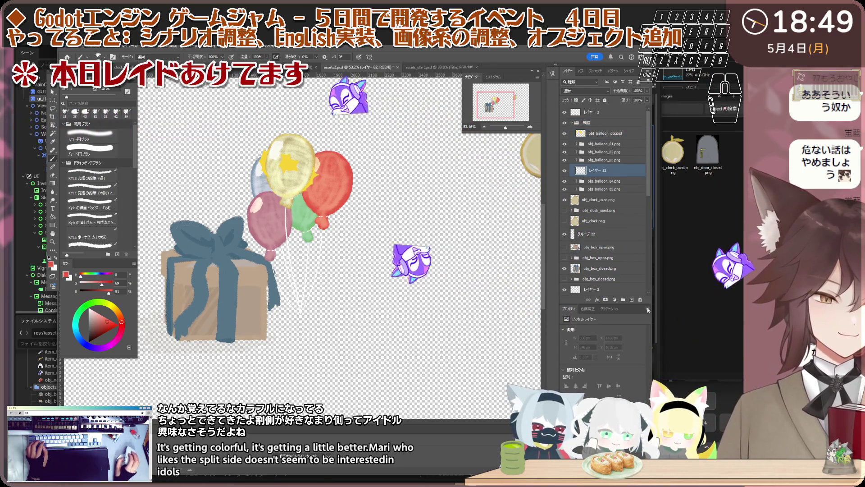
key(Delete)
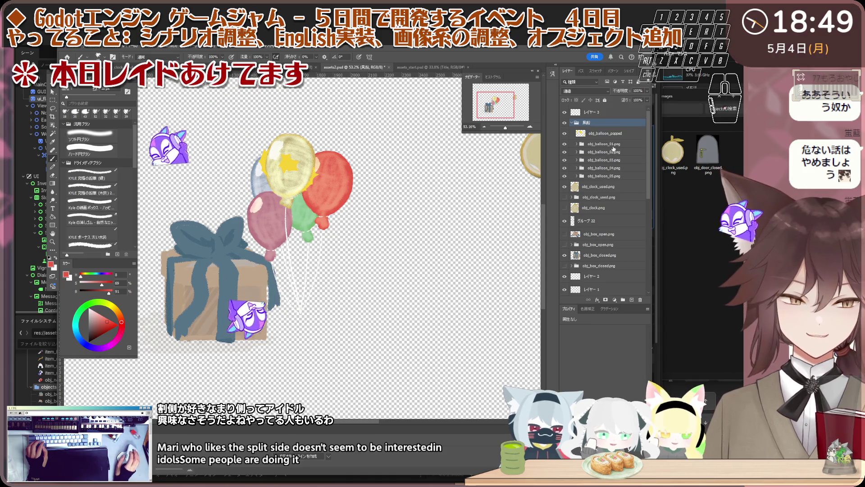
Merge each group obj_balloon_01 to obj_balloon_05 into its own single layer via Merge Group.
right_click(612, 145)
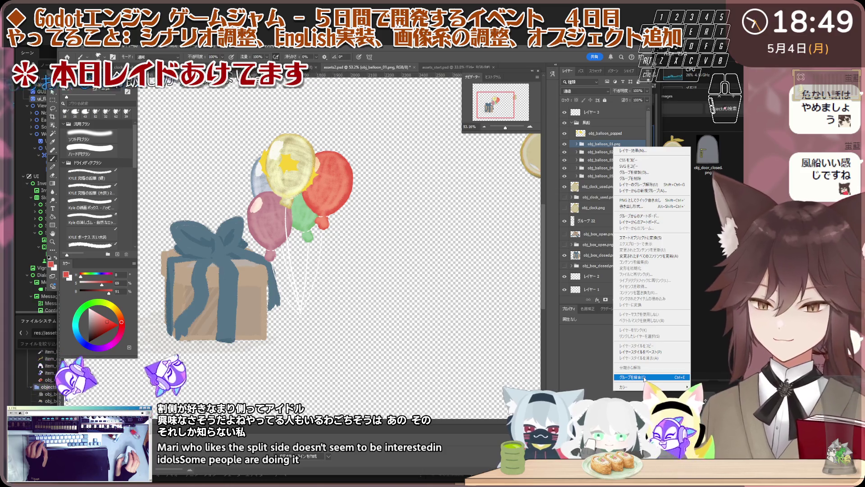
click(645, 377)
right_click(616, 158)
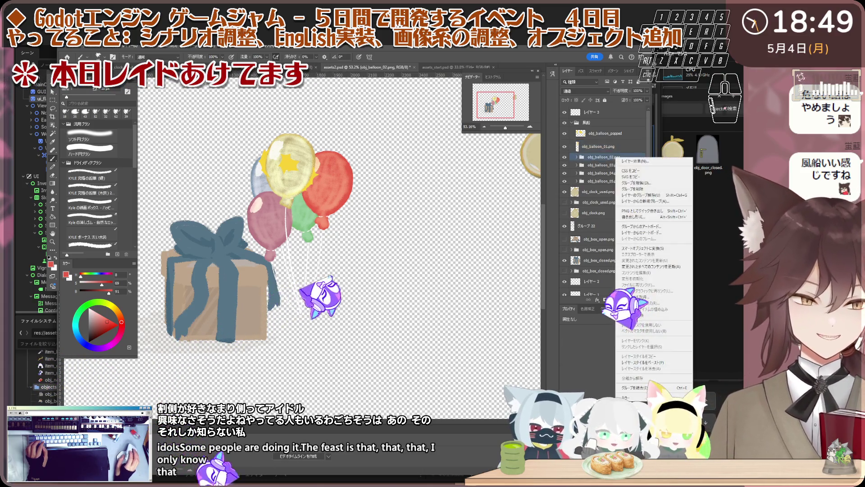
click(645, 383)
right_click(605, 172)
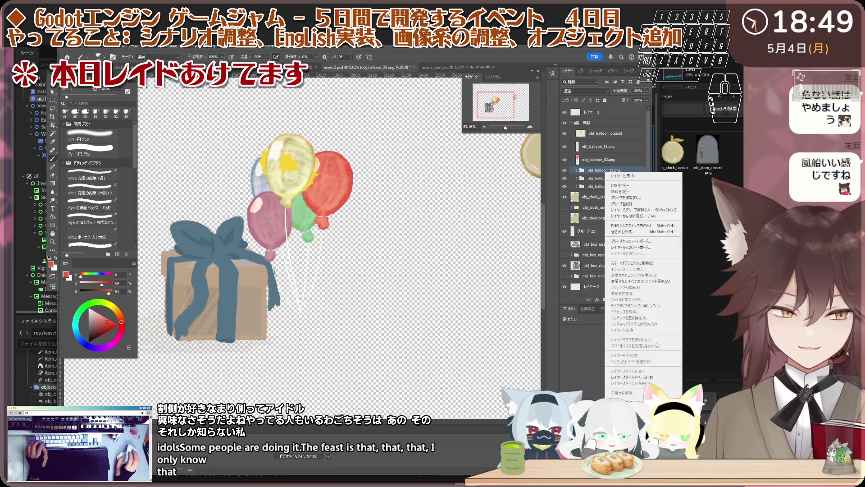
click(645, 401)
right_click(620, 185)
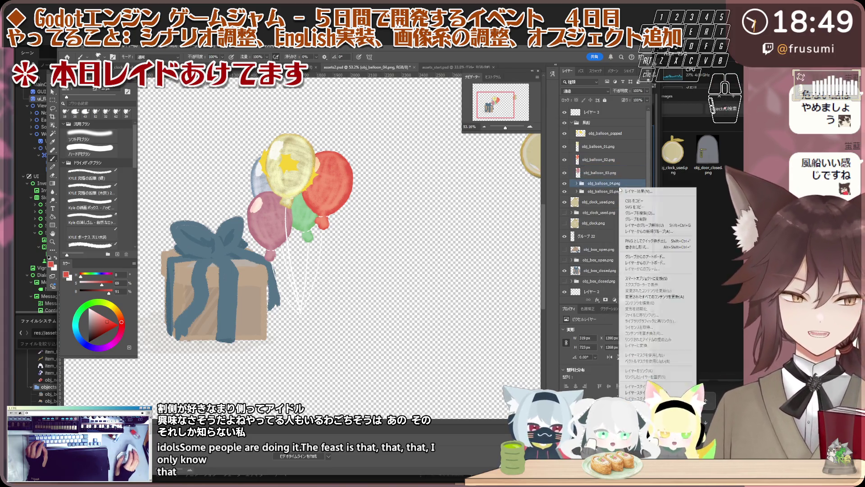
click(645, 400)
right_click(610, 197)
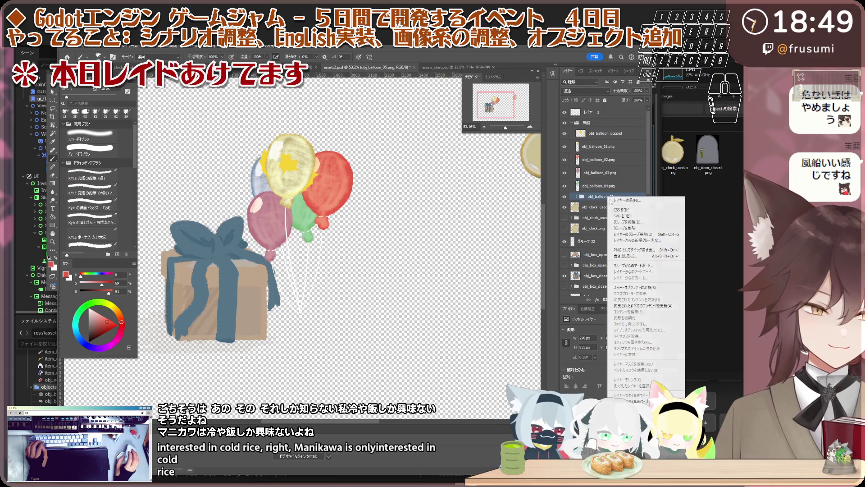
click(645, 400)
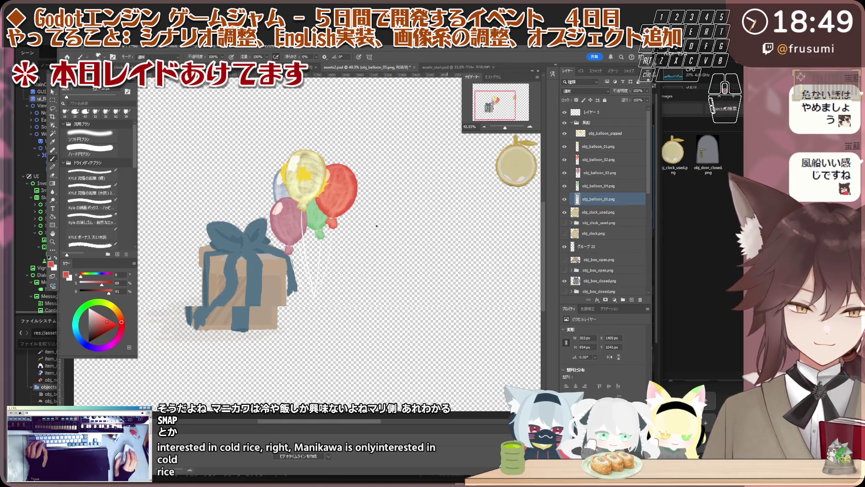
scroll(541, 198, down, 2)
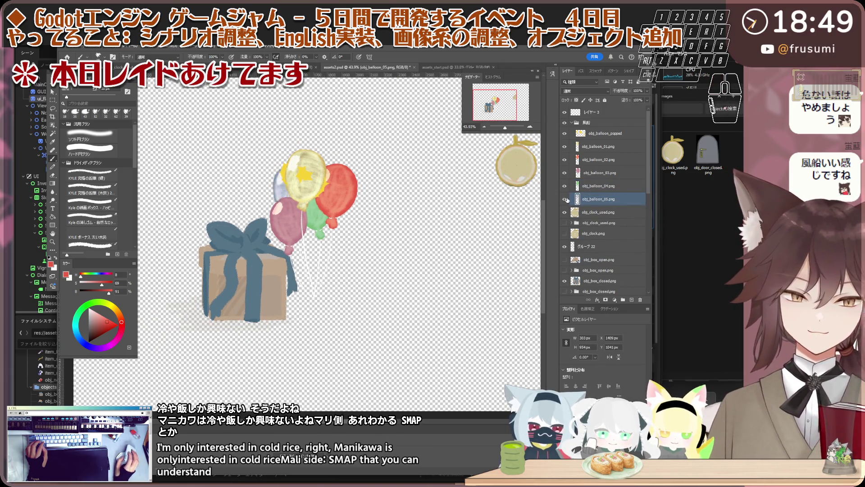
scroll(327, 175, up, 1)
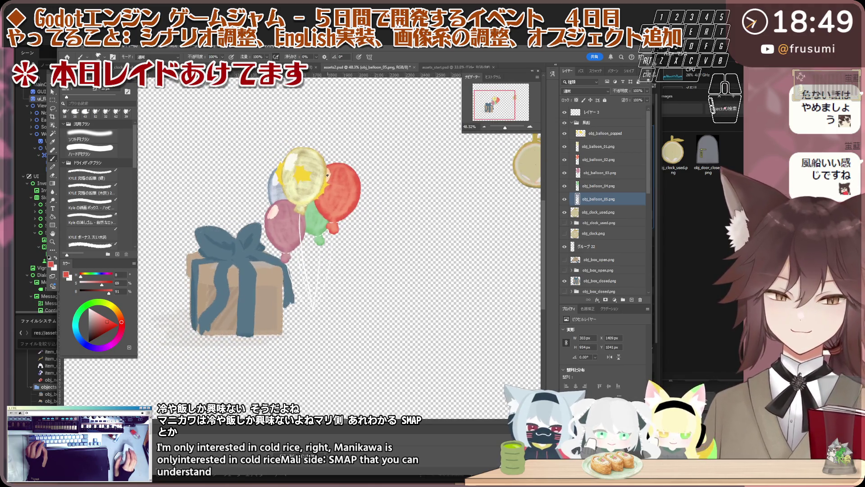
scroll(327, 174, up, 1)
scroll(328, 175, down, 1)
scroll(327, 174, down, 1)
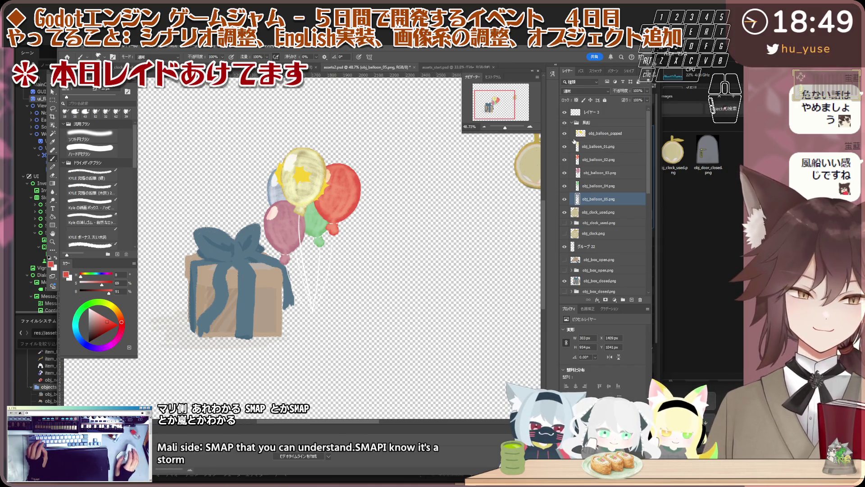
Collapse the 風船 group and drag the whole balloon bunch up and right of the gift box.
click(574, 122)
scroll(336, 240, down, 1)
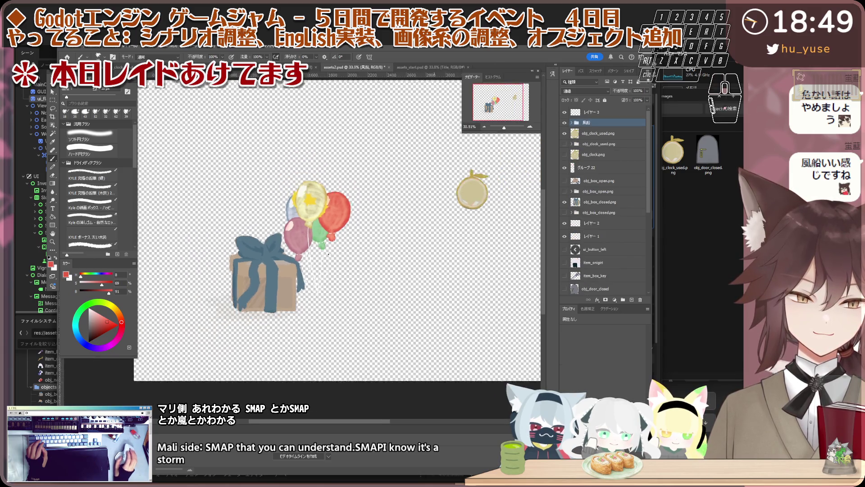
scroll(335, 240, down, 2)
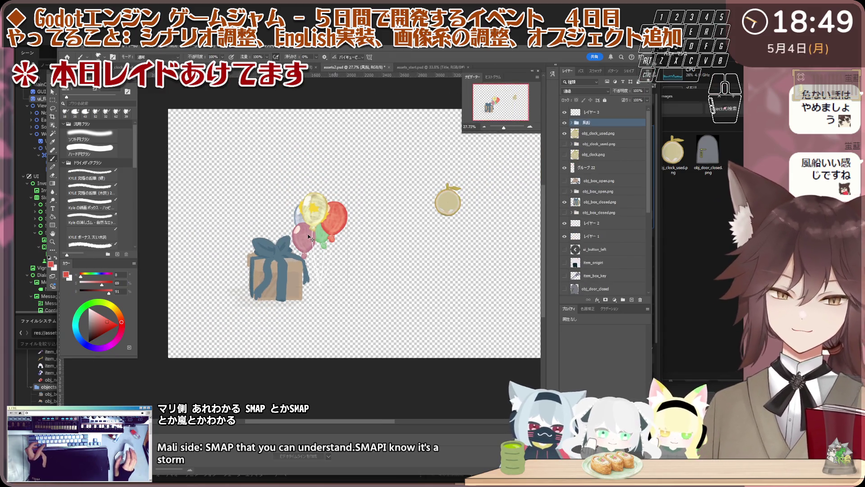
scroll(336, 240, up, 1)
drag(337, 240, 336, 225)
scroll(337, 223, down, 2)
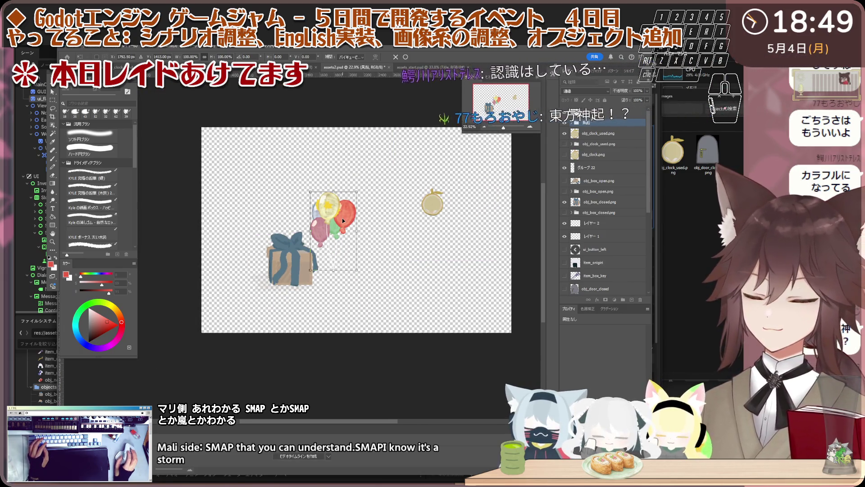
drag(344, 216, 348, 210)
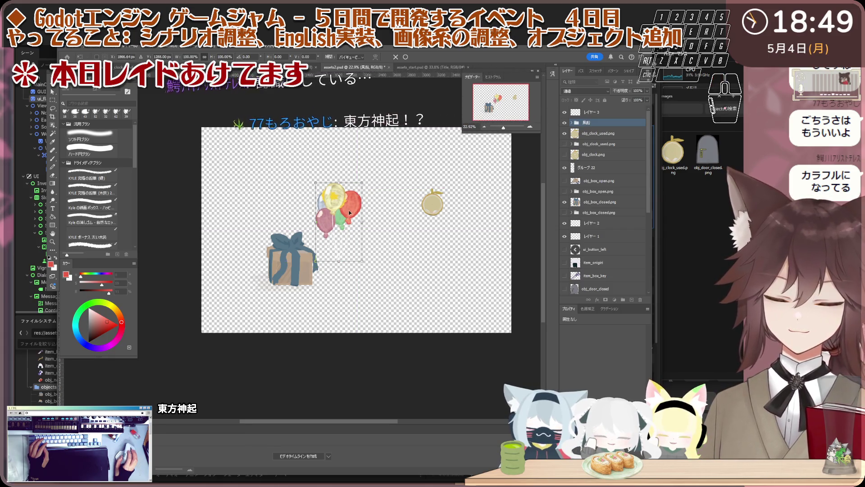
scroll(348, 211, up, 1)
scroll(348, 210, up, 1)
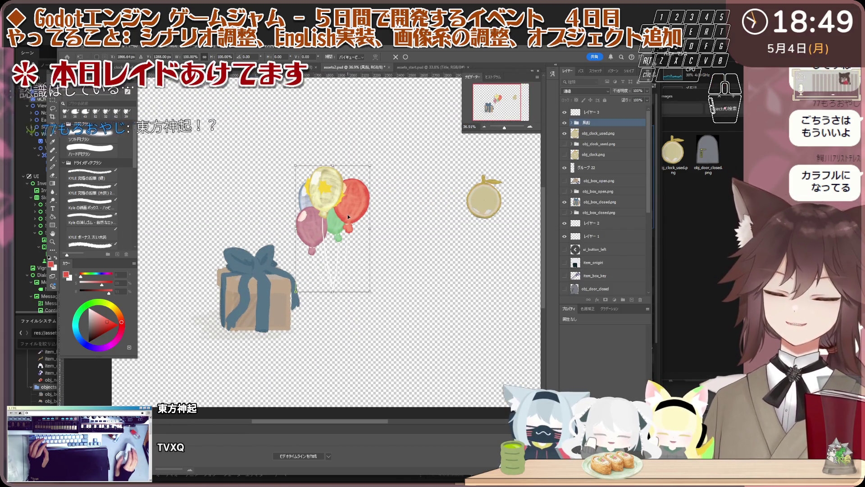
scroll(351, 206, down, 1)
drag(351, 206, 356, 202)
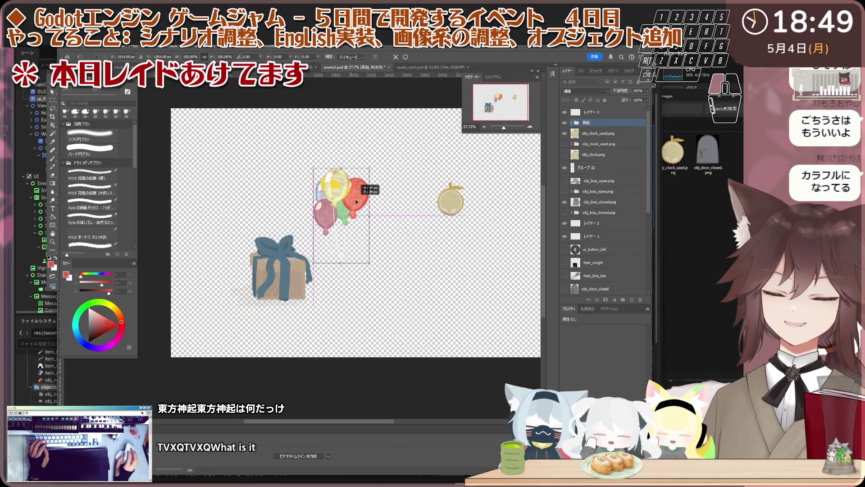
scroll(356, 200, up, 1)
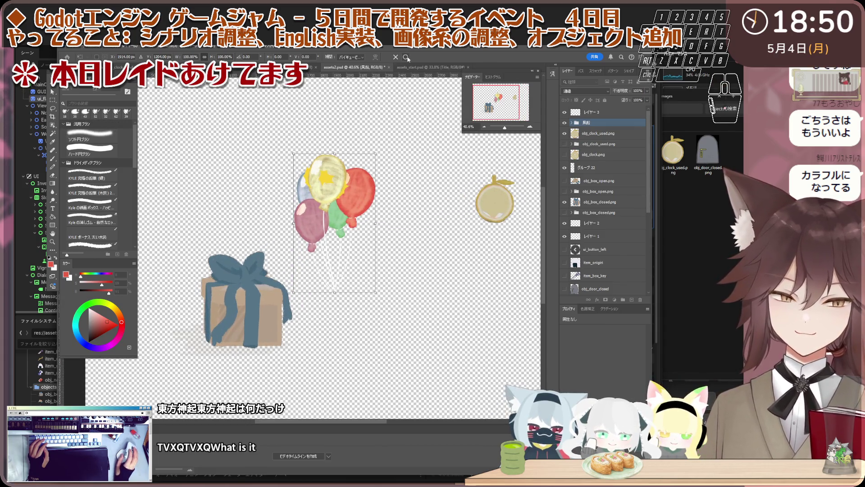
scroll(339, 291, up, 1)
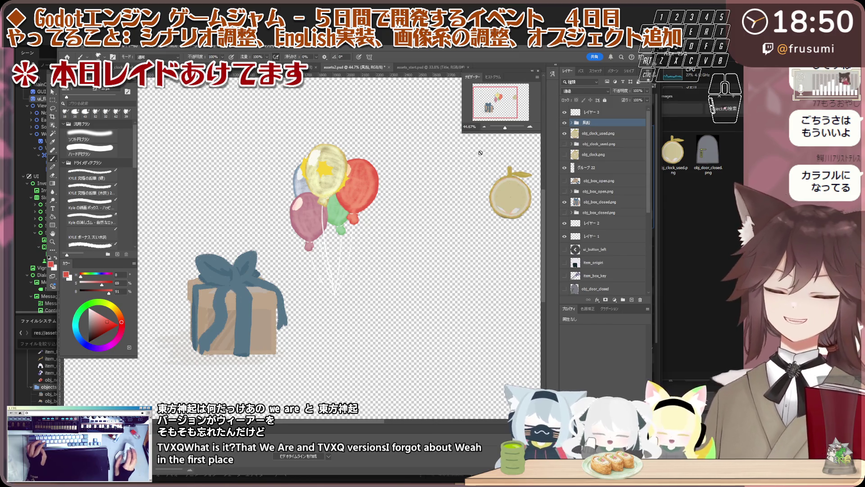
scroll(358, 160, up, 2)
scroll(358, 161, up, 2)
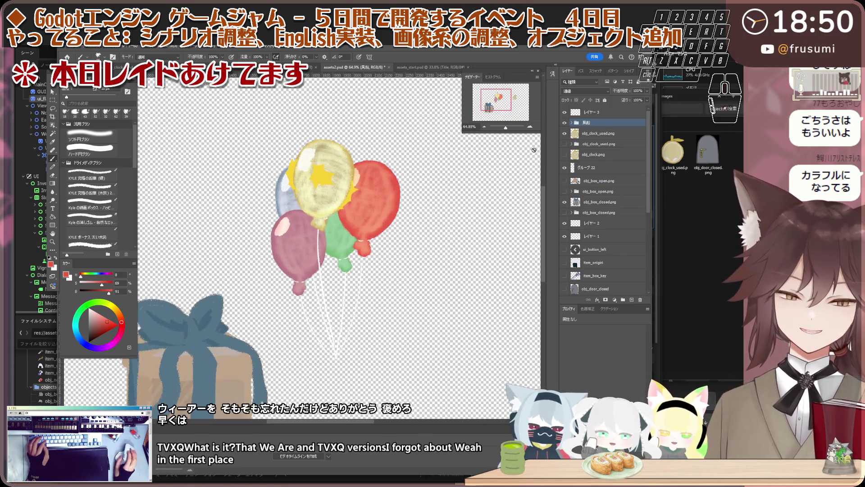
scroll(315, 202, up, 1)
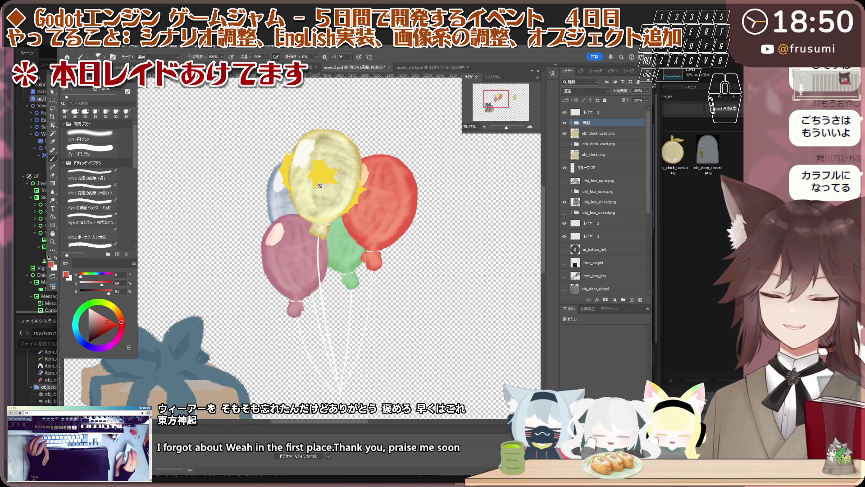
scroll(318, 190, up, 1)
scroll(321, 172, up, 1)
scroll(320, 172, up, 1)
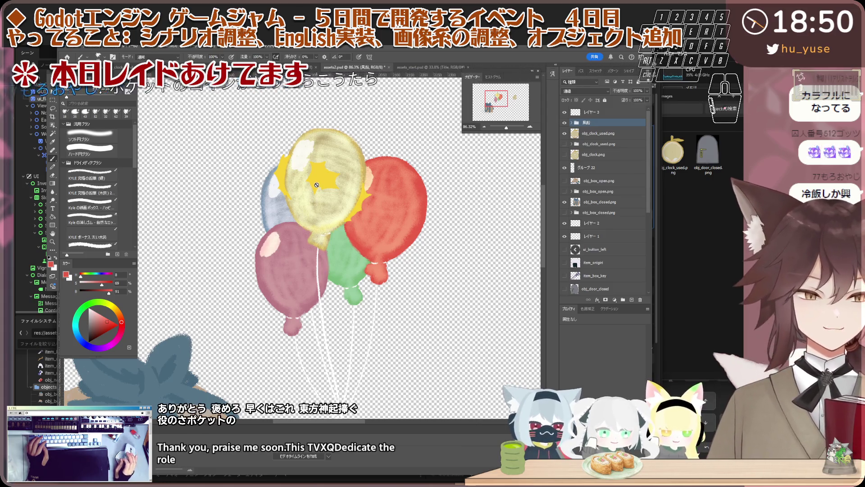
scroll(313, 168, down, 2)
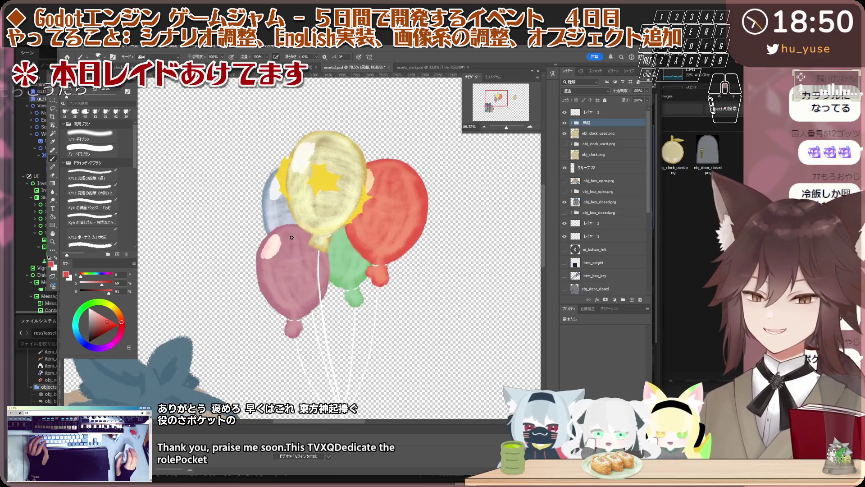
scroll(321, 186, down, 2)
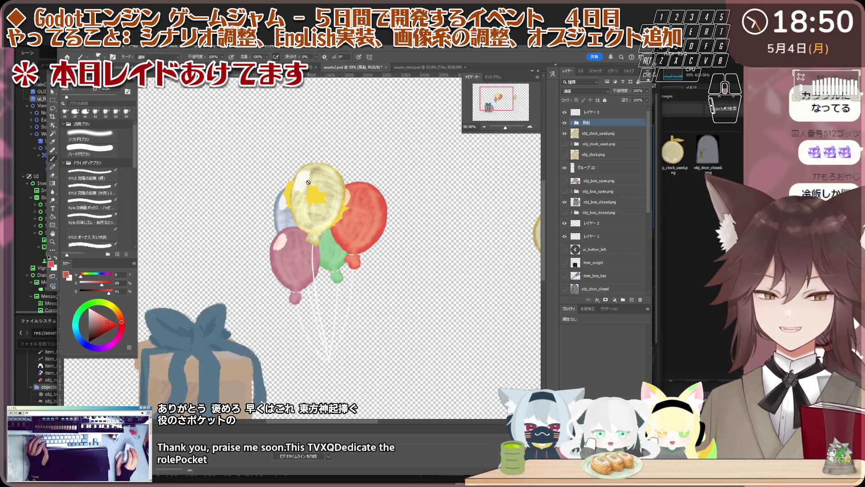
scroll(311, 179, up, 1)
scroll(317, 180, up, 1)
scroll(310, 181, up, 2)
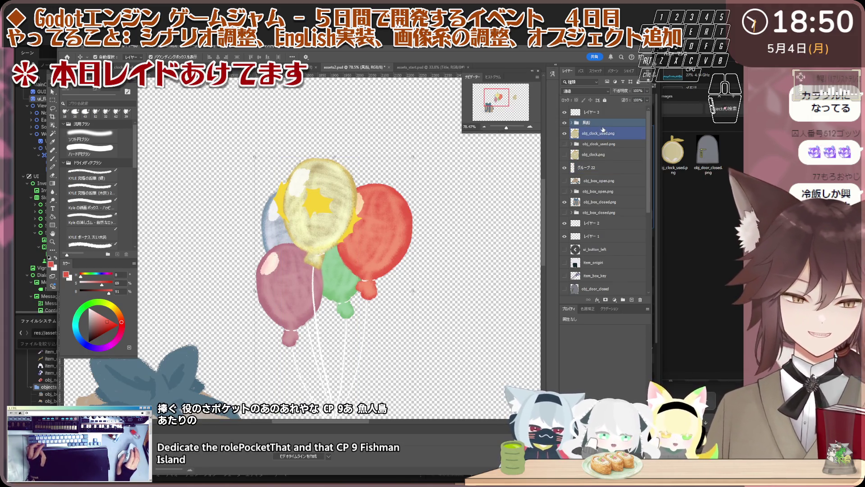
Expand the balloon group and make obj_balloon_popped the selected layer.
click(575, 122)
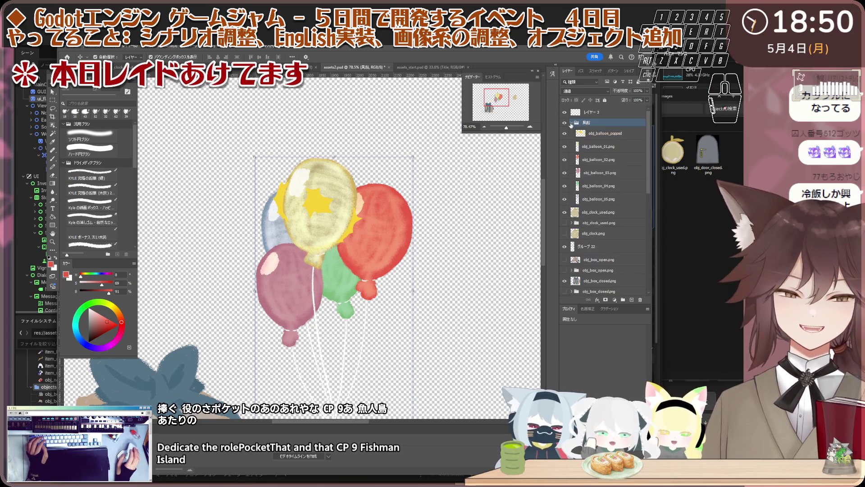
click(576, 146)
click(567, 147)
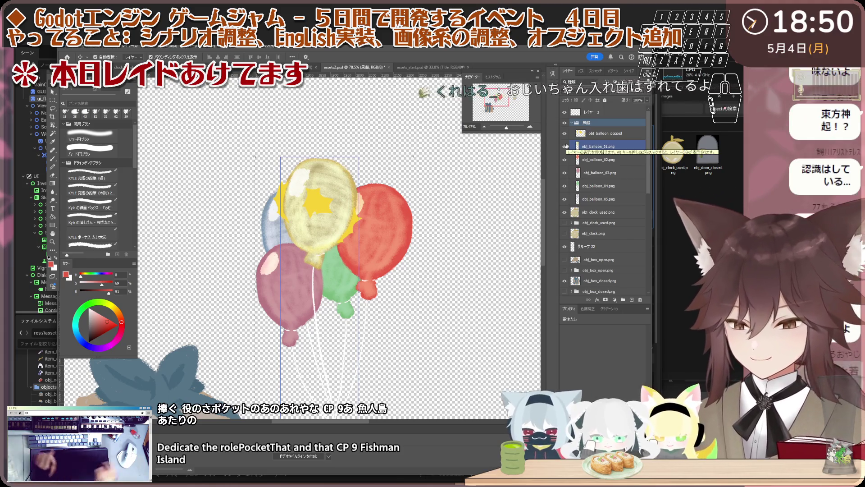
click(580, 133)
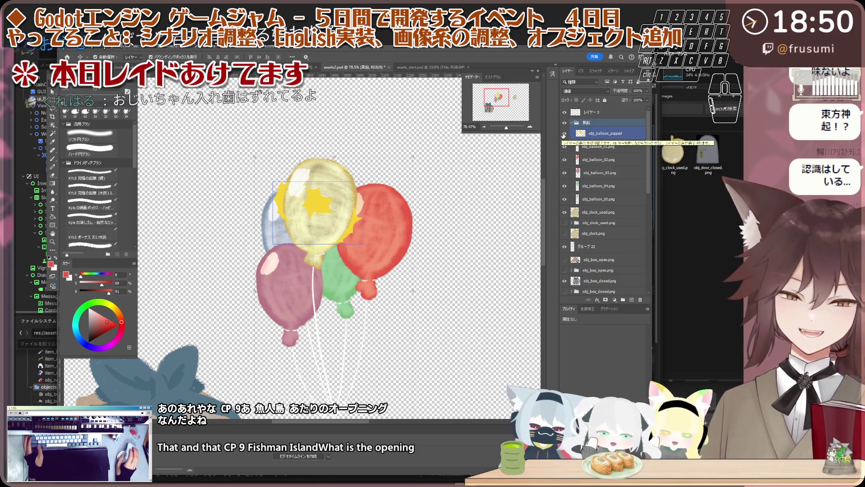
click(577, 137)
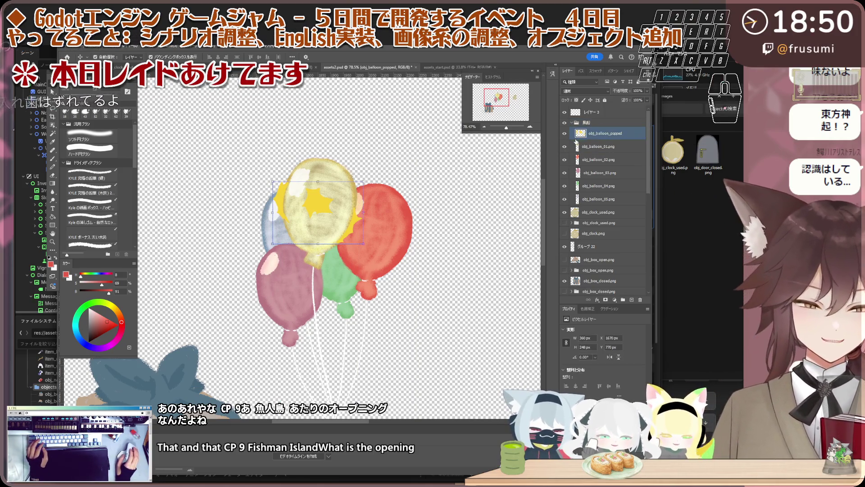
ctrl+click(625, 146)
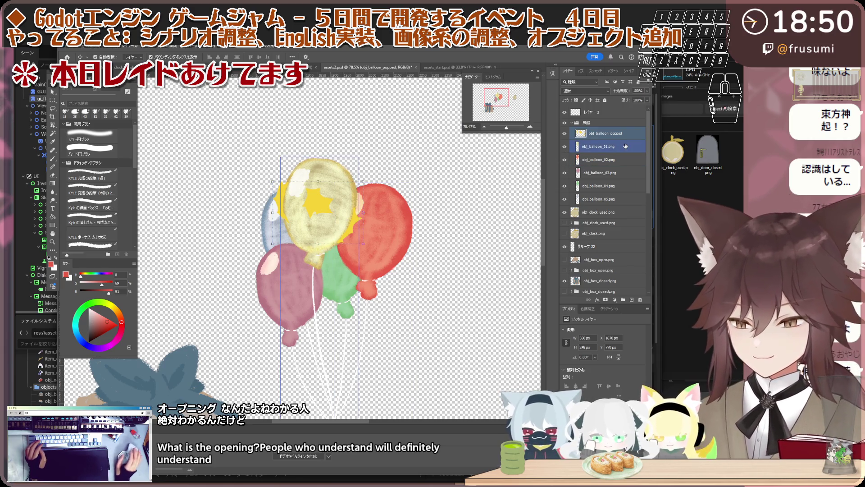
Hide the yellow, red and remaining balloon layers so only the popped burst shows.
click(608, 159)
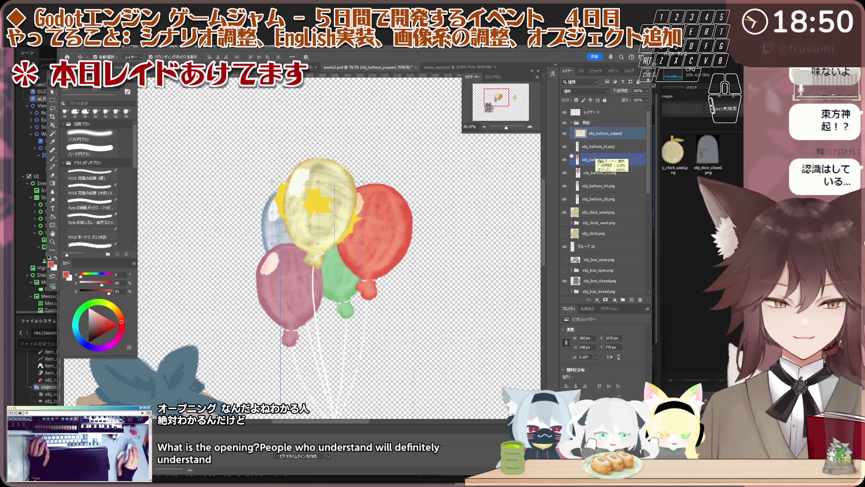
click(565, 146)
click(568, 173)
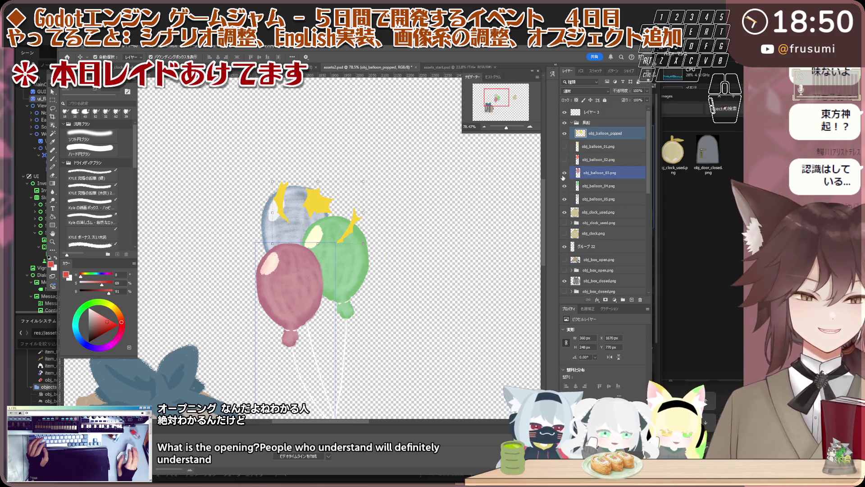
click(564, 186)
click(565, 173)
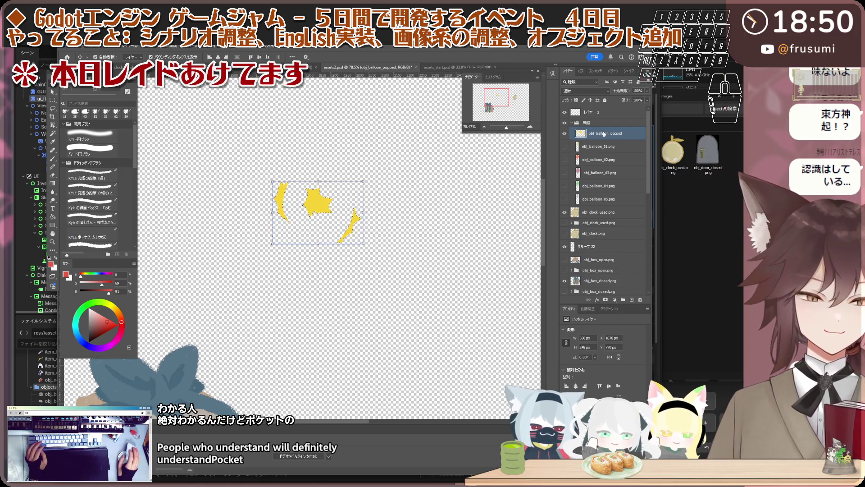
key(Return)
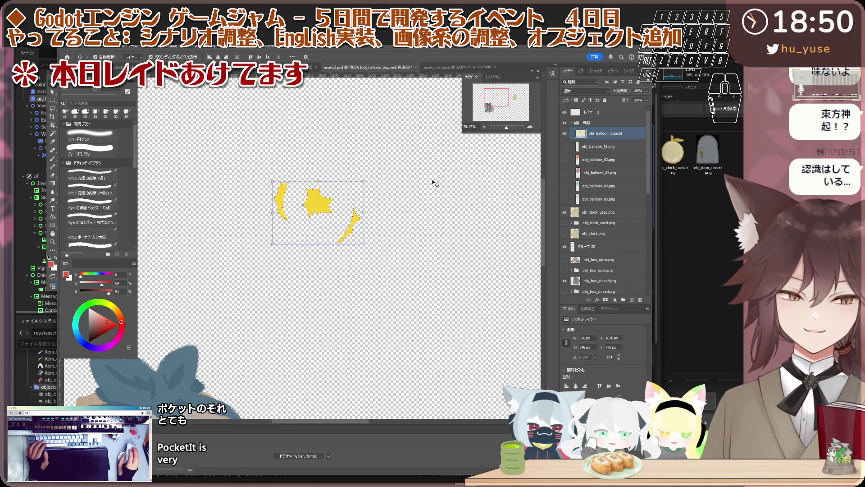
scroll(271, 141, up, 1)
Trim the canvas to the popped-balloon burst and copy its layer name.
click(97, 48)
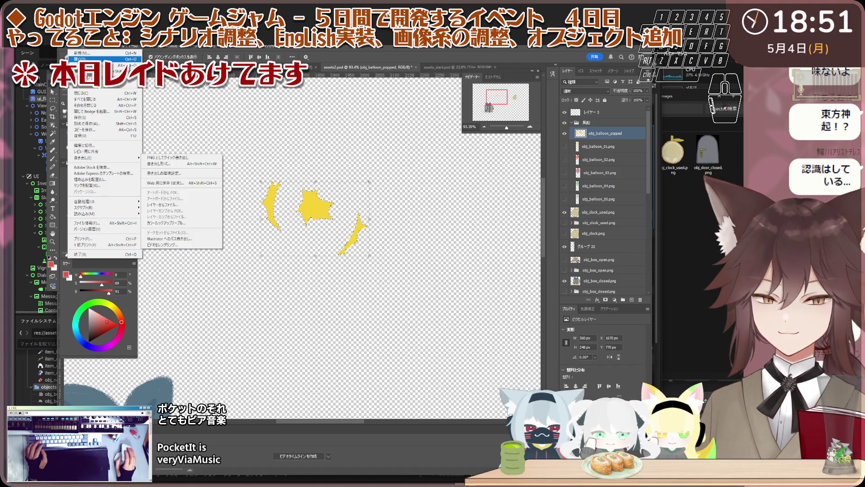
mouse_move(111, 57)
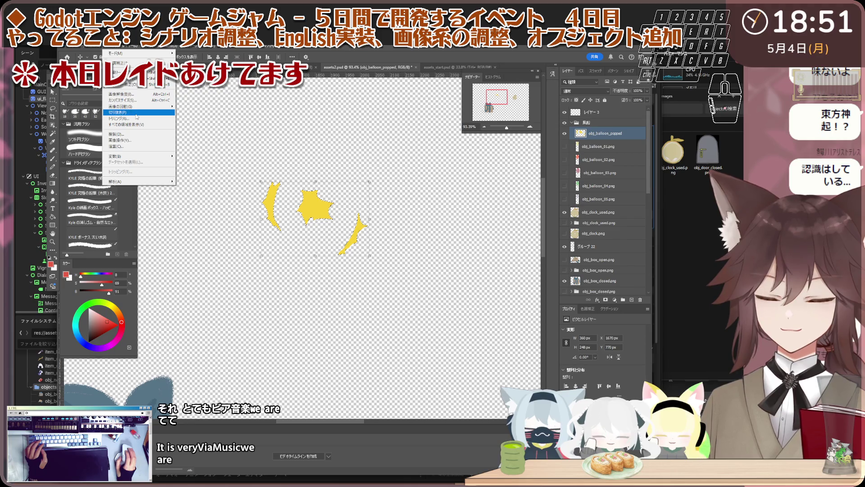
click(136, 112)
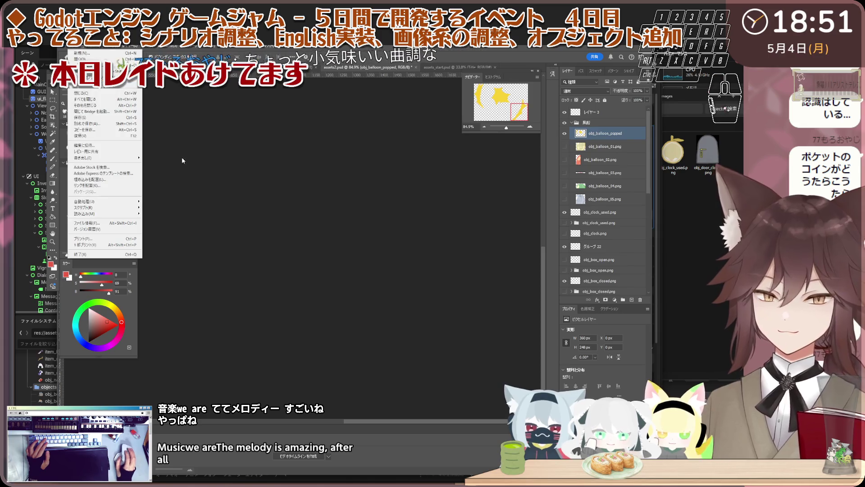
double_click(593, 133)
key(ctrl+c)
key(Return)
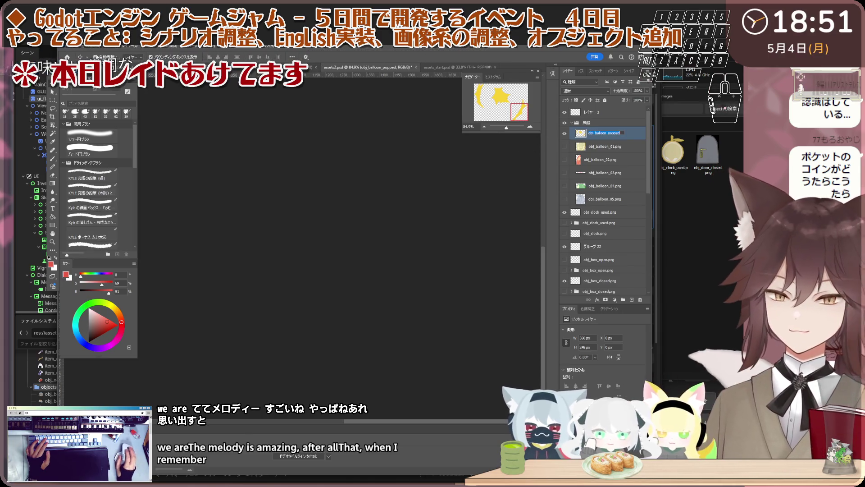
Quick Export as PNG named obj_balloon_popped into the objects folder.
click(79, 49)
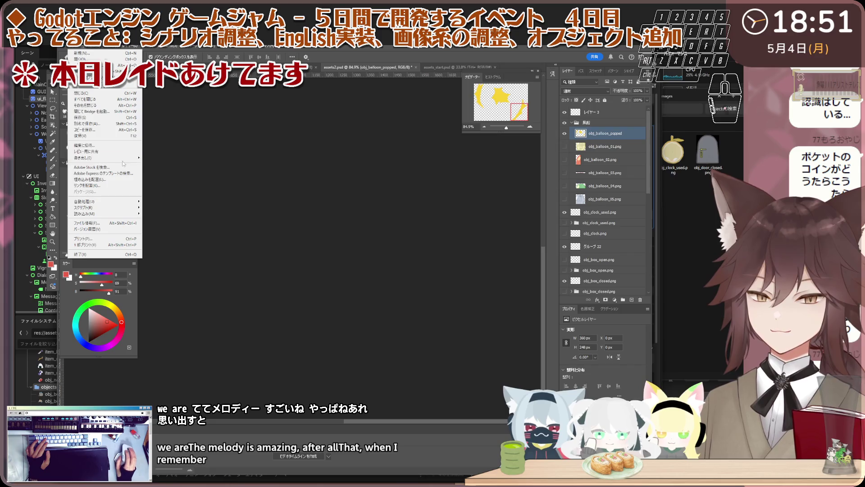
click(176, 157)
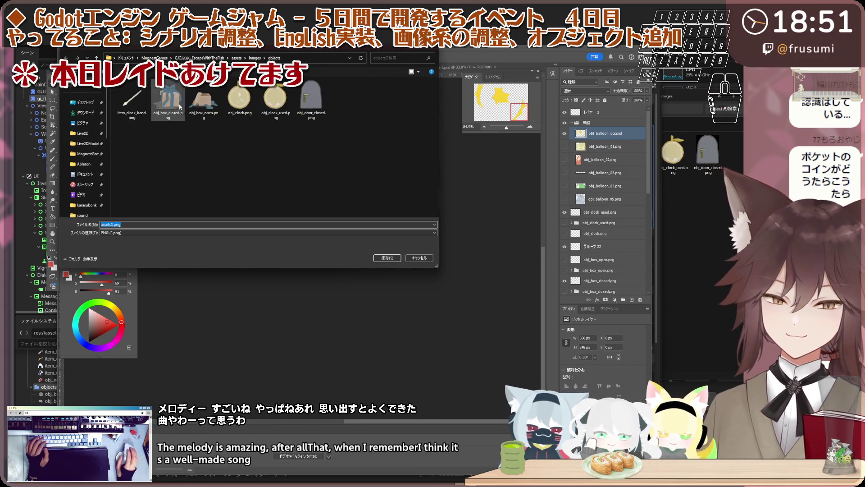
key(ctrl+v)
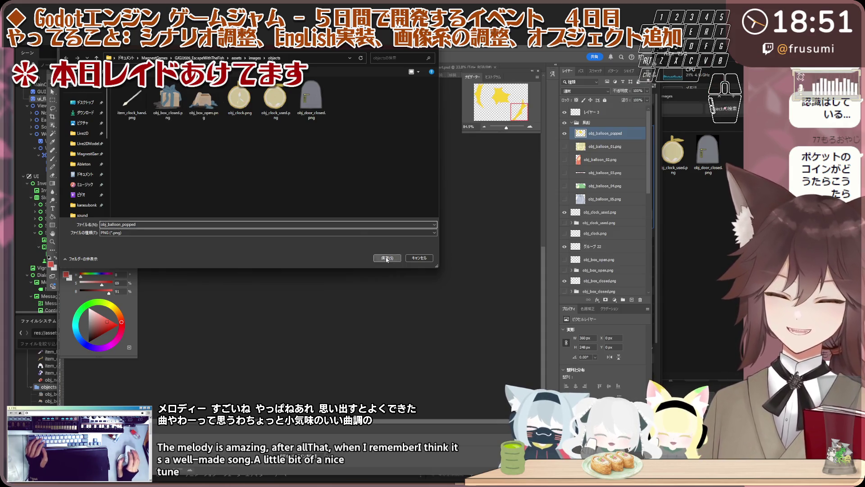
click(386, 259)
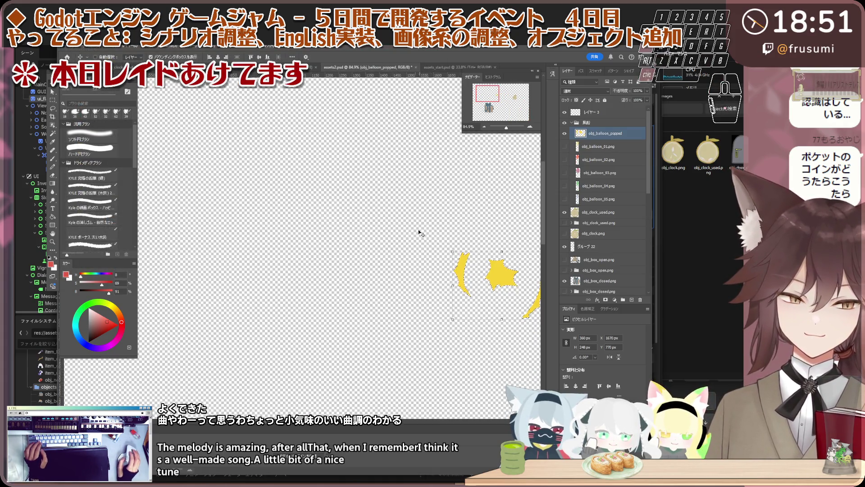
scroll(419, 233, down, 3)
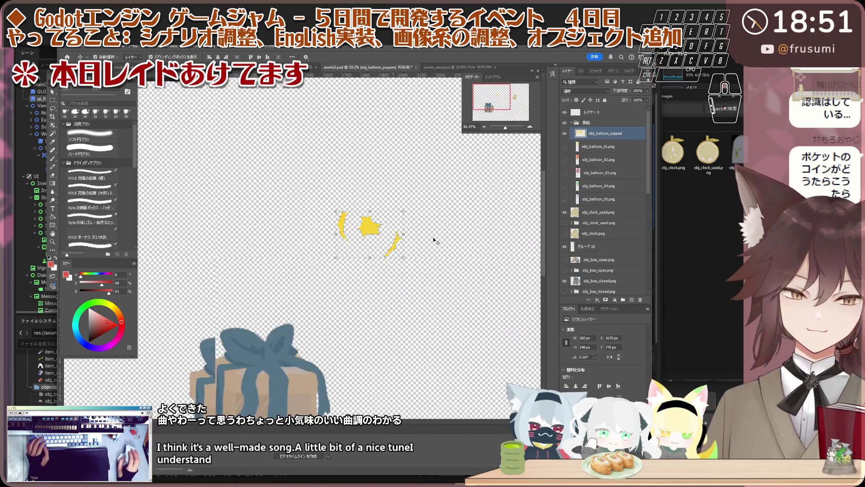
scroll(434, 240, up, 2)
Show the yellow balloon alone, trim to it and quick-export it as obj_balloon_01 PNG.
click(565, 133)
click(564, 146)
click(590, 148)
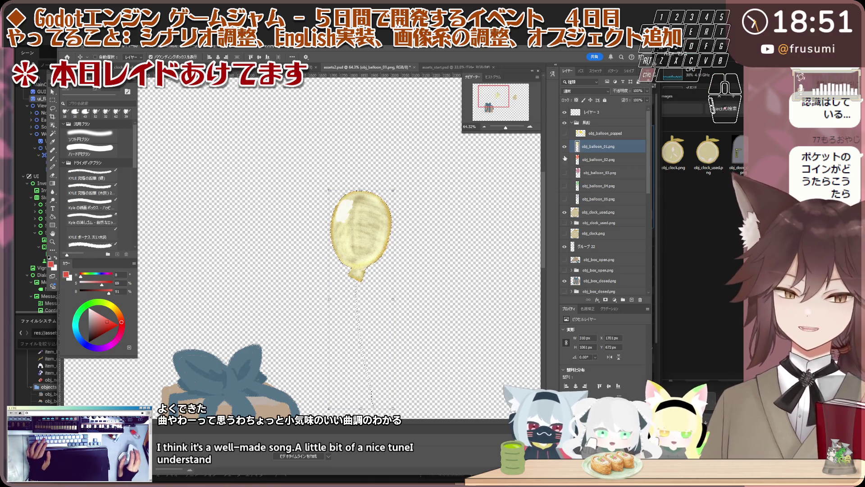
scroll(407, 238, up, 1)
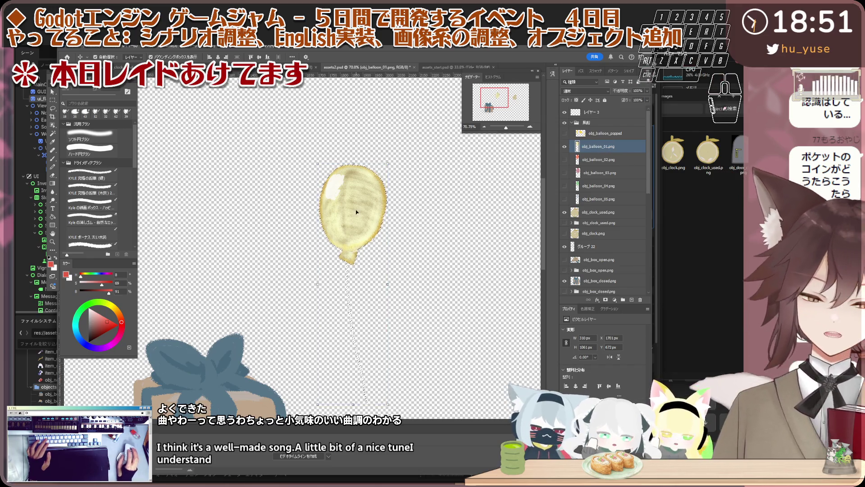
scroll(356, 212, down, 2)
click(110, 57)
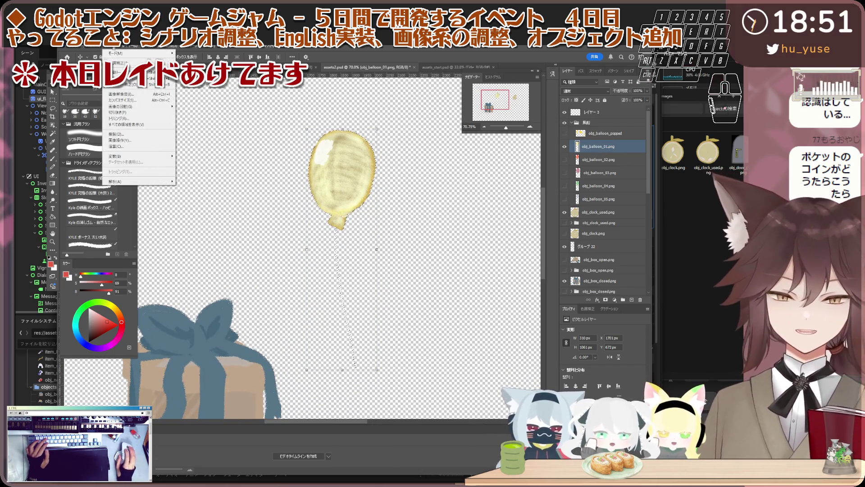
click(132, 114)
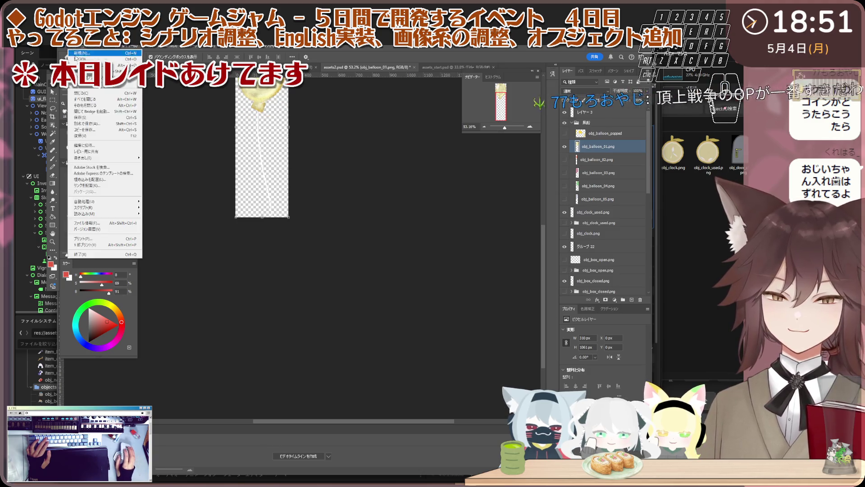
click(72, 44)
mouse_move(88, 159)
click(164, 159)
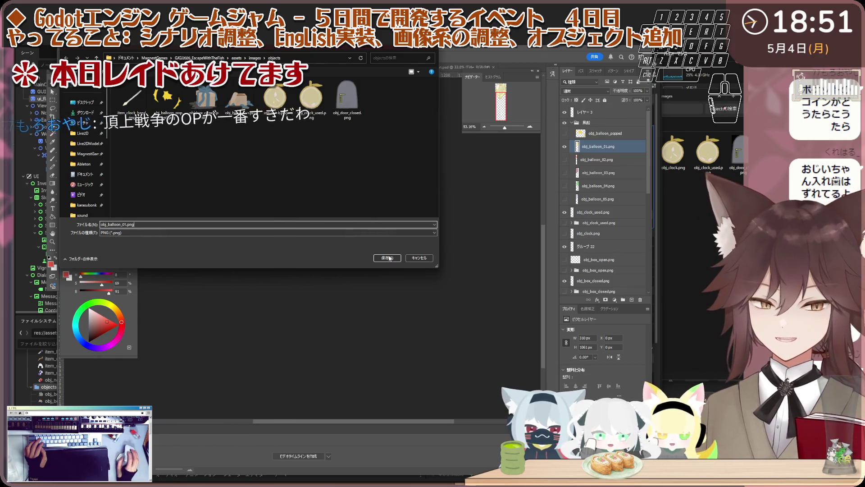
key(Return)
scroll(329, 232, down, 3)
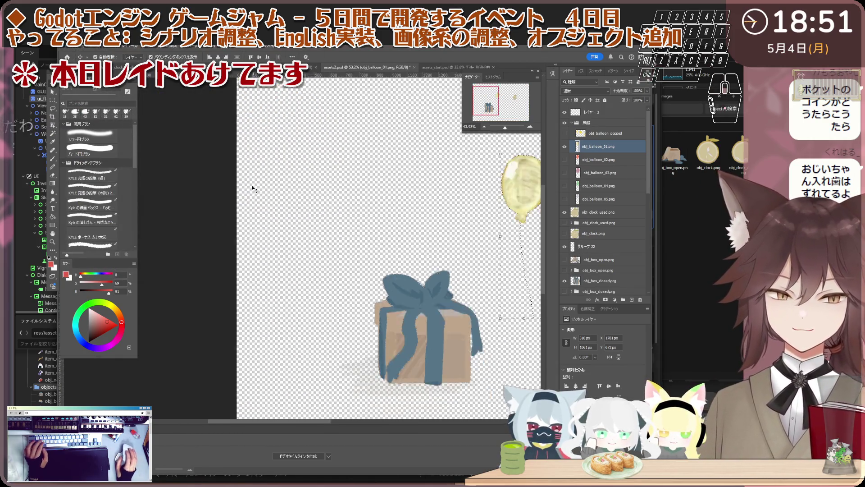
Show the red balloon alone, trim to it and quick-export it as obj_balloon_02 PNG.
click(565, 147)
click(566, 160)
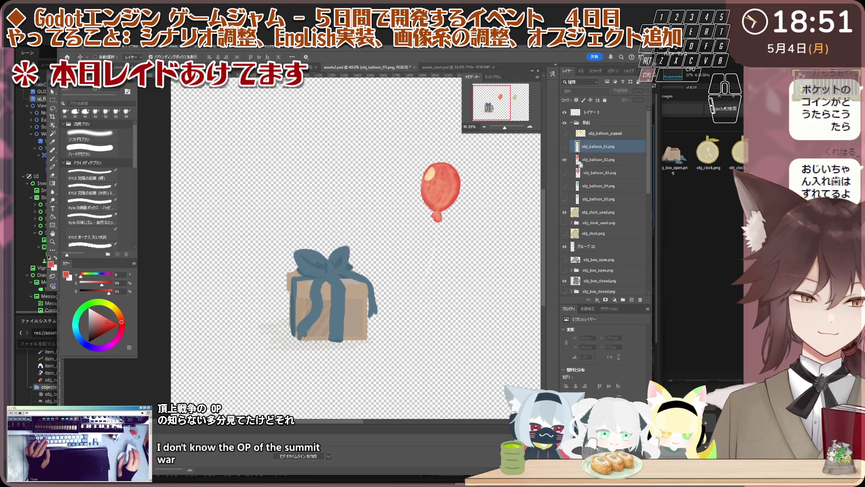
click(420, 180)
scroll(467, 172, up, 2)
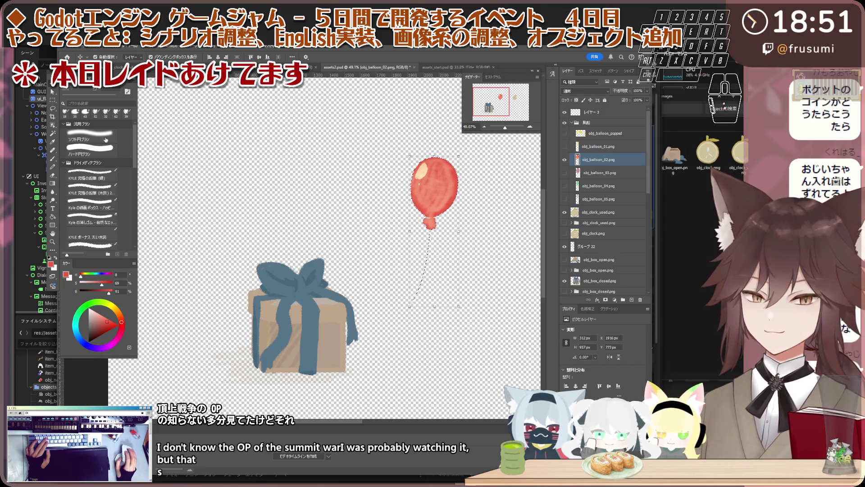
click(73, 42)
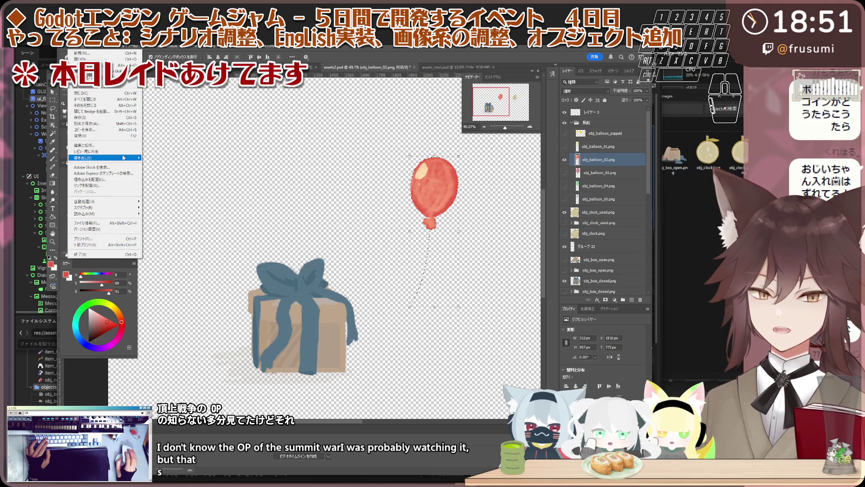
mouse_move(116, 57)
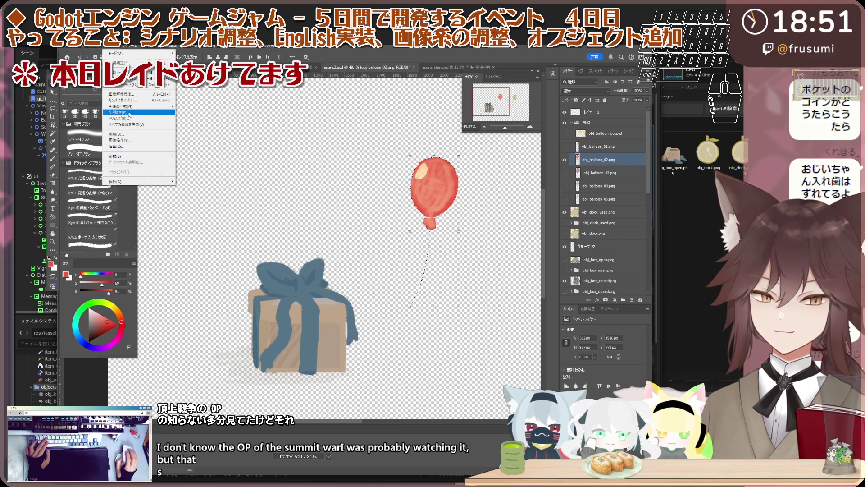
click(130, 113)
click(73, 42)
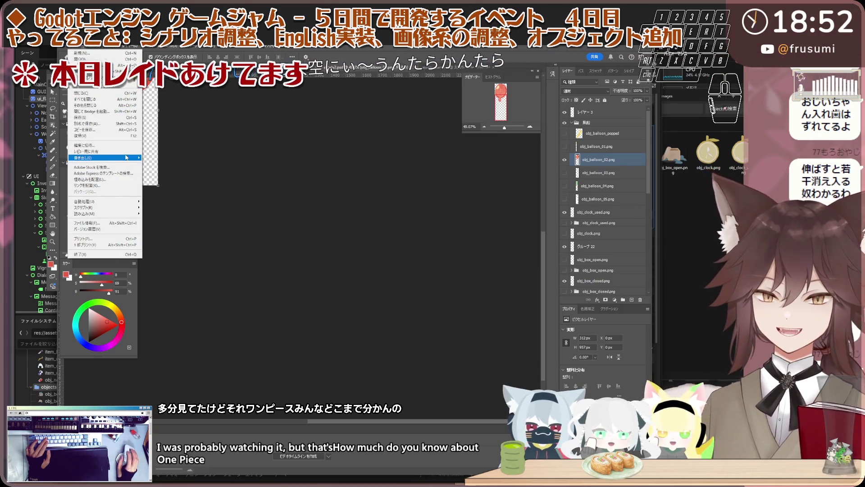
mouse_move(102, 158)
click(213, 158)
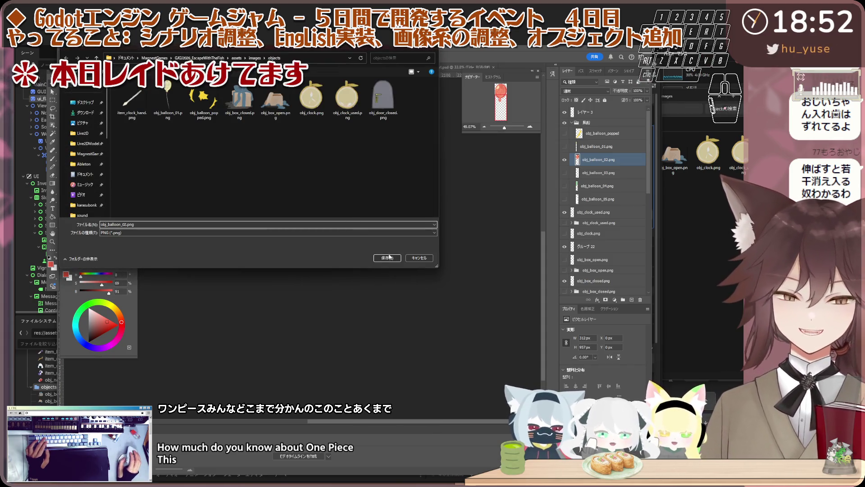
click(387, 258)
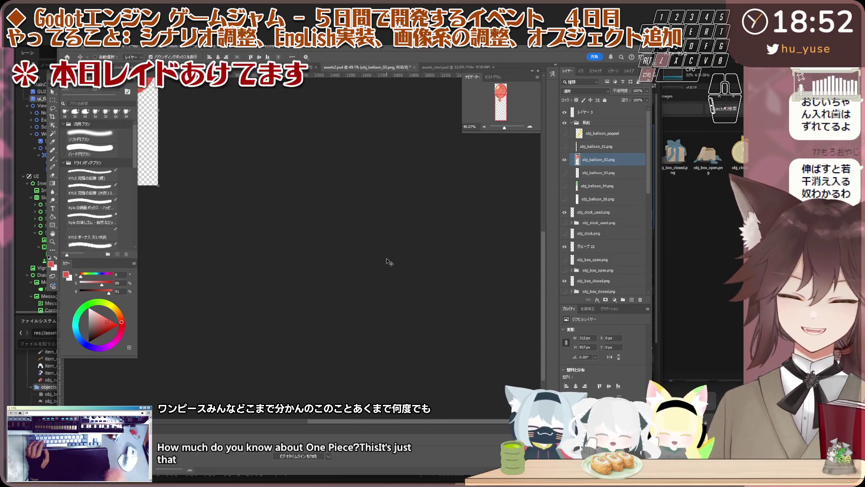
scroll(395, 249, up, 2)
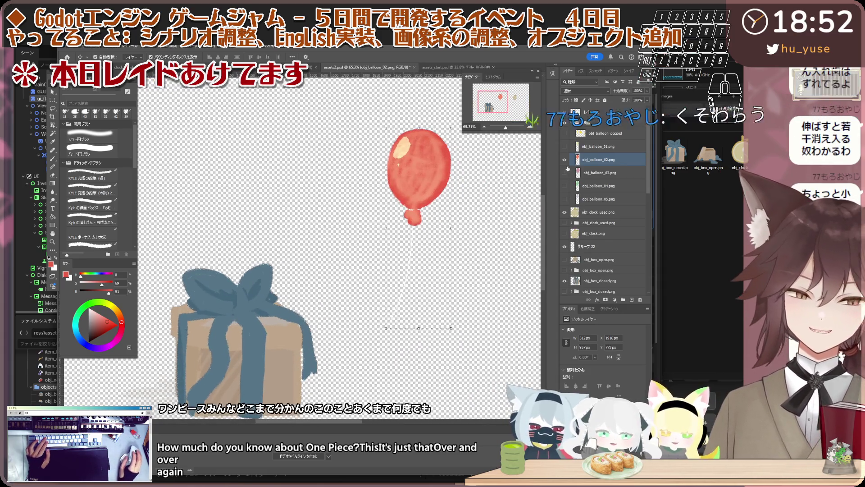
click(564, 160)
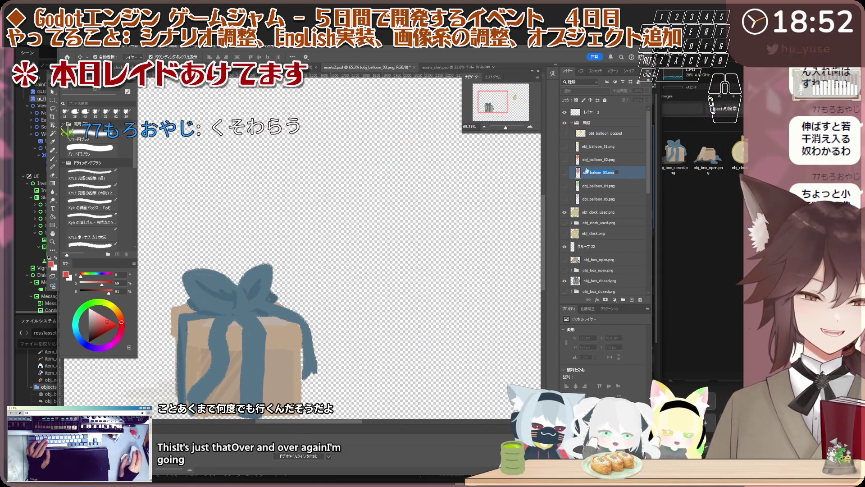
Show the pink balloon alone, trim to it and quick-export it as obj_balloon_03 PNG.
click(584, 174)
click(565, 172)
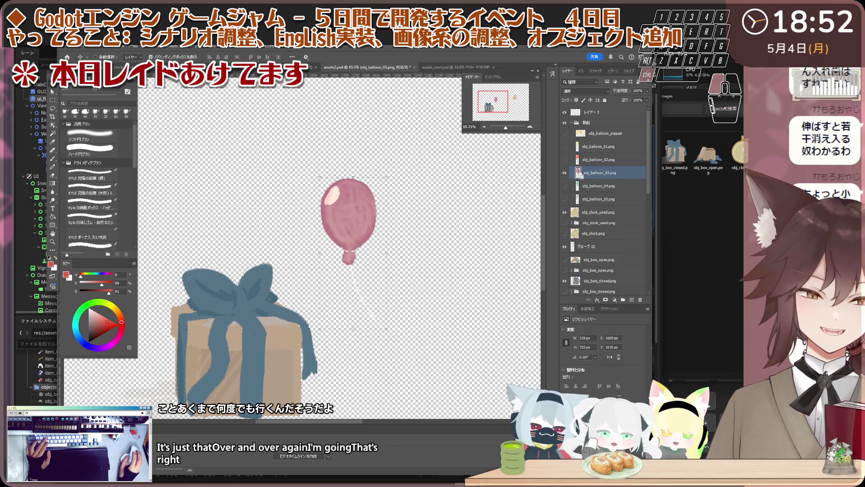
scroll(320, 156, up, 2)
scroll(320, 156, down, 1)
scroll(320, 156, up, 1)
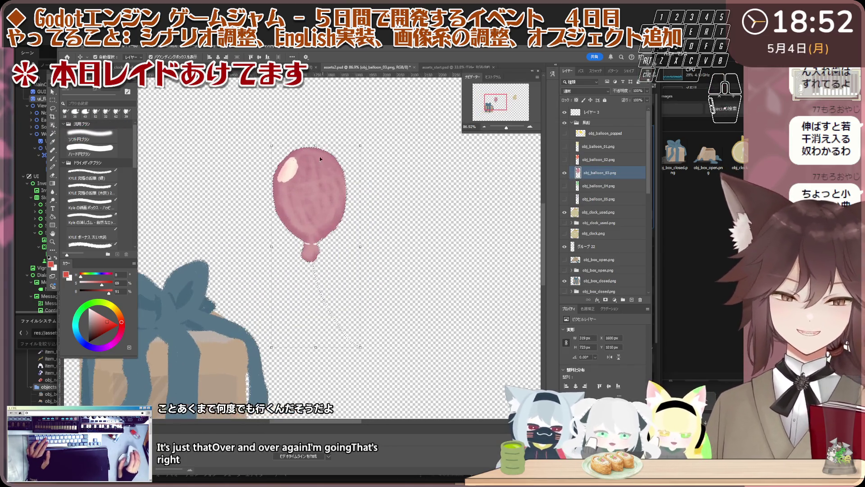
click(108, 47)
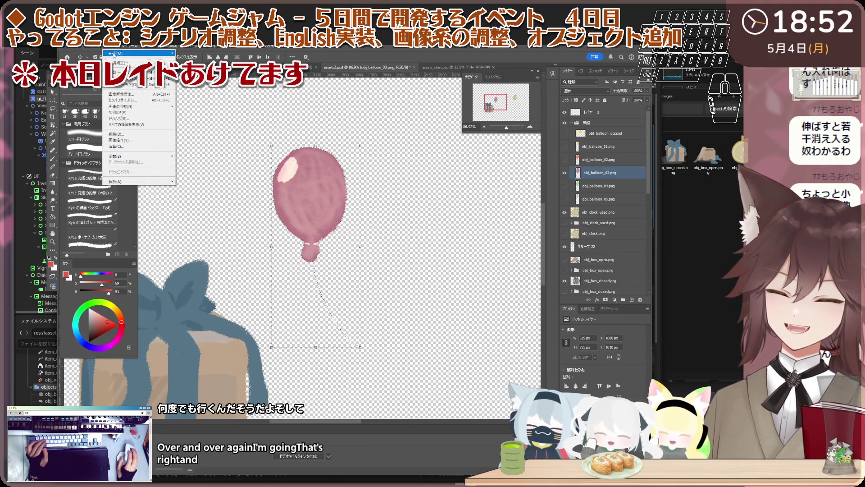
click(137, 119)
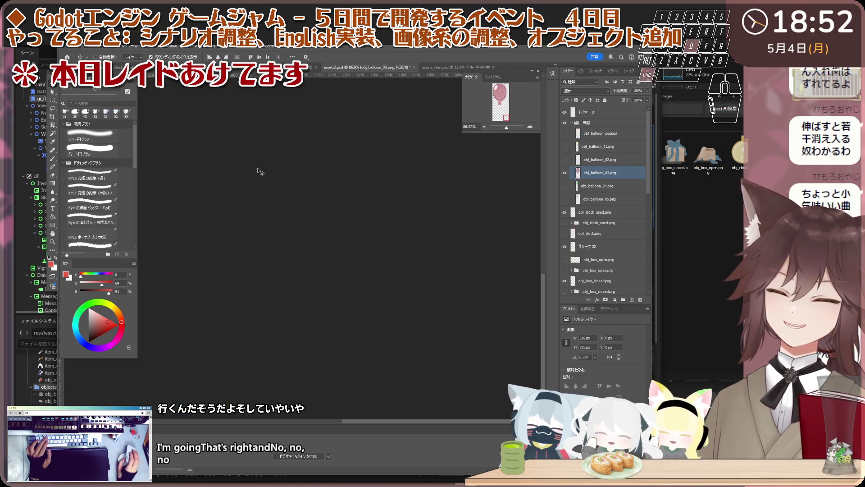
click(76, 44)
mouse_move(102, 158)
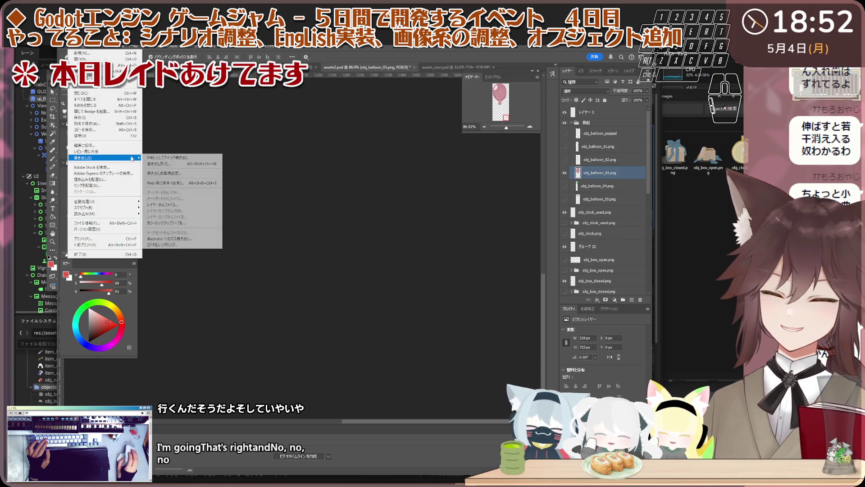
click(162, 158)
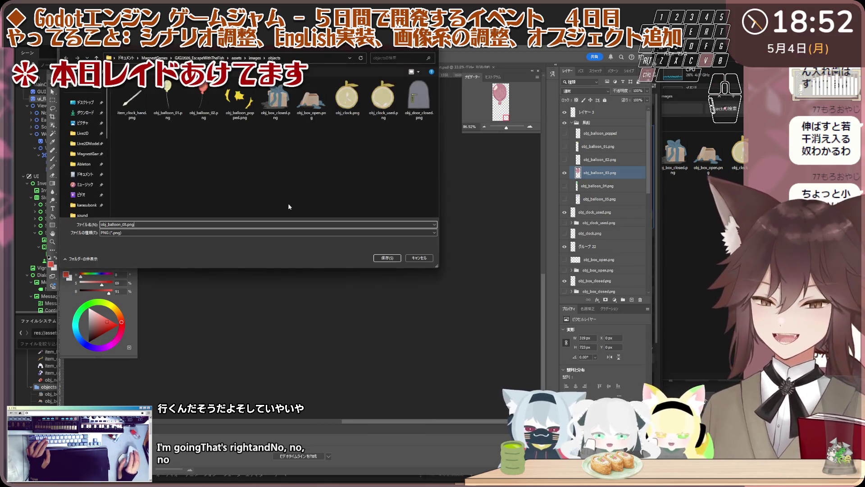
click(387, 257)
Show the green balloon alone, trim to it and quick-export it as obj_balloon_04 PNG.
double_click(599, 186)
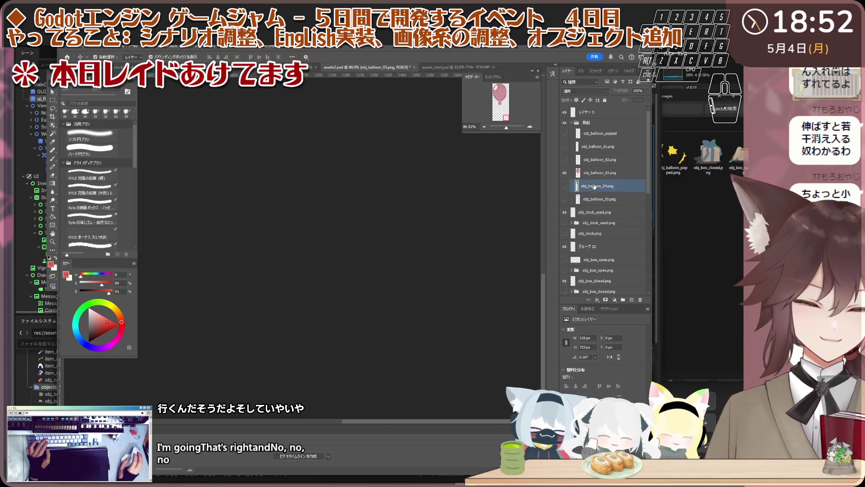
click(565, 173)
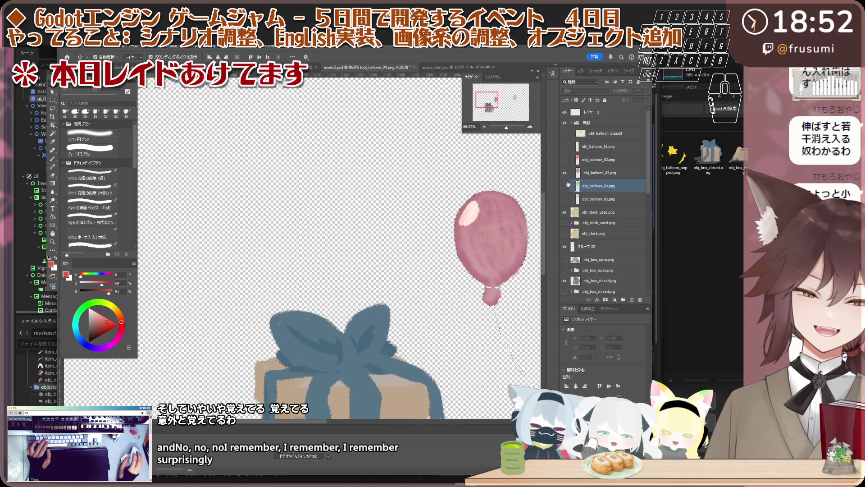
click(565, 186)
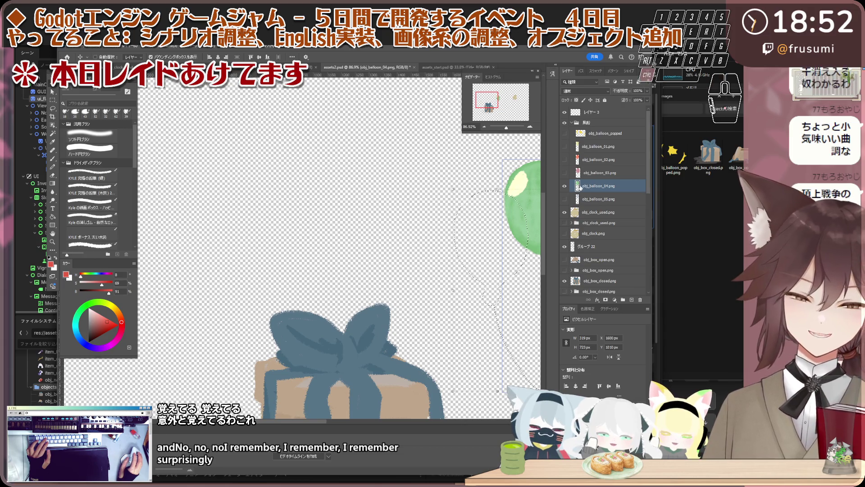
double_click(598, 185)
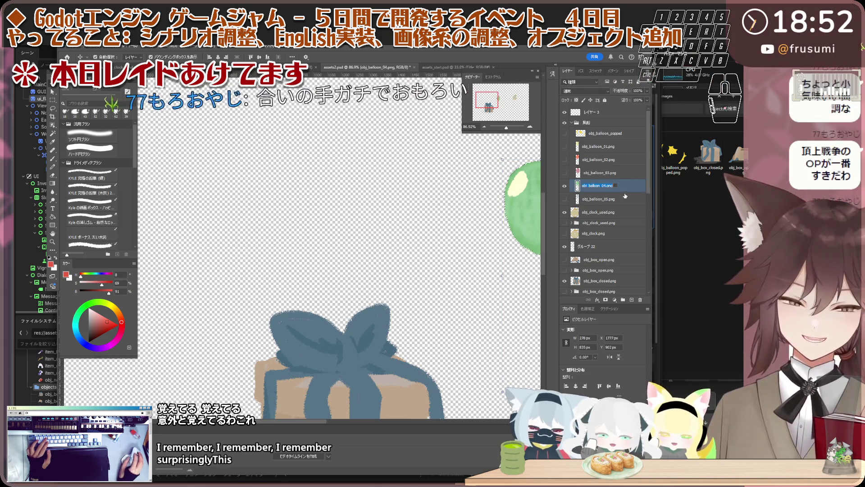
click(269, 202)
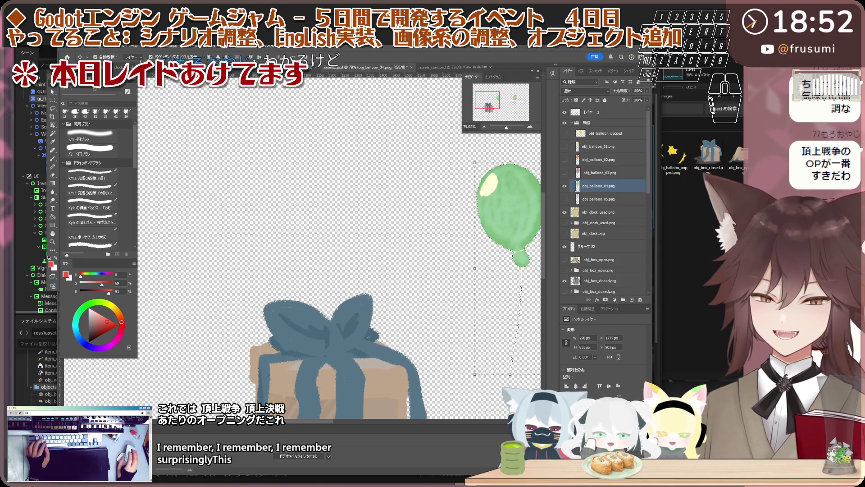
click(91, 43)
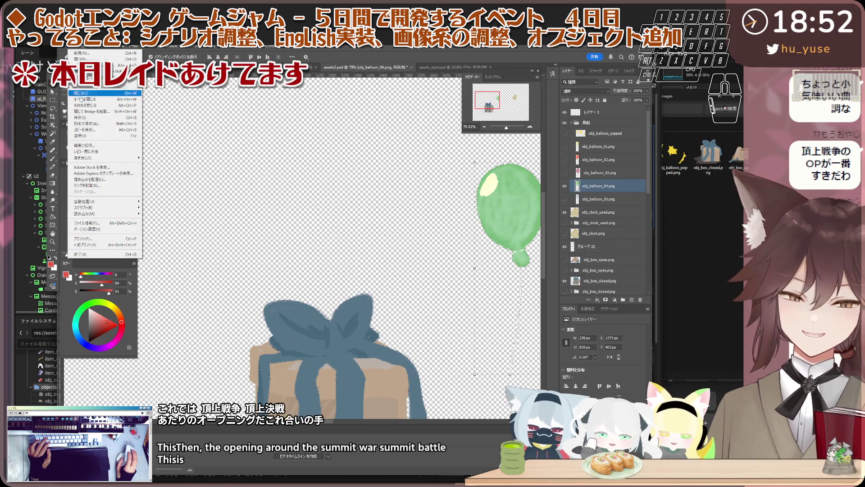
click(114, 43)
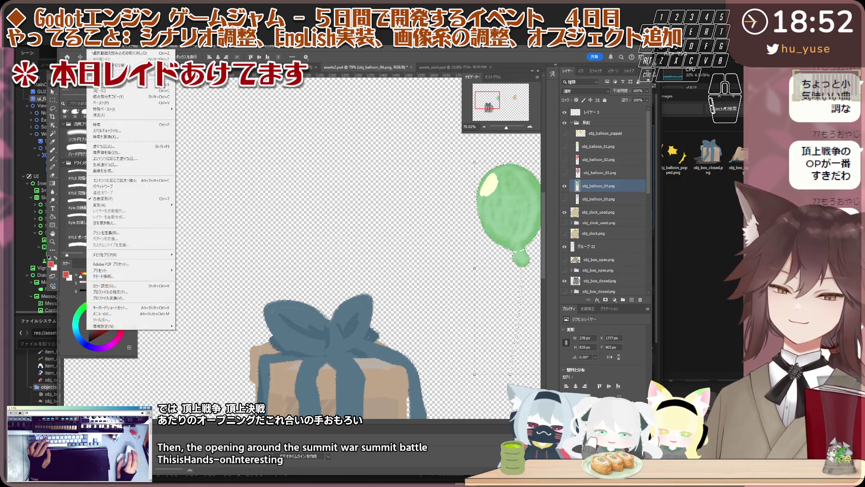
click(91, 43)
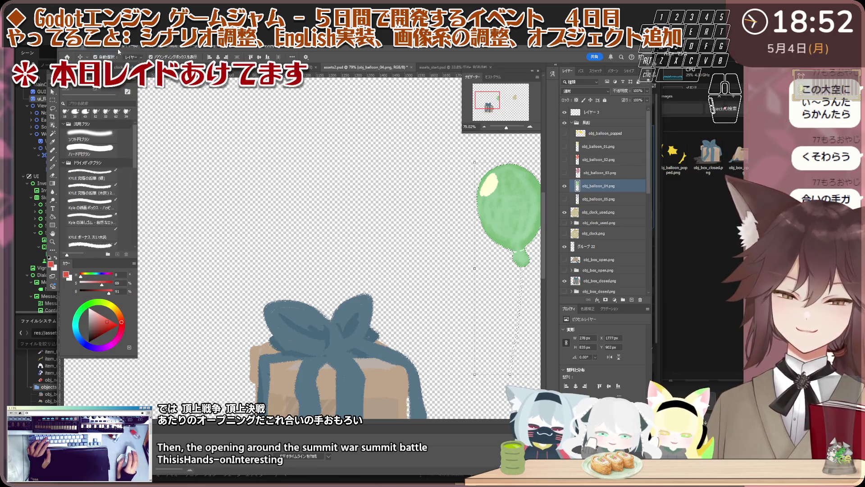
click(125, 111)
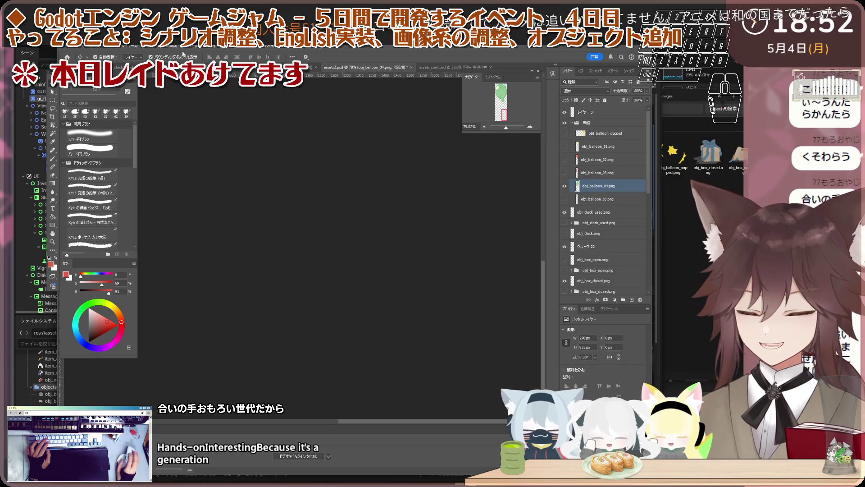
click(91, 43)
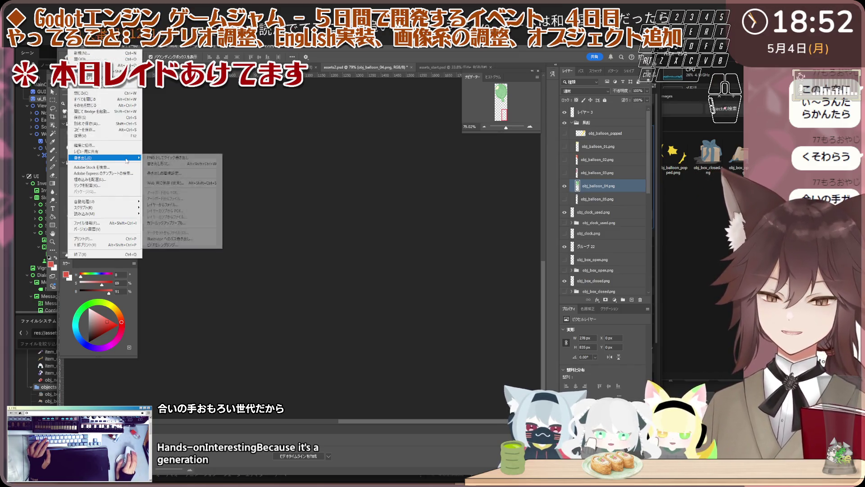
click(235, 180)
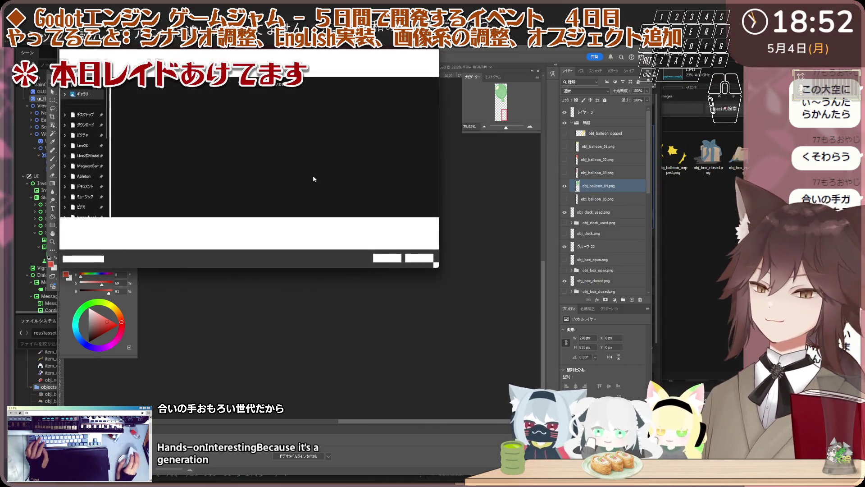
click(384, 258)
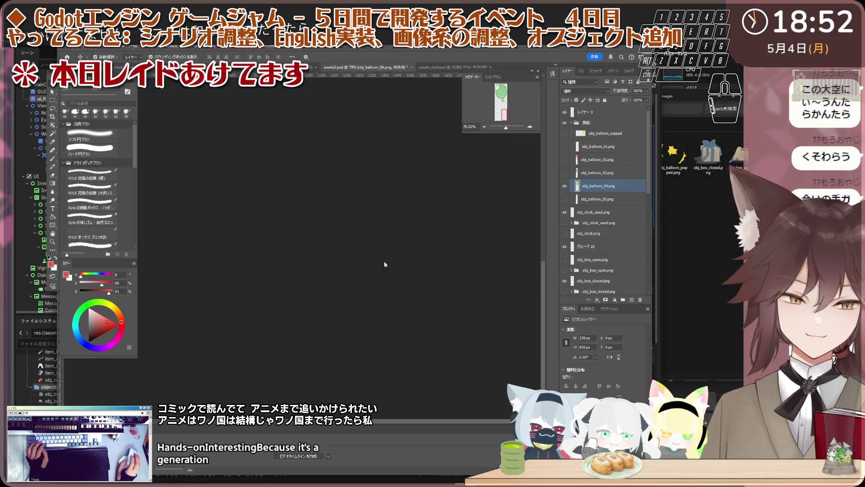
scroll(386, 264, down, 2)
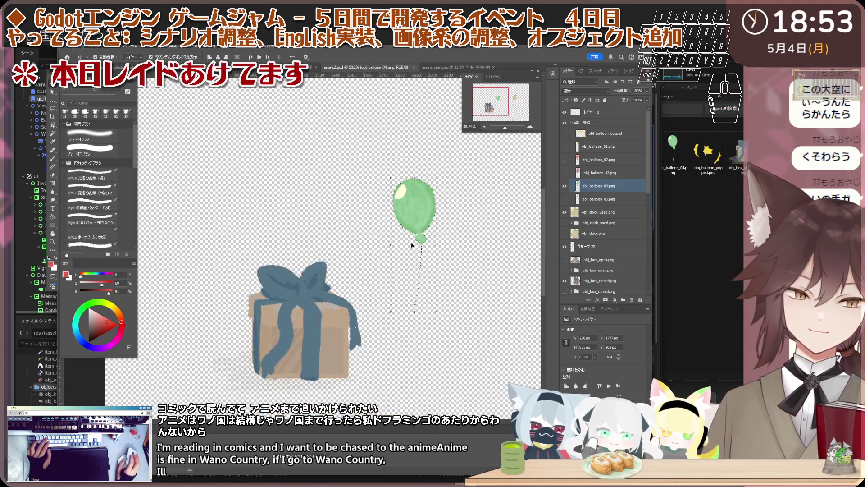
click(592, 200)
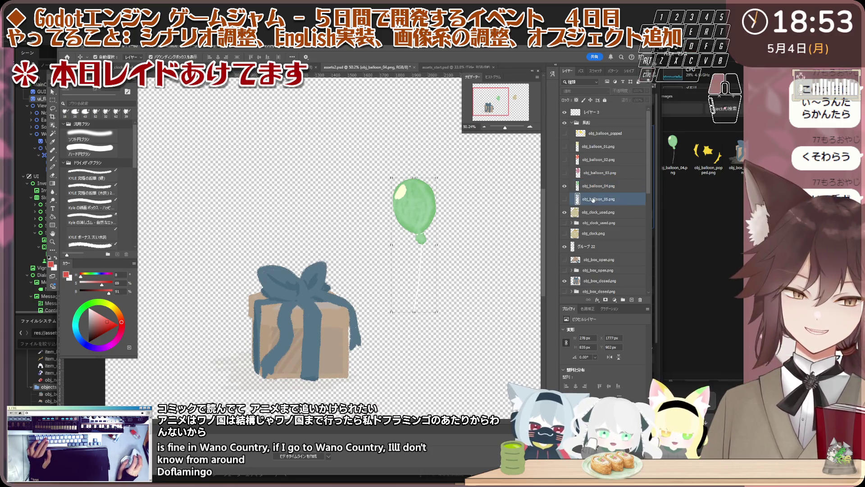
Show the blue balloon alone, trim to it and quick-export it as obj_balloon_05 PNG.
click(565, 185)
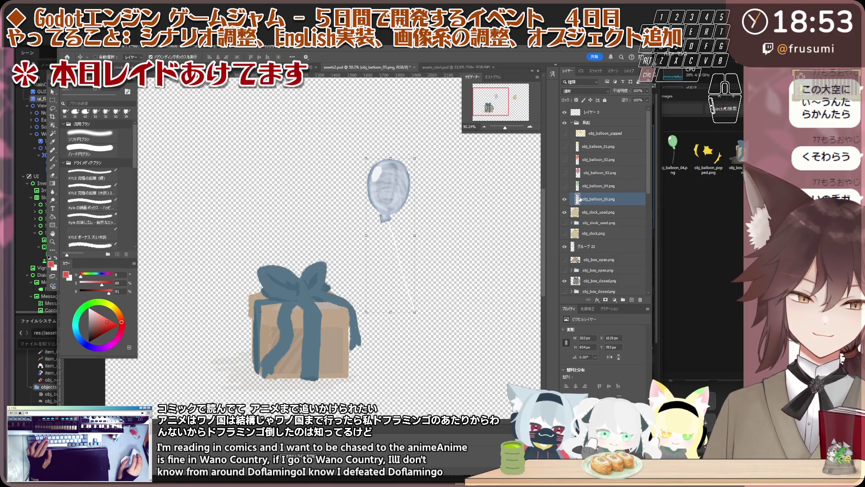
click(68, 46)
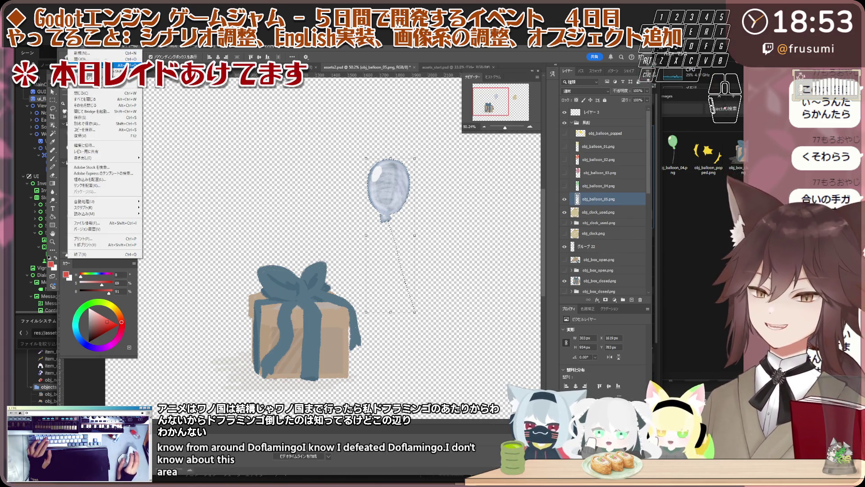
mouse_move(116, 57)
click(150, 114)
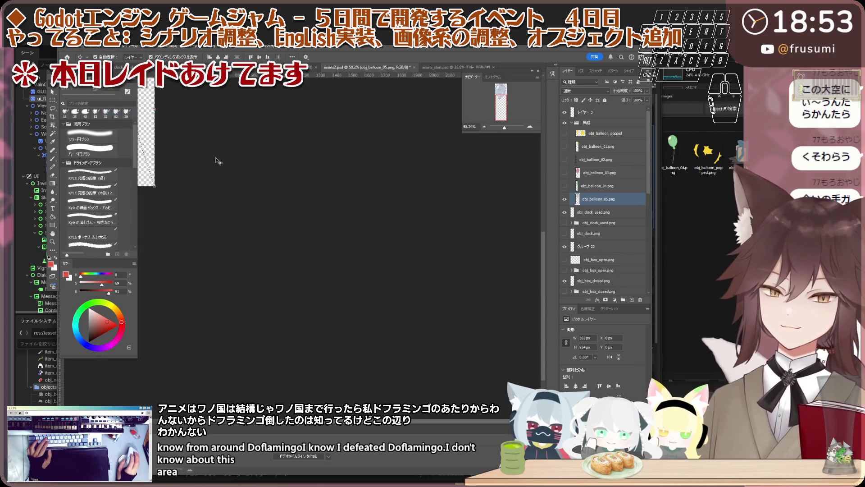
click(75, 48)
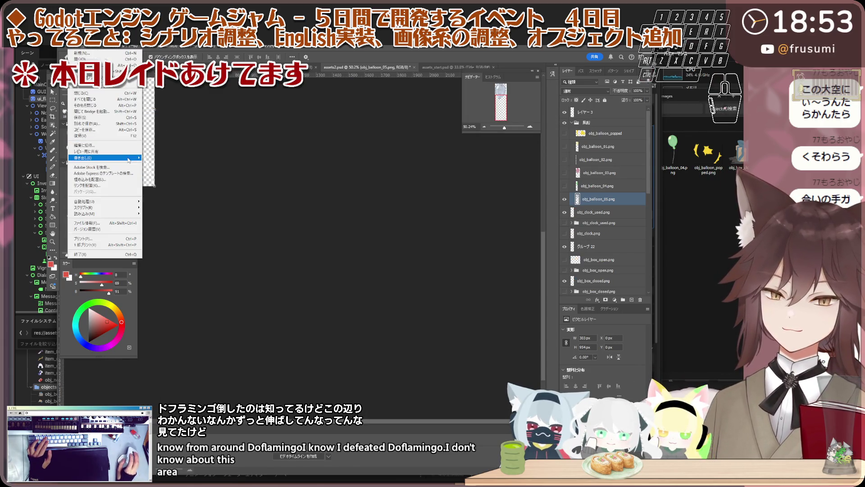
click(181, 160)
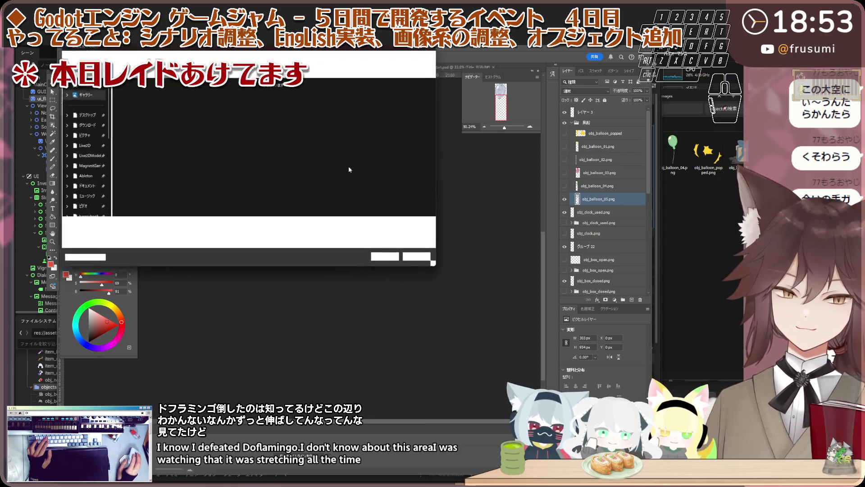
click(390, 258)
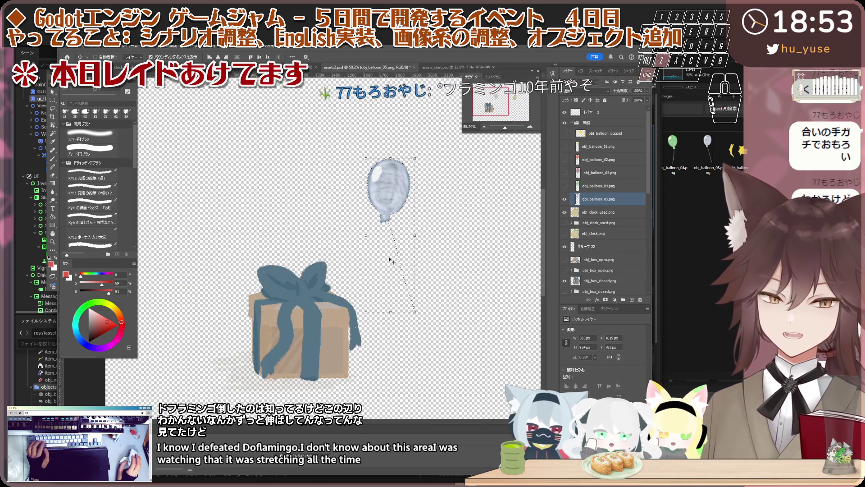
Make all balloon layers and the popped burst visible again and nudge the yellow balloon up-left.
click(565, 186)
click(564, 160)
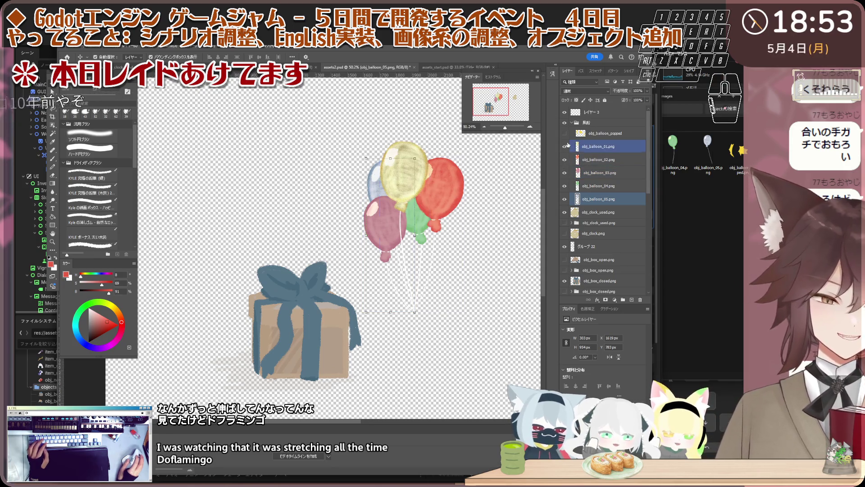
scroll(507, 189, up, 2)
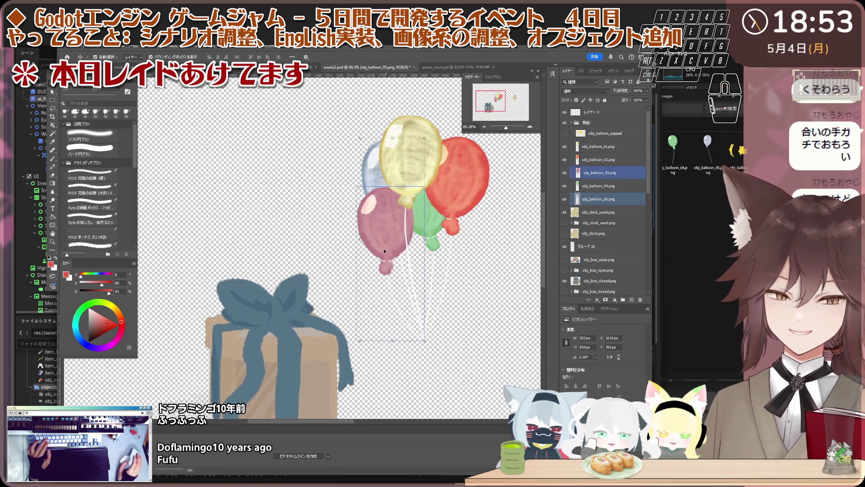
scroll(473, 193, up, 1)
click(564, 134)
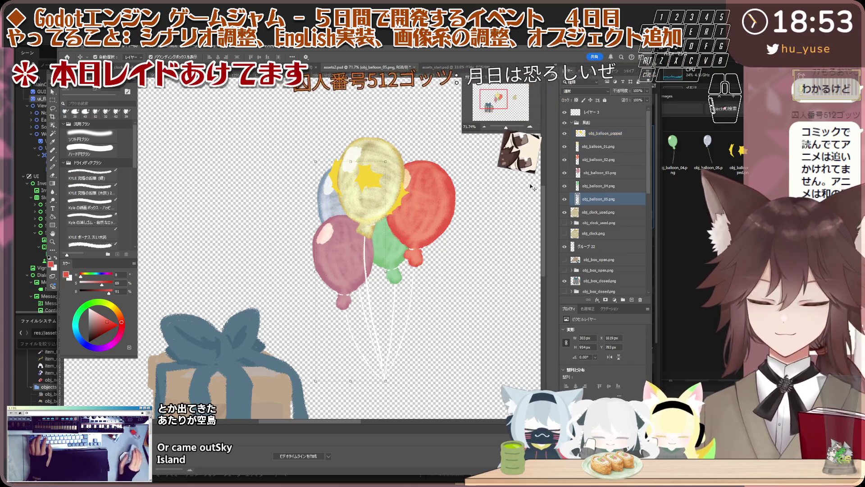
click(362, 163)
key(shift+Left)
key(shift+Left)
key(shift+Left)
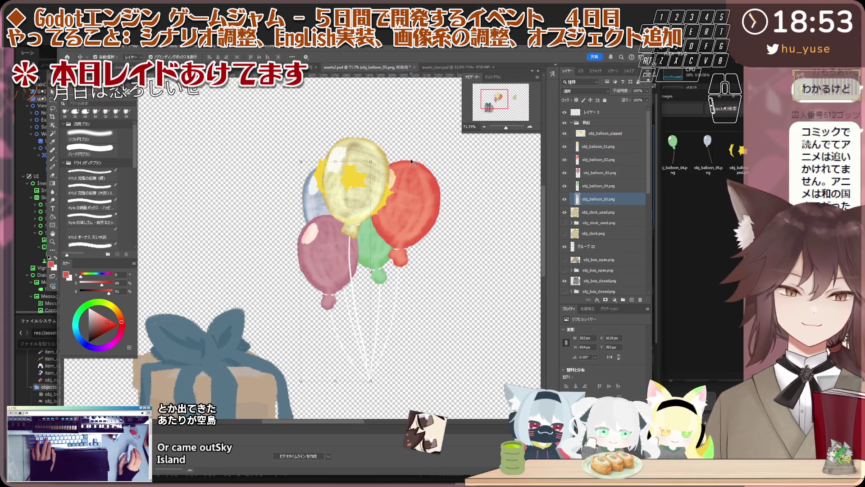
key(shift+Down)
key(shift+Down)
key(shift+Down)
key(shift+Up)
key(shift+Up)
key(shift+Up)
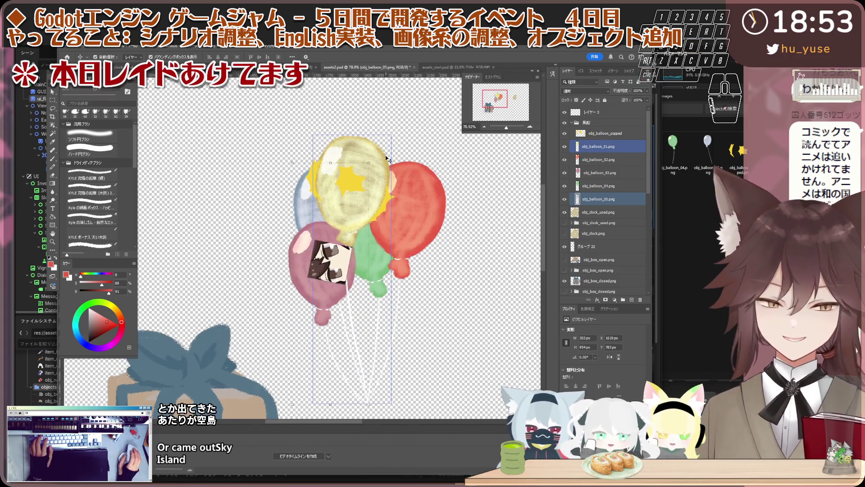
key(shift+Left)
key(shift+Left)
key(shift+Left)
key(shift+Up)
key(shift+Up)
key(shift+Up)
key(shift+Left)
key(shift+Left)
key(shift+Left)
key(shift+Up)
key(shift+Up)
key(shift+Up)
key(shift+Left)
key(shift+Left)
key(shift+Left)
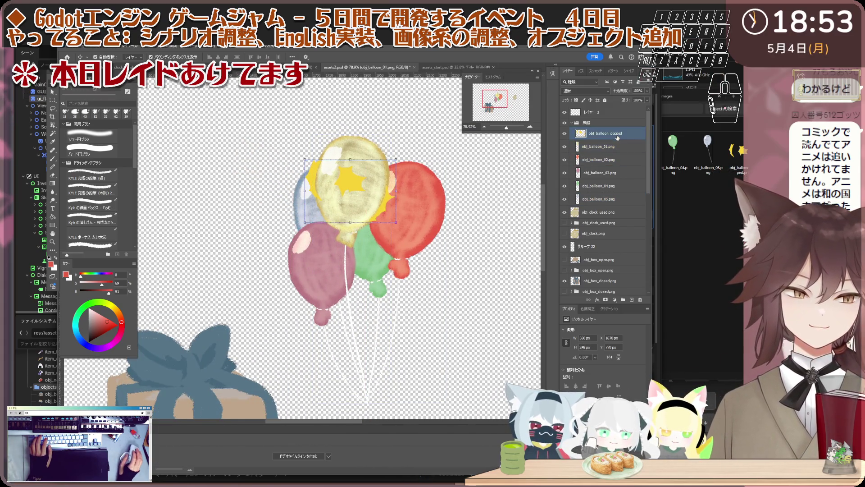
Select the popped balloon layer, toggle the red balloon selection and zoom in on the bunch.
click(337, 209)
click(352, 189)
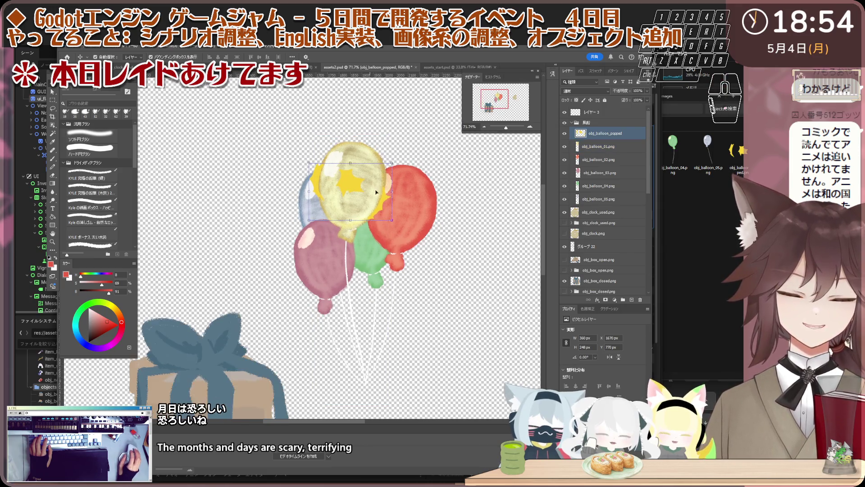
click(592, 159)
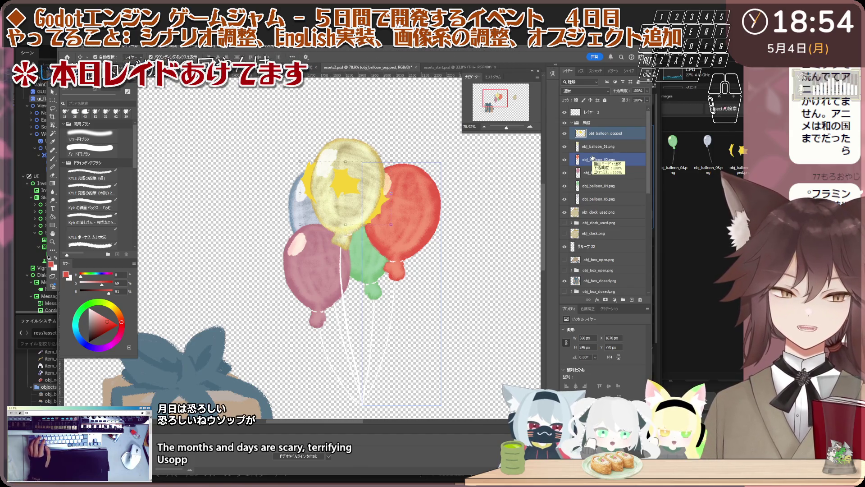
ctrl+click(592, 158)
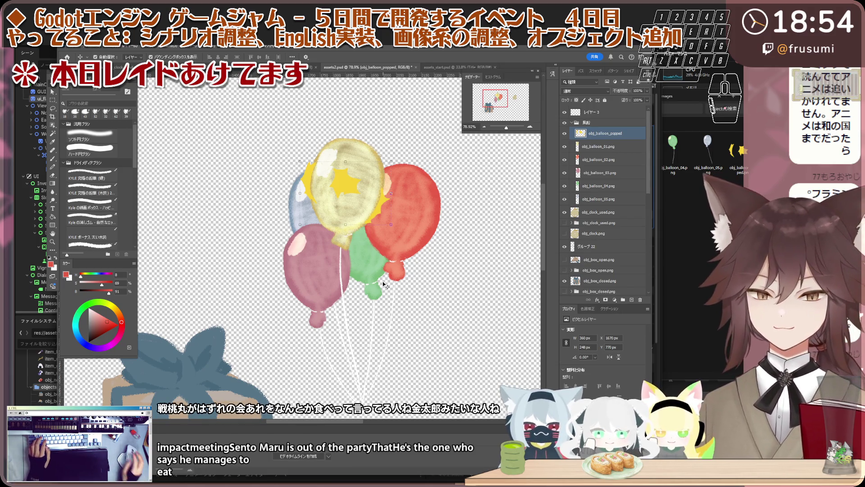
key(alt+shift+bracketleft)
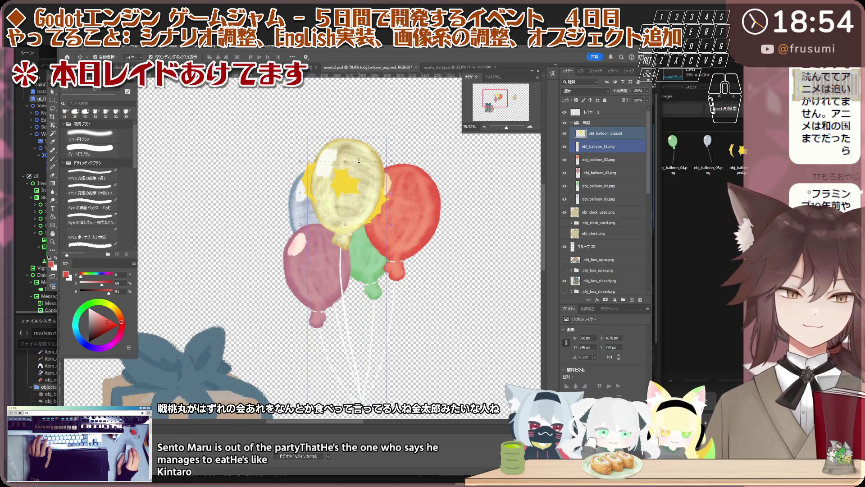
scroll(358, 158, up, 2)
key(alt+bracketleft)
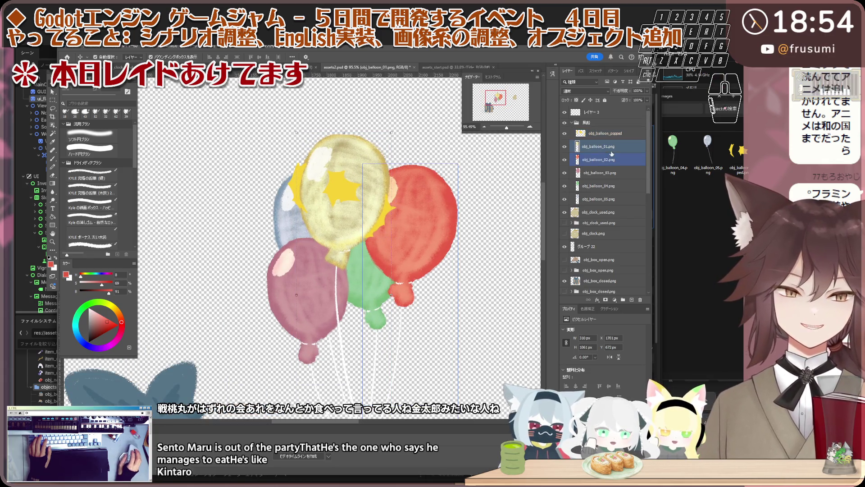
scroll(358, 162, up, 1)
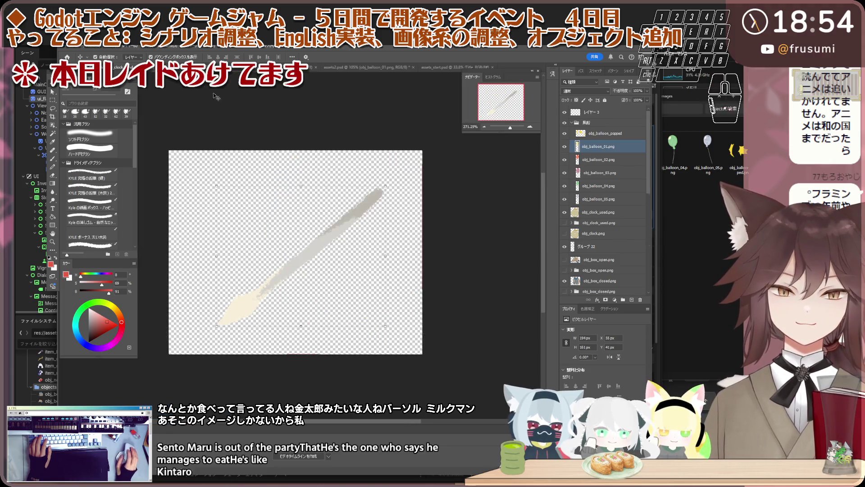
Return to the scene mockup, enlarge the view and toggle the arrow and mark overlays on the balloon.
click(117, 66)
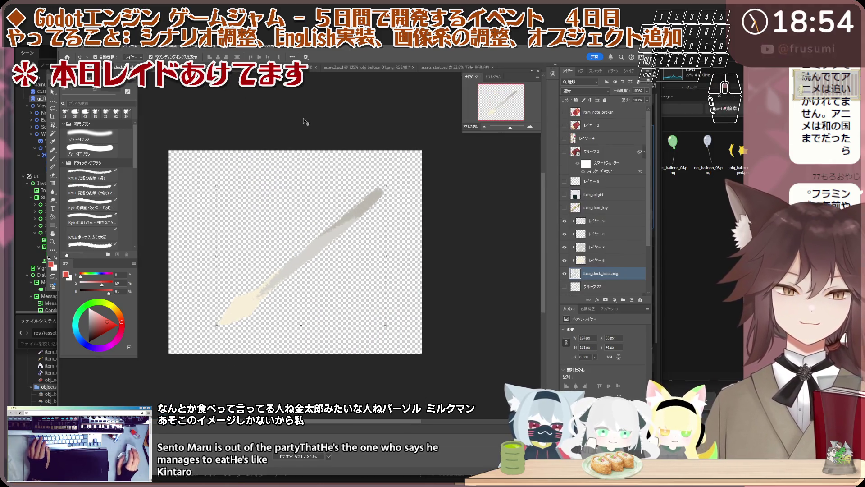
scroll(288, 102, up, 1)
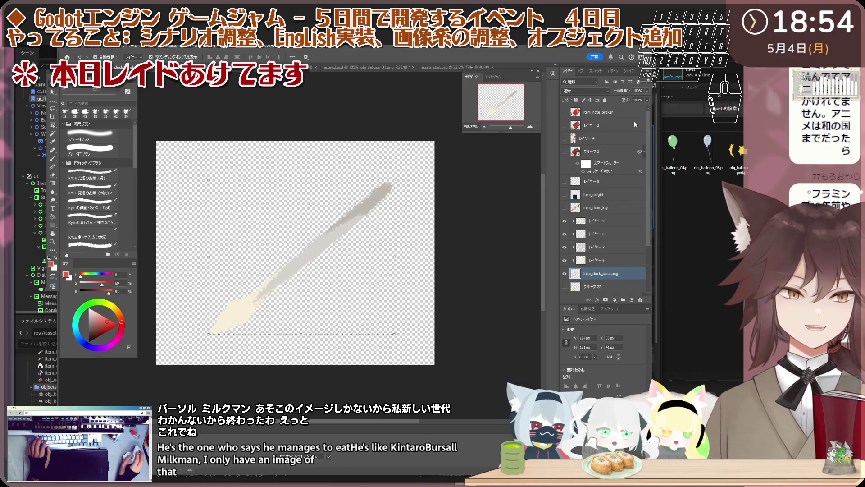
key(ctrl+Tab)
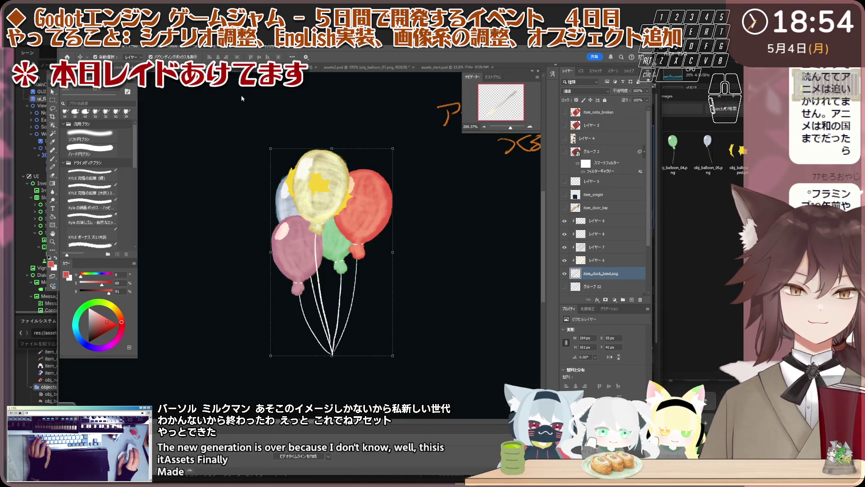
key(ctrl+plus)
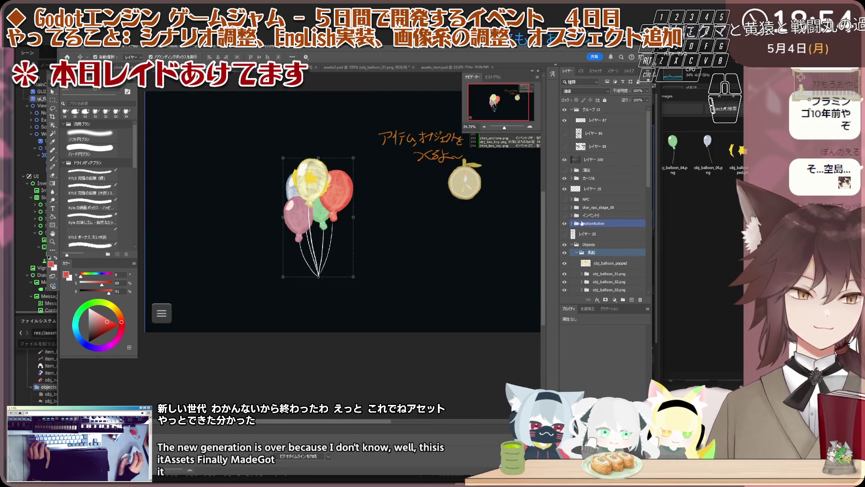
click(565, 234)
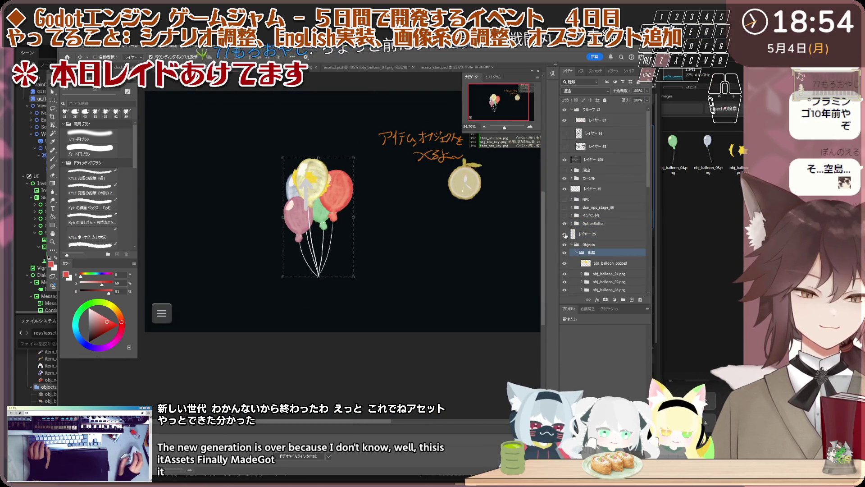
click(566, 234)
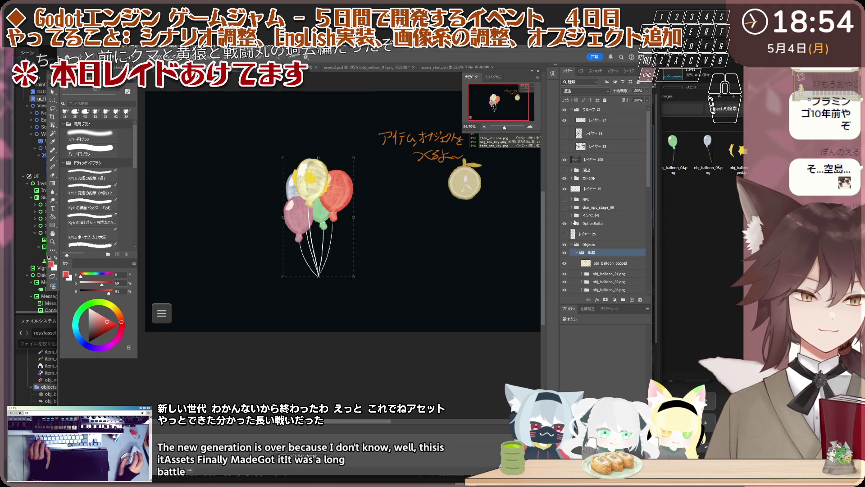
click(574, 221)
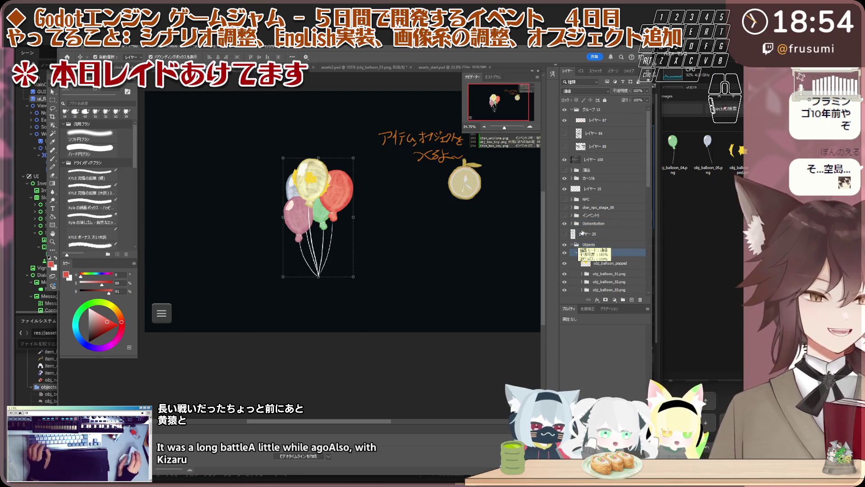
Collapse グループ 13 and Objects and show the green background sketch layer.
click(575, 111)
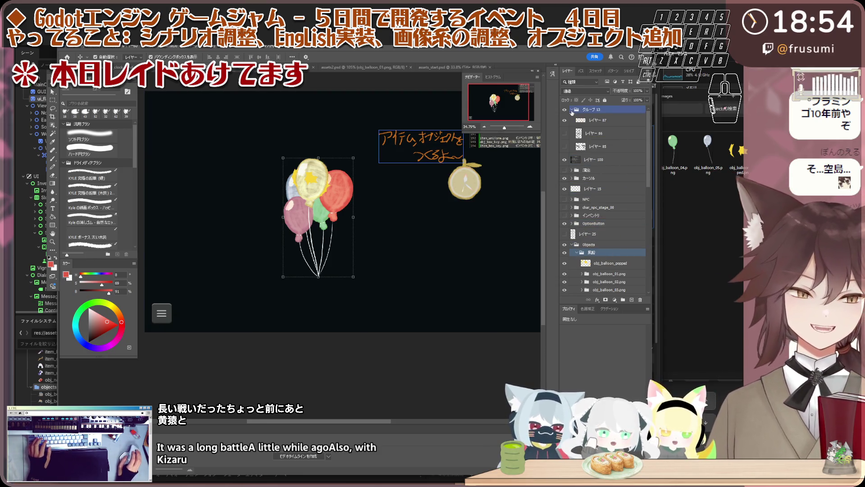
click(572, 110)
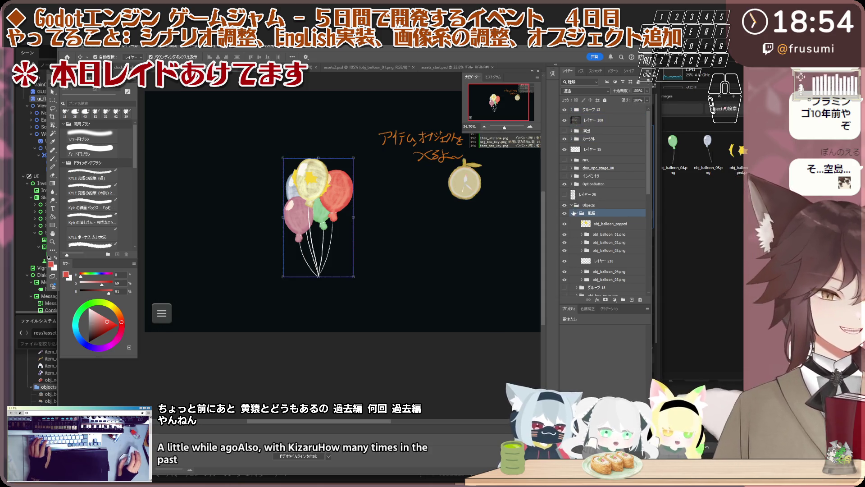
click(587, 204)
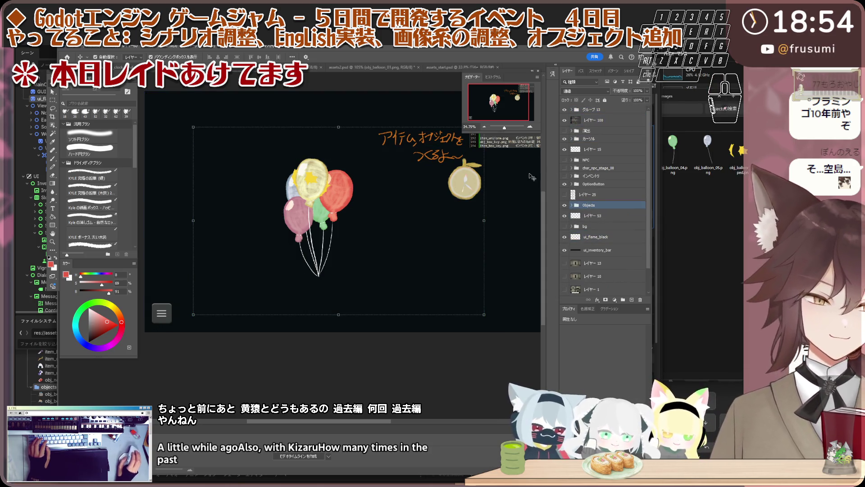
scroll(418, 222, down, 1)
scroll(606, 237, down, 2)
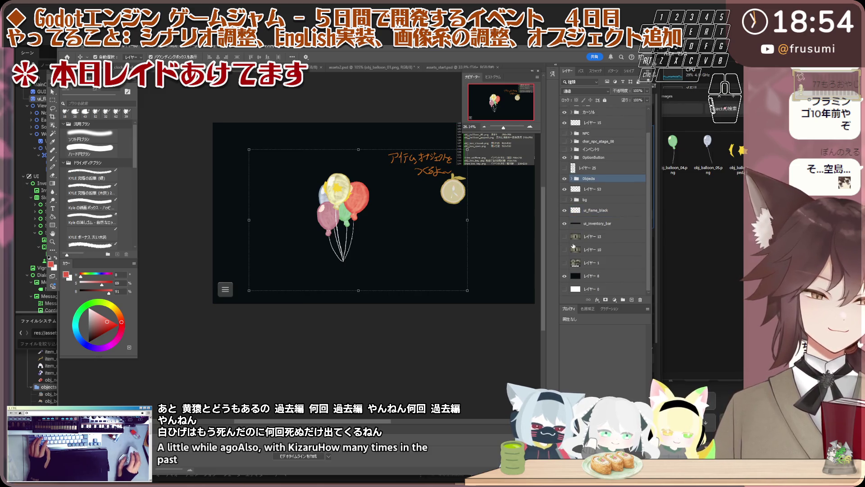
click(566, 200)
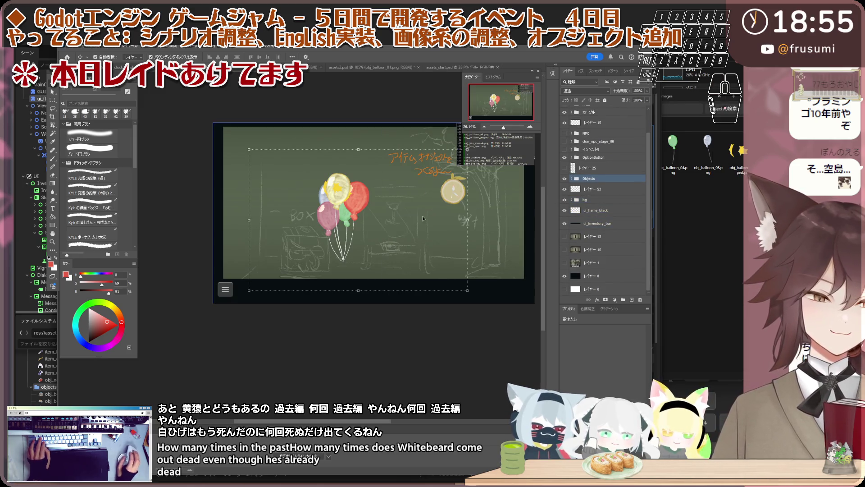
scroll(423, 218, up, 1)
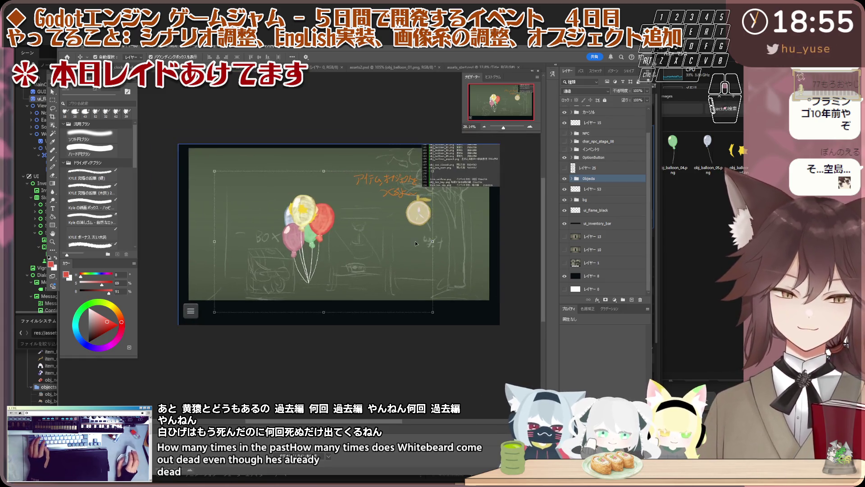
scroll(415, 241, up, 2)
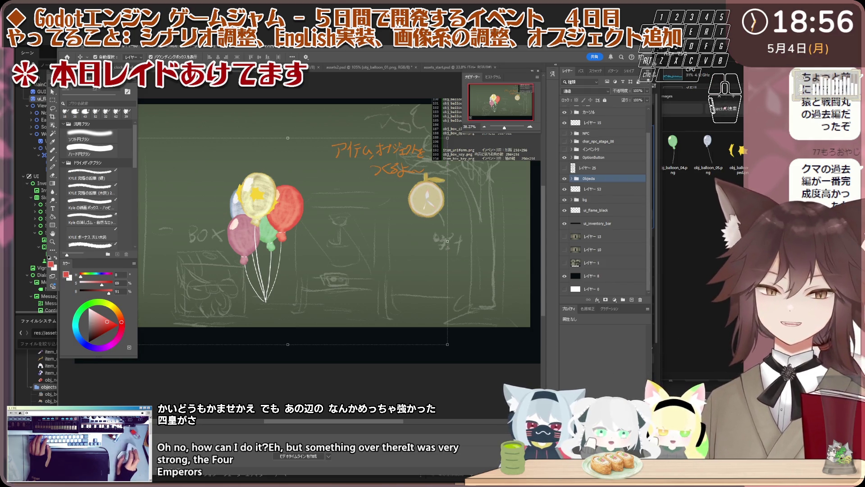
scroll(331, 223, up, 2)
scroll(340, 225, up, 2)
scroll(317, 229, up, 2)
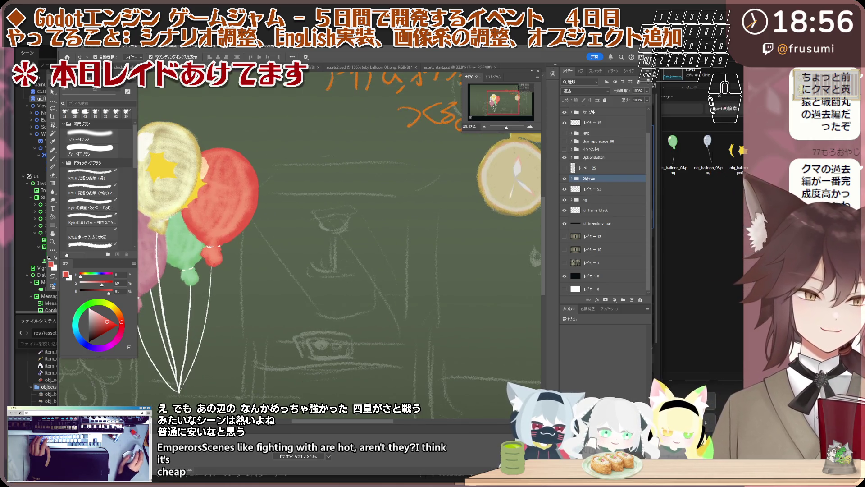
Paste layers above レイヤー 53, expand Objects, collapse 風船 and create a new blank layer there.
shift+click(566, 189)
click(568, 190)
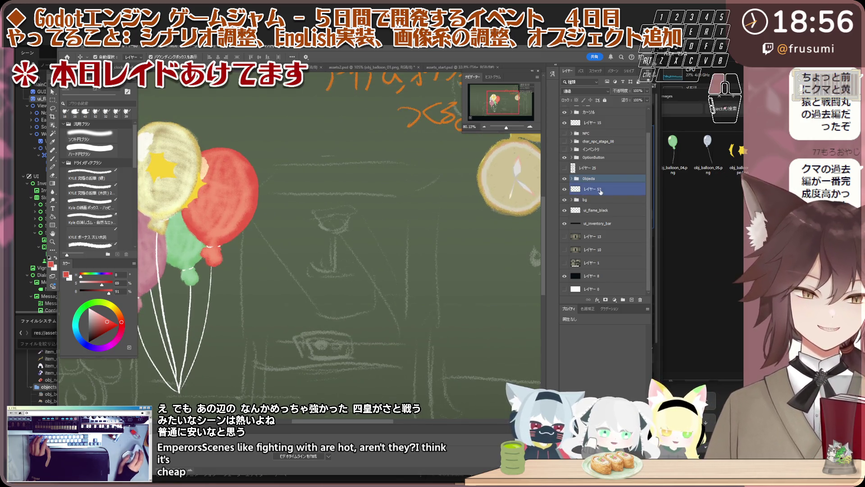
scroll(418, 231, down, 2)
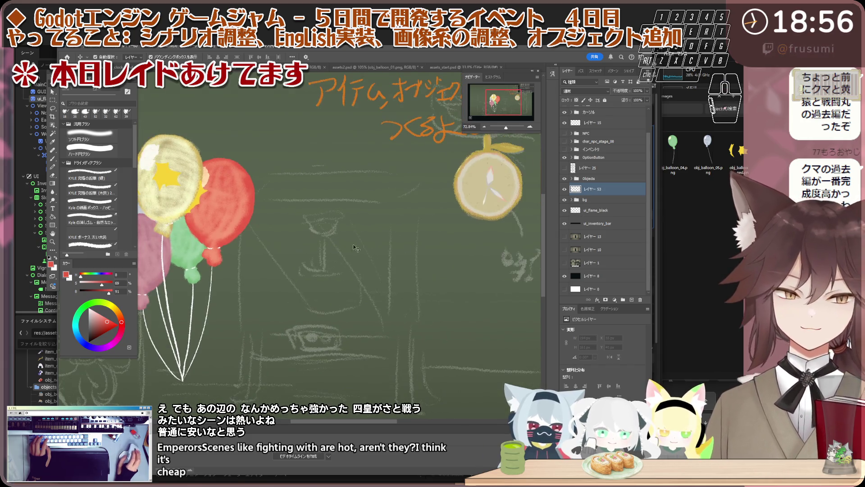
key(ctrl+v)
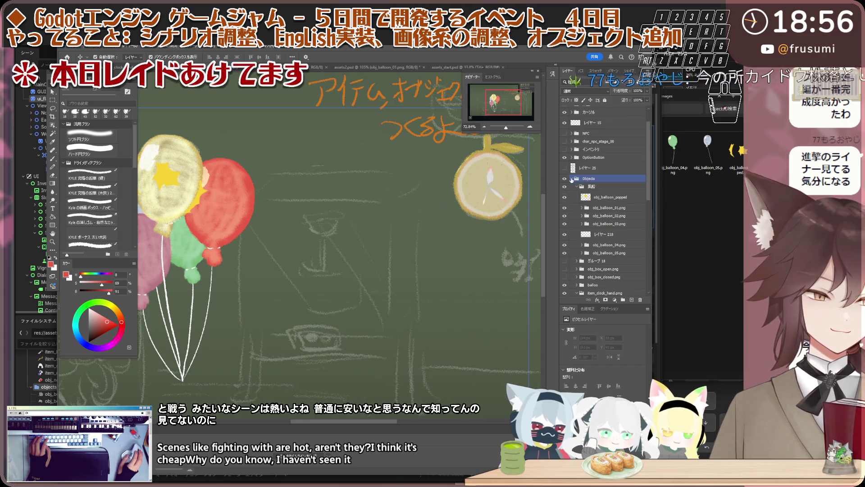
click(596, 213)
click(596, 162)
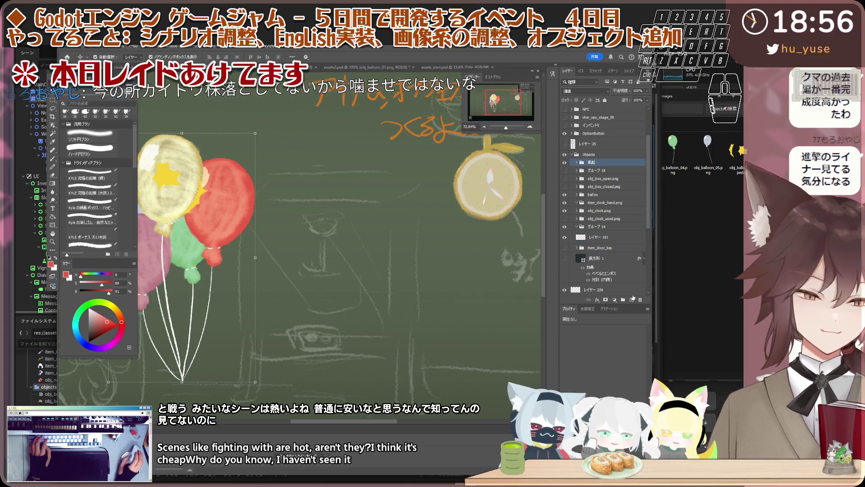
click(634, 300)
scroll(329, 255, down, 1)
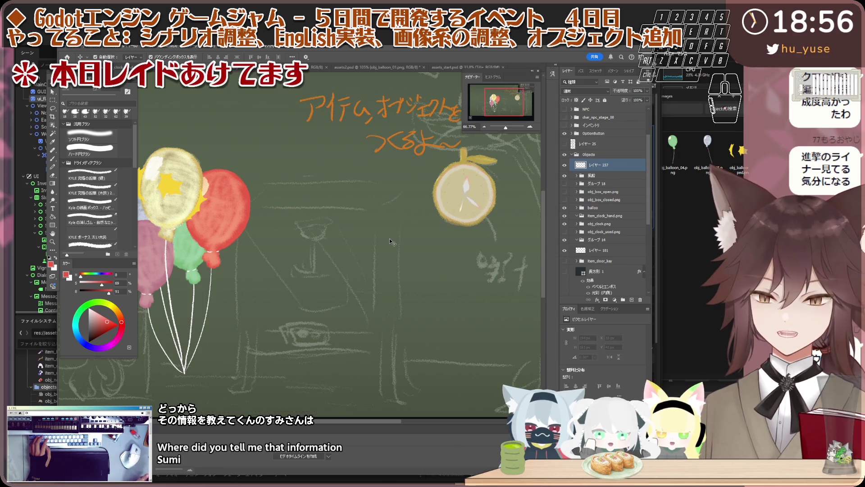
With the brush, pick a dark colour and paint the box's front left edge by the red balloon.
drag(365, 211, 340, 222)
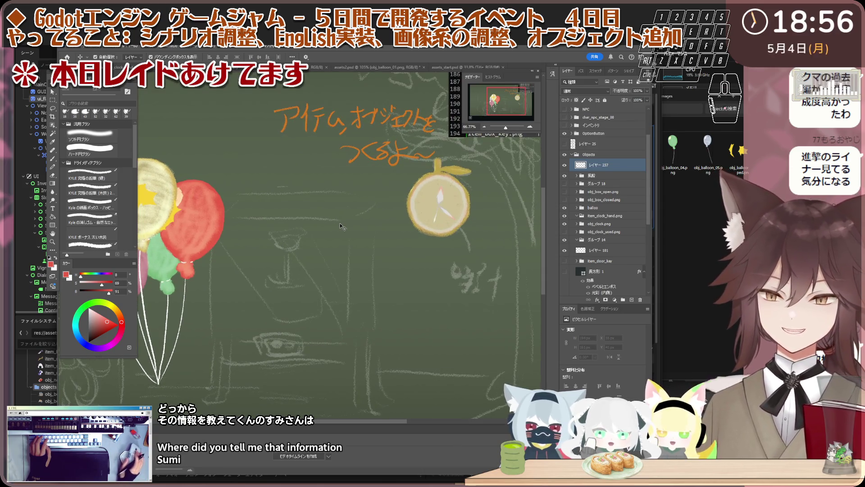
key(b)
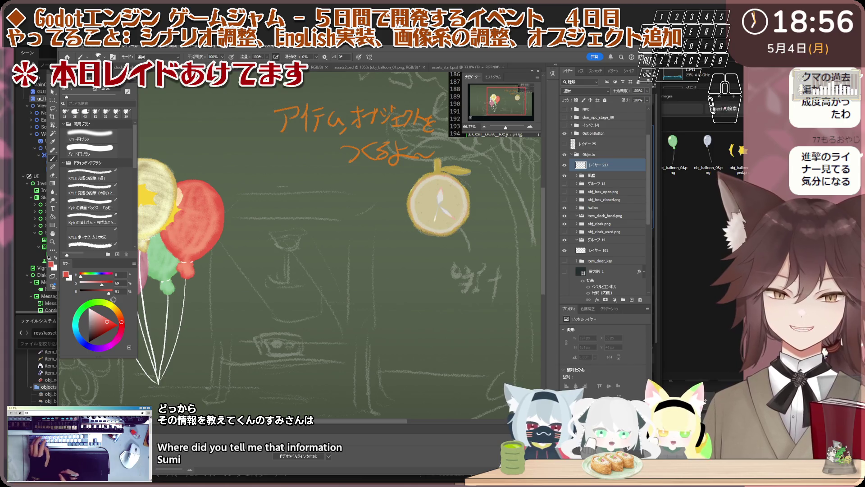
drag(97, 335, 94, 336)
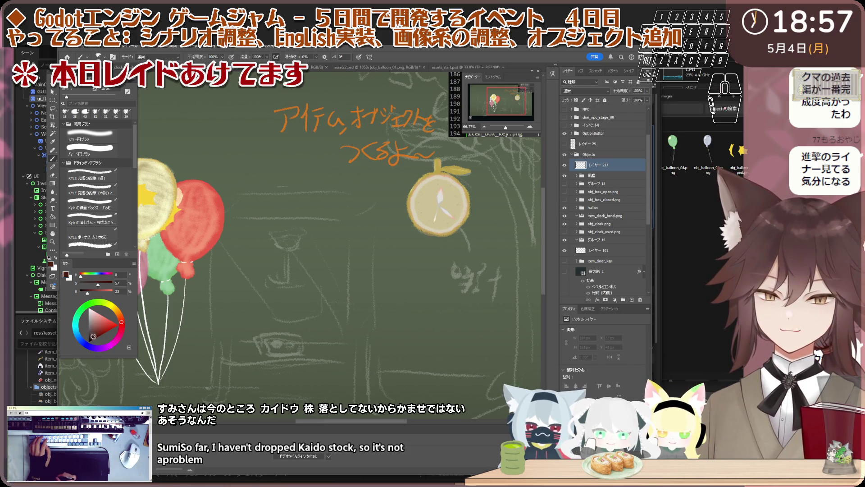
click(99, 330)
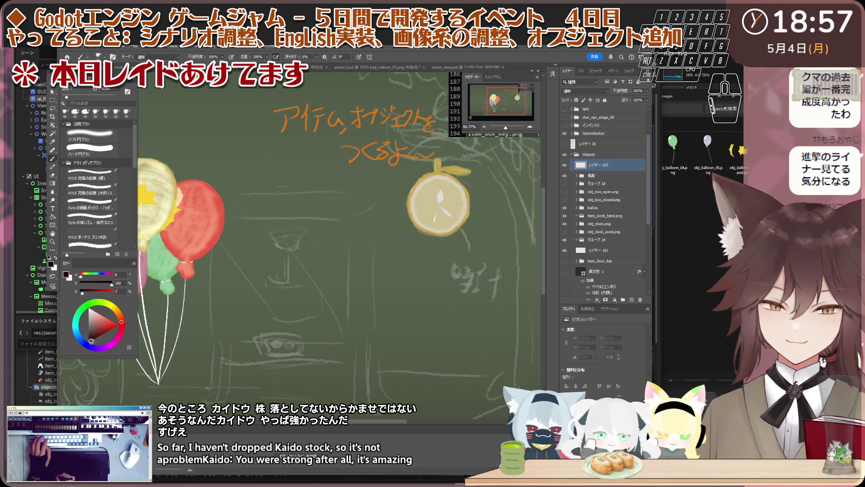
click(93, 339)
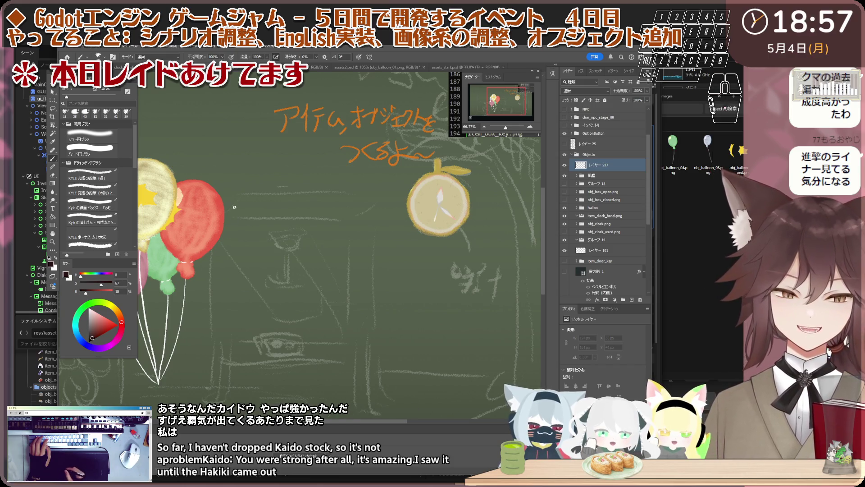
drag(217, 217, 217, 237)
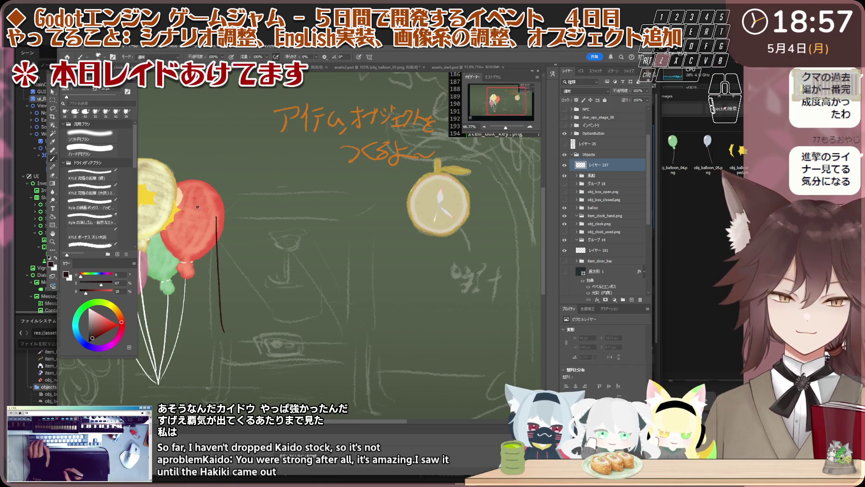
click(97, 334)
click(90, 347)
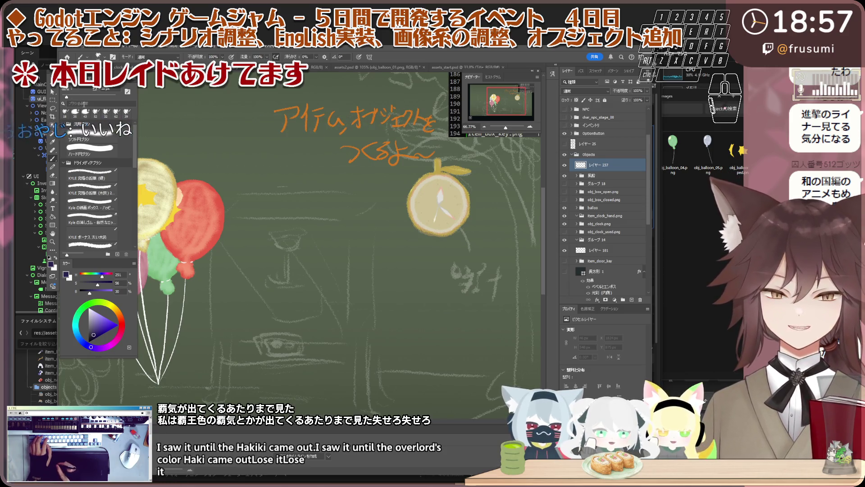
Draw the box's top edge and front side edges, undoing overlong and stray strokes.
drag(227, 225, 292, 235)
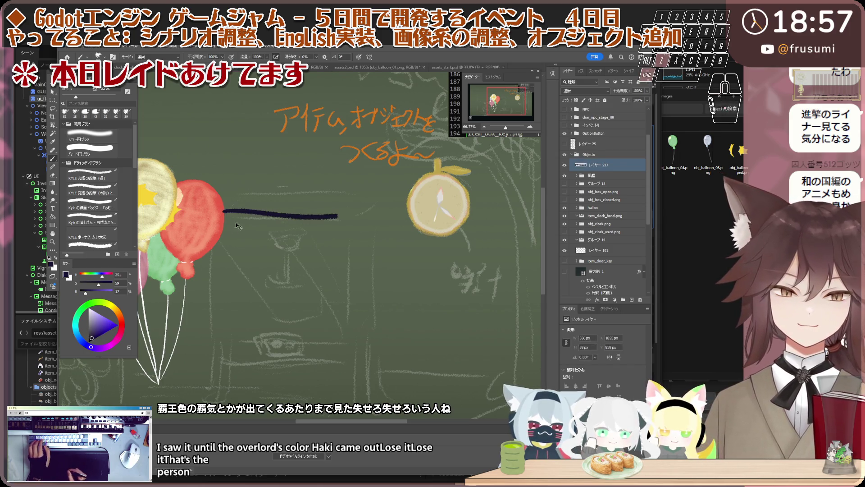
key(ctrl+z)
drag(225, 223, 337, 224)
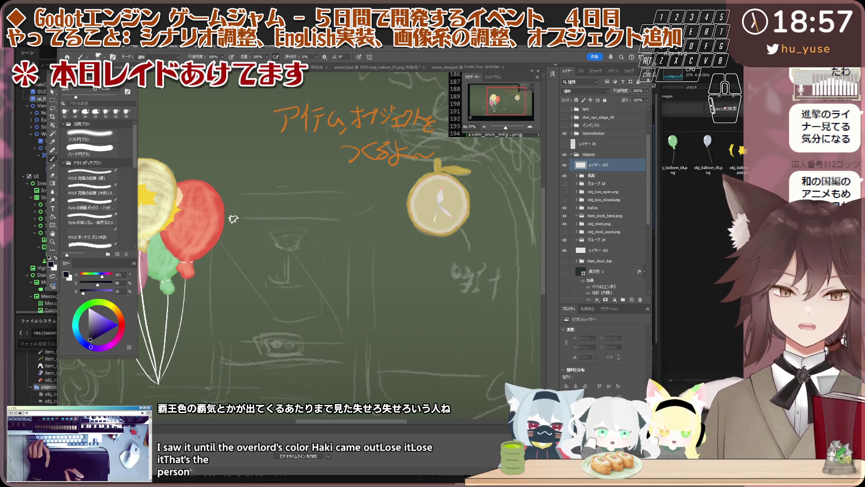
drag(233, 218, 371, 221)
key(ctrl+z)
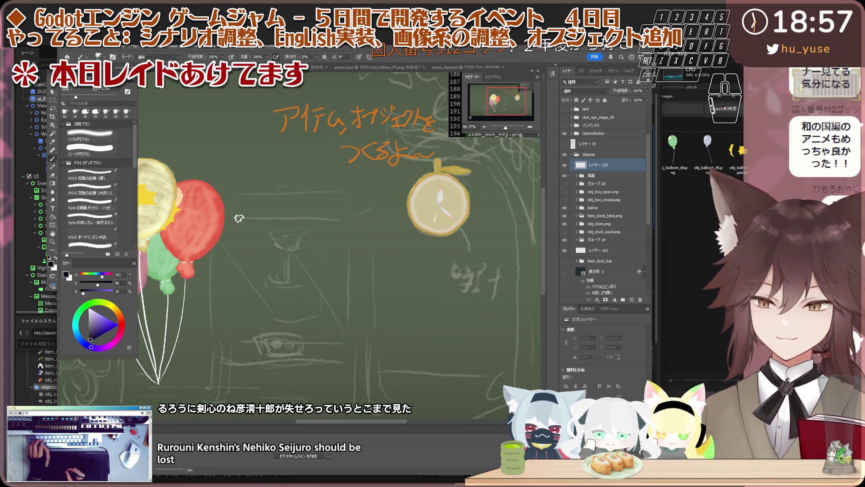
drag(217, 220, 365, 220)
key(ctrl+z)
drag(213, 218, 251, 217)
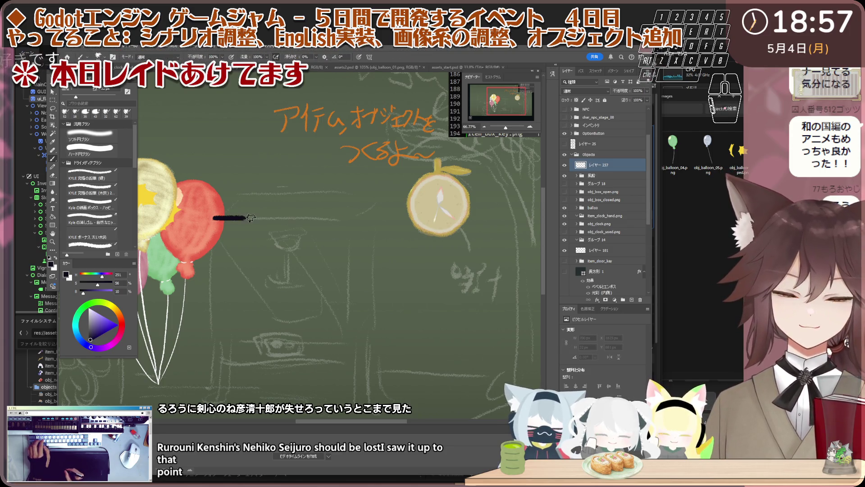
drag(332, 217, 348, 219)
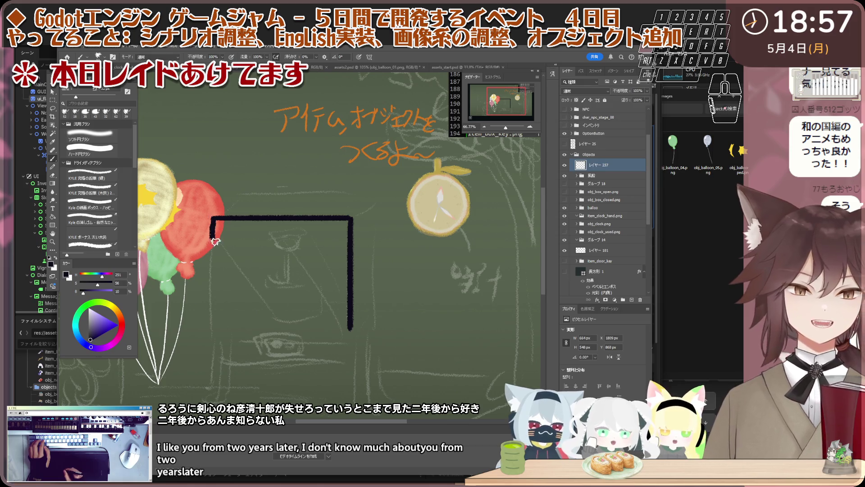
drag(213, 311, 213, 332)
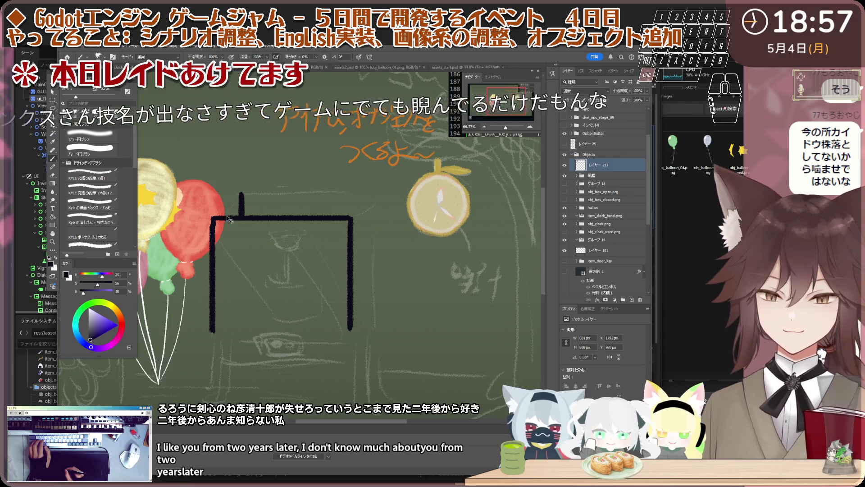
drag(240, 194, 241, 217)
key(ctrl+z)
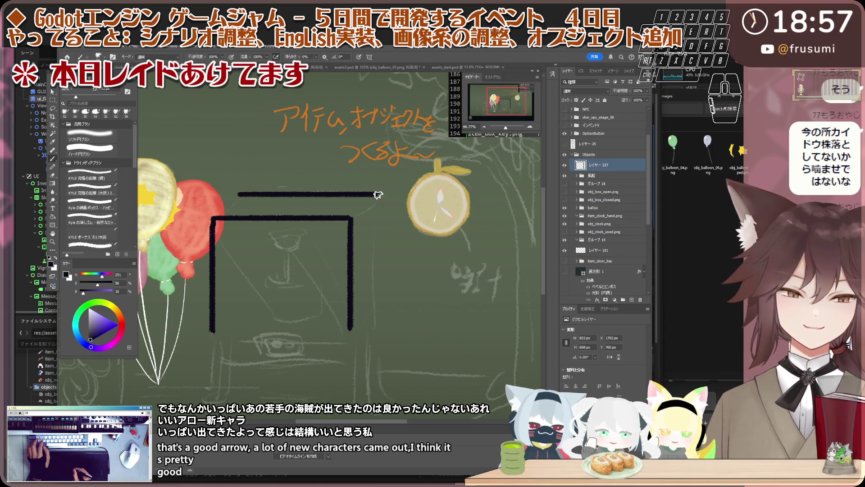
Draw the back right edge, bottom and corner diagonals to finish the cube, then list adjustment types.
drag(379, 195, 377, 234)
drag(374, 310, 352, 339)
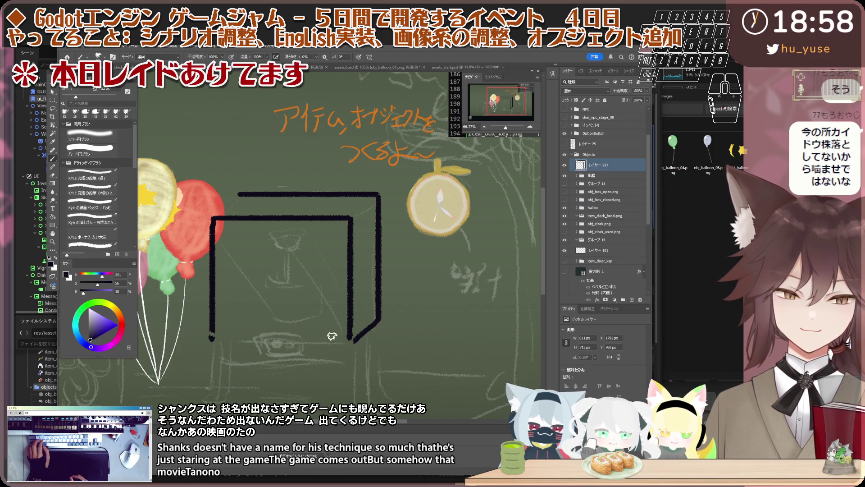
drag(350, 339, 213, 332)
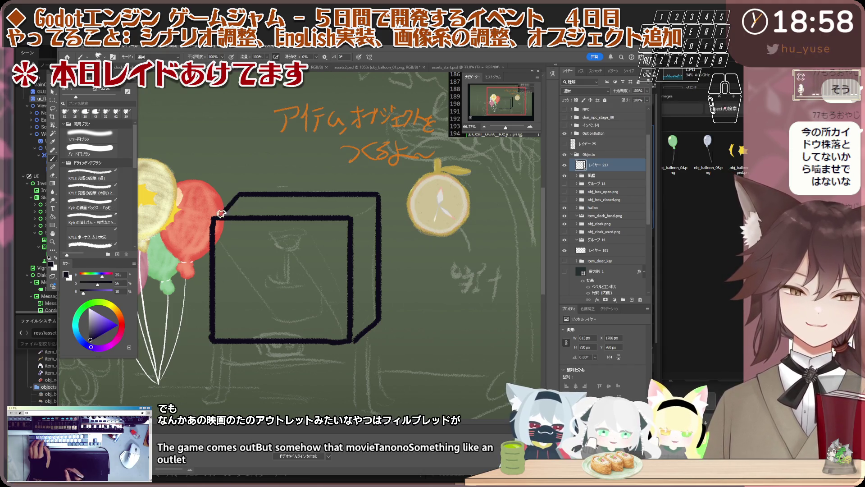
mouse_move(218, 217)
mouse_down()
mouse_move(240, 196)
mouse_move(214, 217)
mouse_up()
key(ctrl+z)
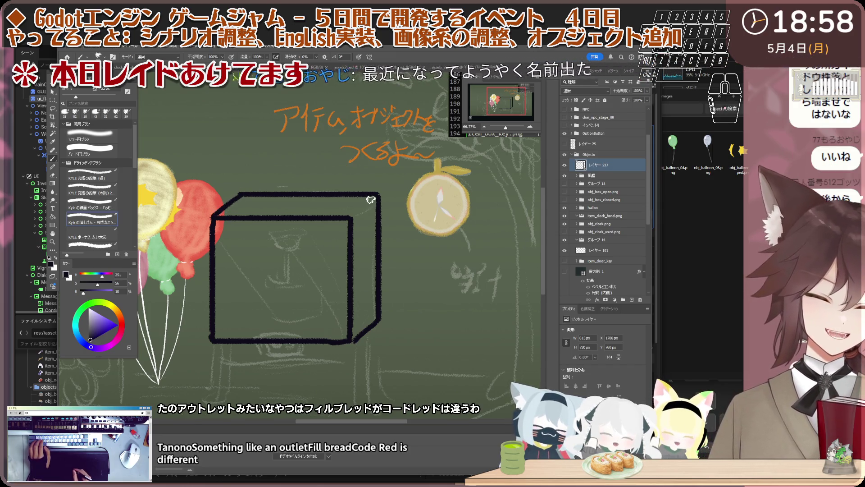
drag(377, 195, 353, 215)
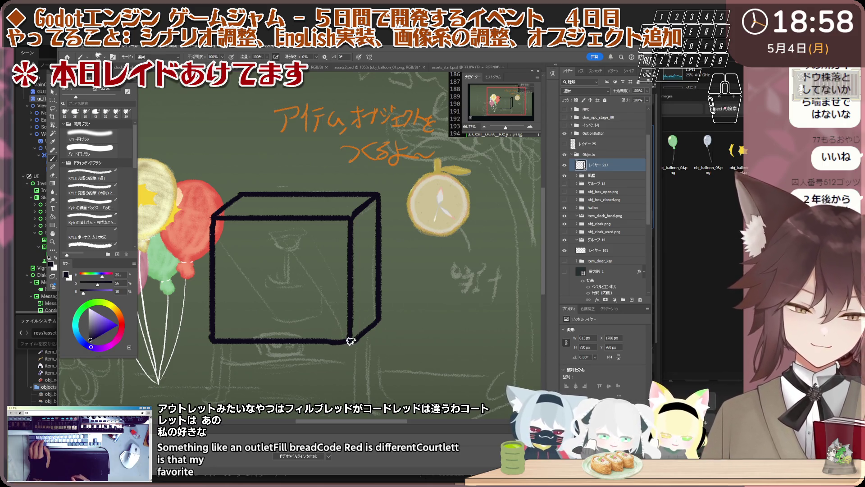
click(588, 309)
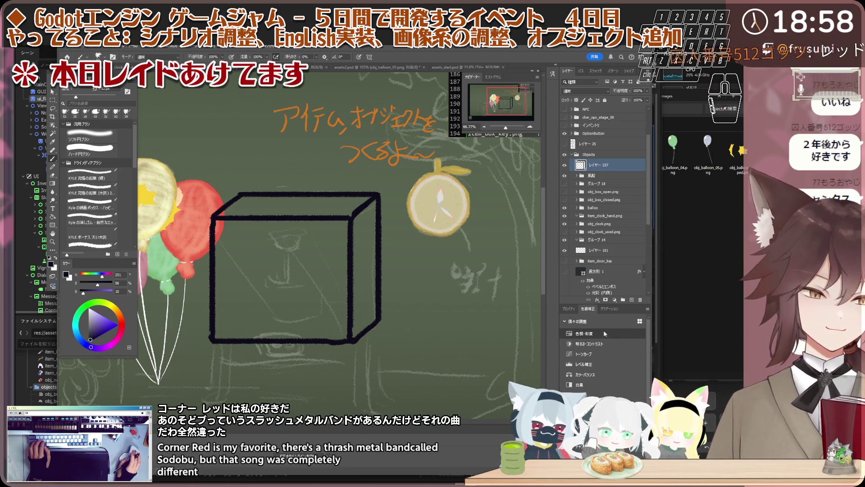
Add a Hue/Saturation layer clipped to the box drawing and raise Lightness so the outline turns dark grey.
click(578, 333)
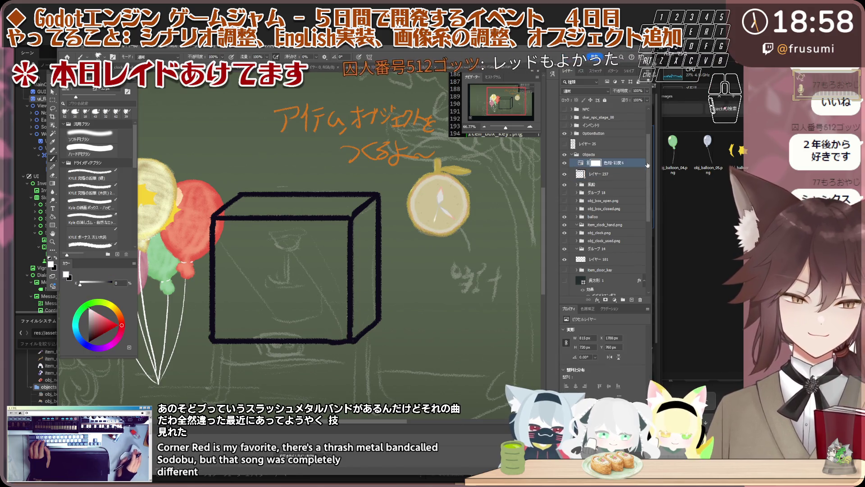
right_click(629, 166)
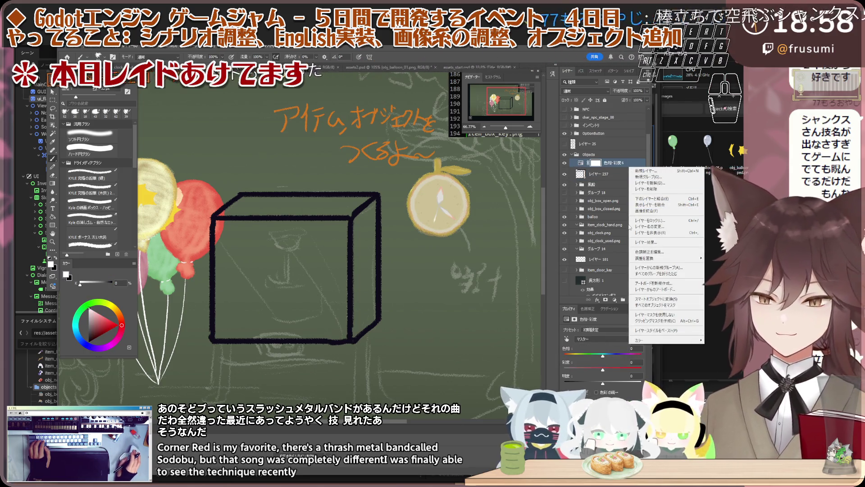
click(681, 321)
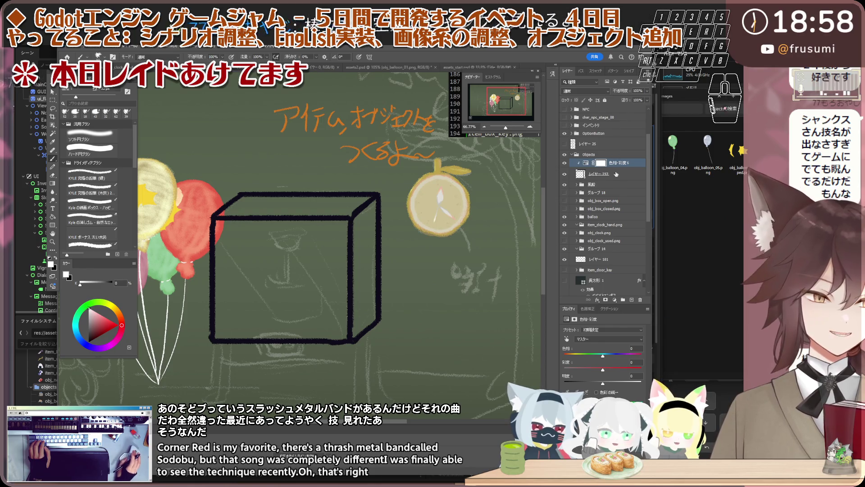
mouse_move(607, 377)
mouse_down()
mouse_move(617, 382)
mouse_move(586, 369)
mouse_move(612, 383)
mouse_up()
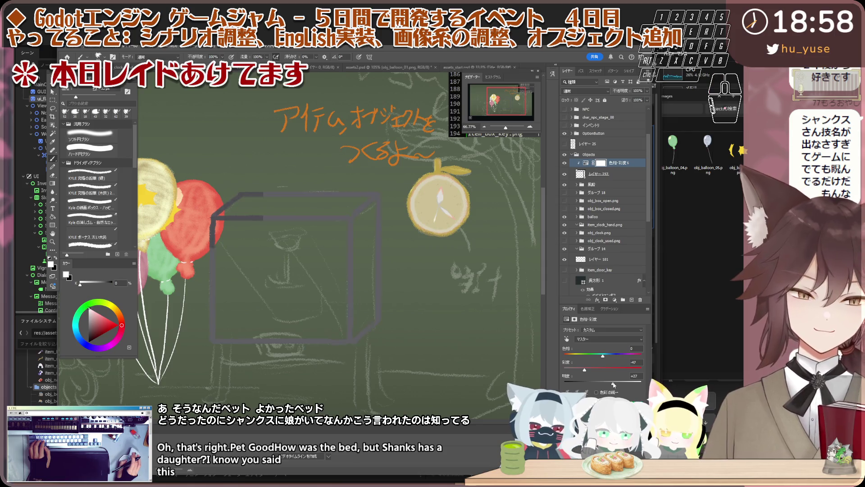
click(612, 173)
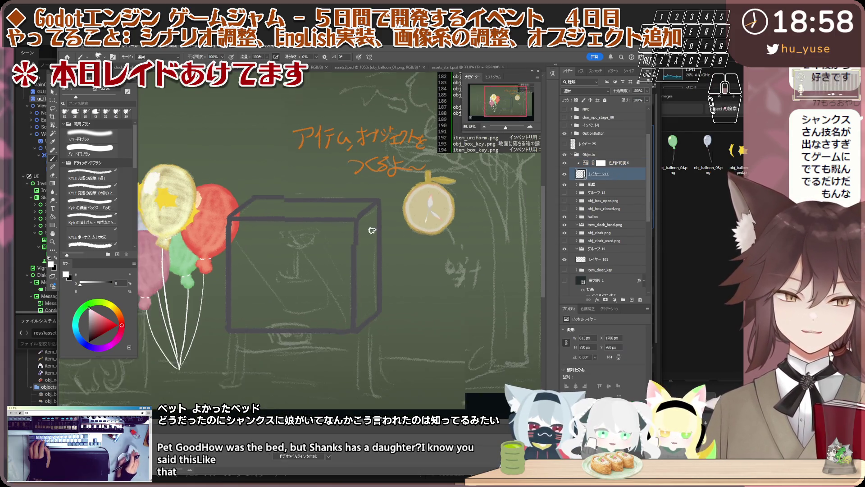
click(612, 163)
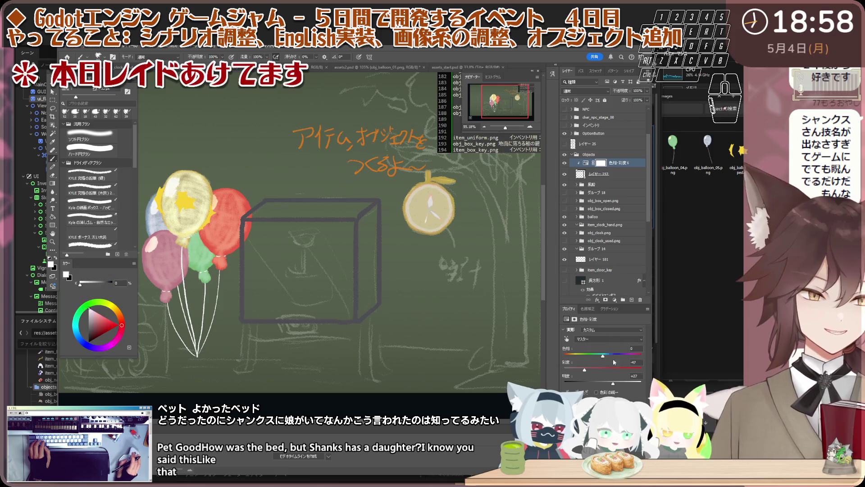
drag(613, 383, 615, 385)
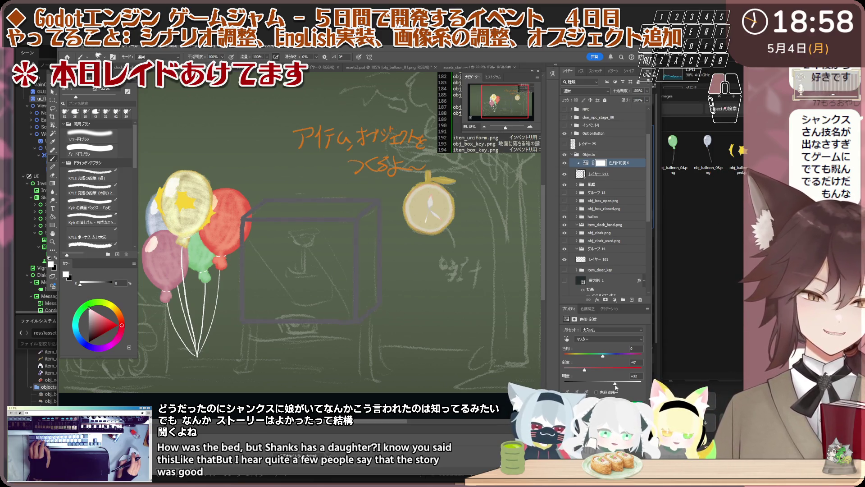
scroll(271, 284, up, 3)
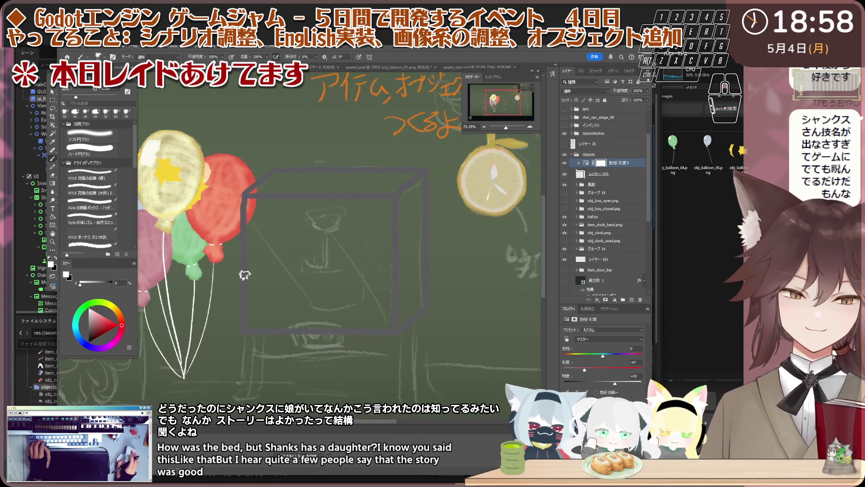
scroll(358, 254, up, 1)
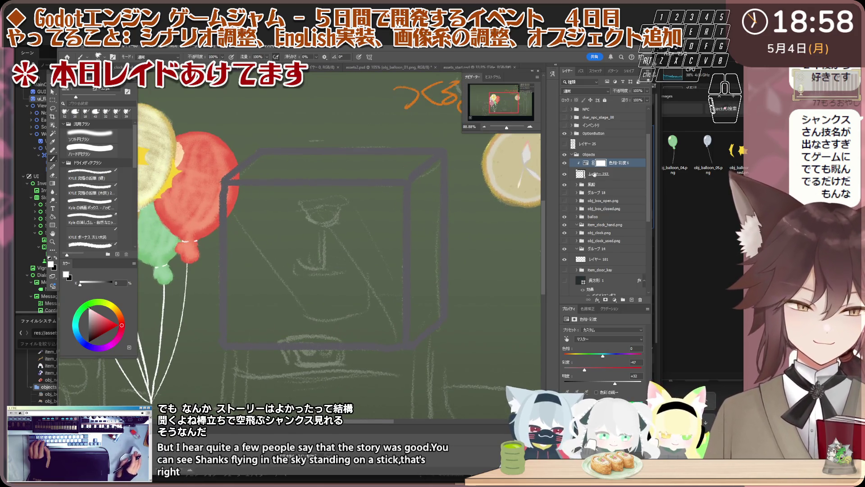
Brush the box's hidden back edges on the drawing layer, fine-tuning the outline's lightness between strokes.
key(alt+bracketleft)
scroll(231, 316, up, 1)
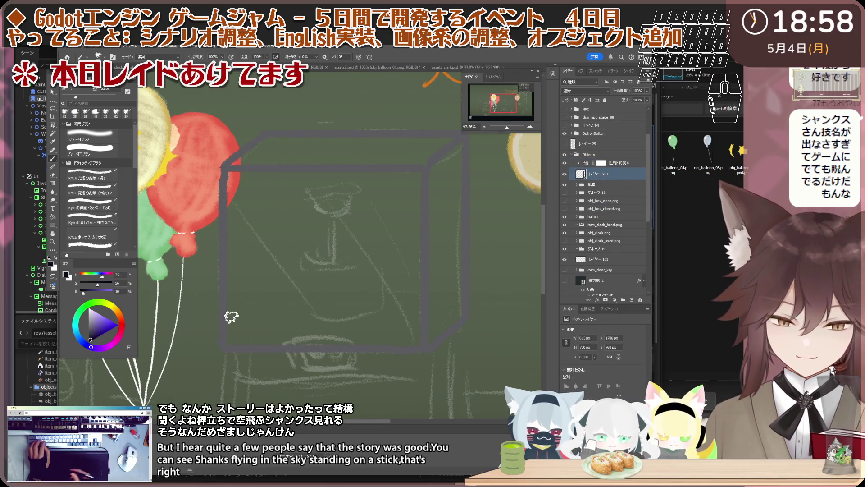
drag(276, 306, 253, 325)
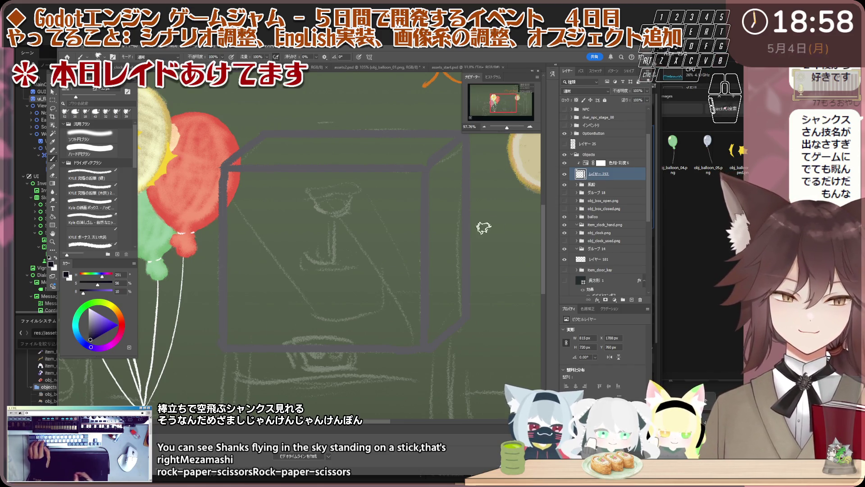
click(608, 162)
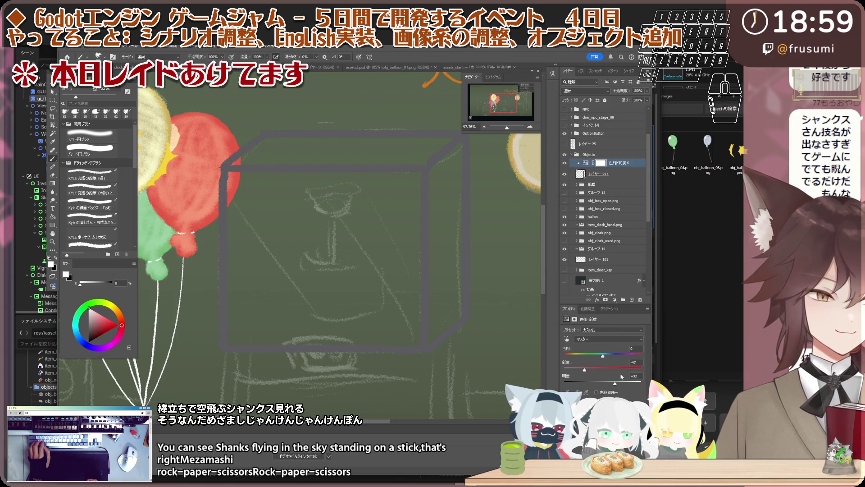
drag(612, 385, 610, 385)
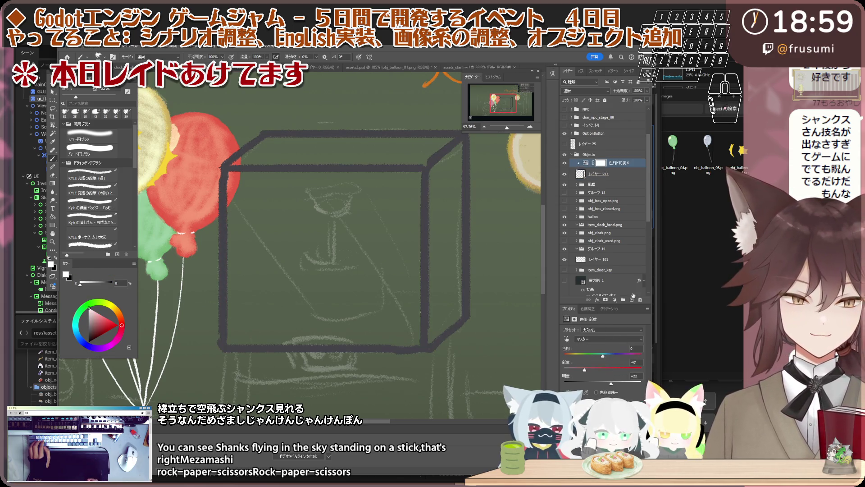
click(633, 174)
mouse_move(265, 134)
mouse_down()
mouse_move(262, 295)
mouse_move(458, 319)
mouse_up()
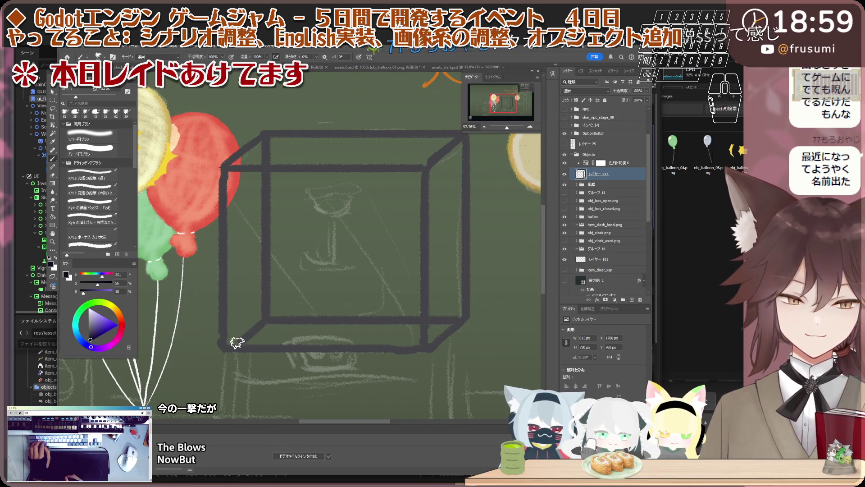
Connect the inner bottom corner to the front corner, then add a new empty layer (レイヤー 236) for shading.
drag(261, 319, 226, 342)
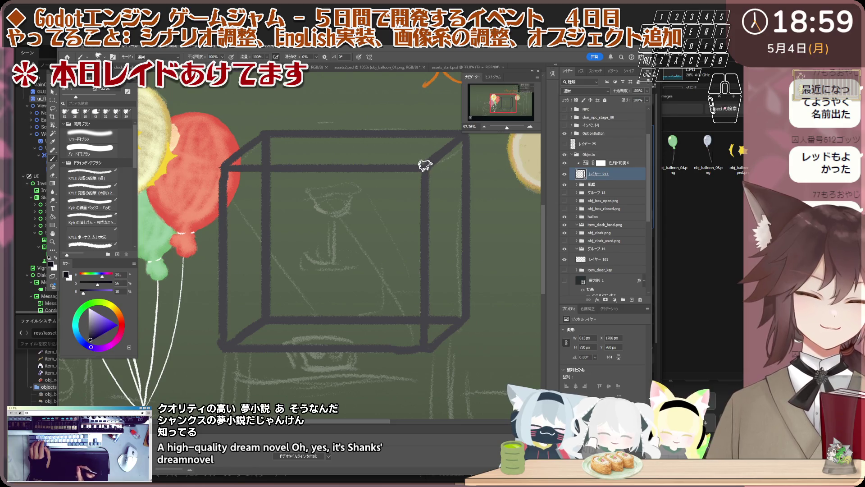
scroll(323, 178, down, 3)
scroll(352, 240, up, 2)
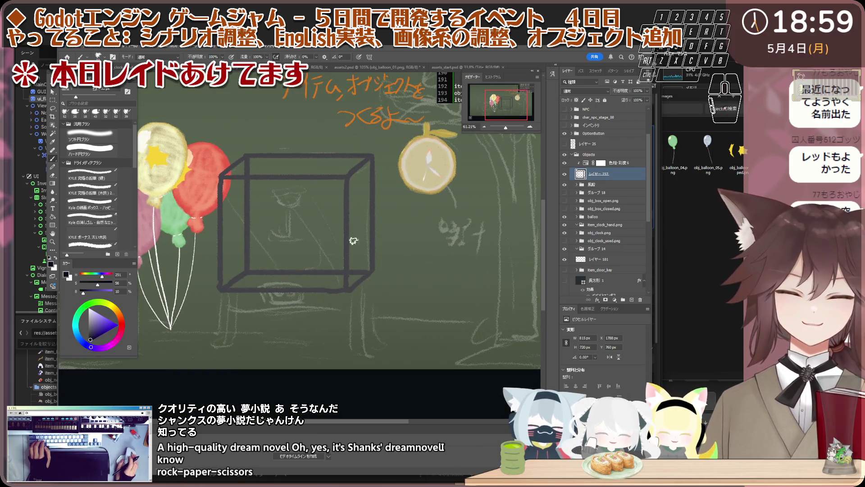
scroll(342, 273, up, 1)
scroll(357, 295, up, 1)
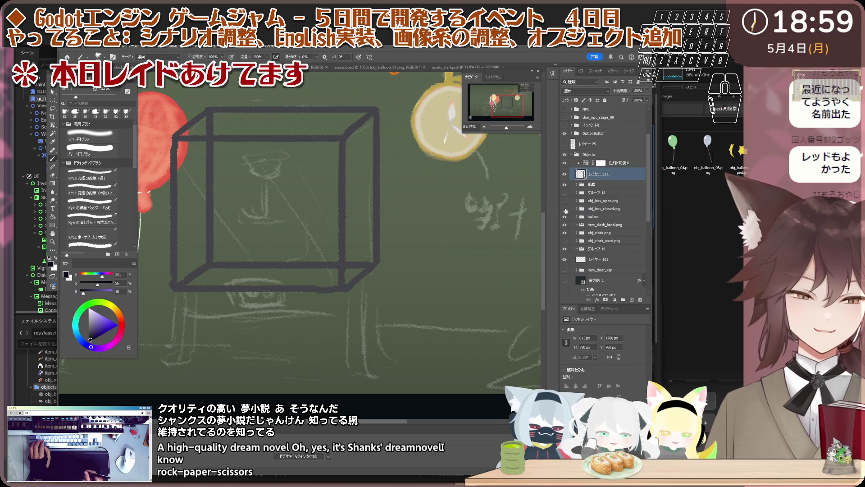
click(607, 185)
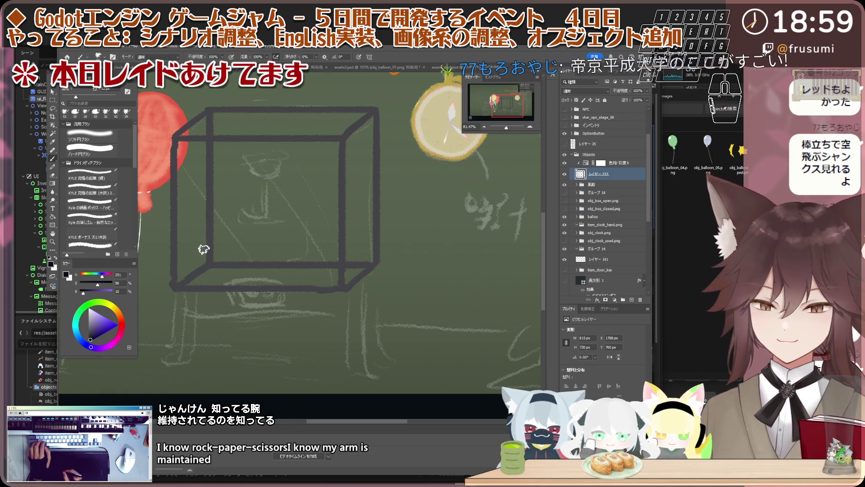
click(614, 185)
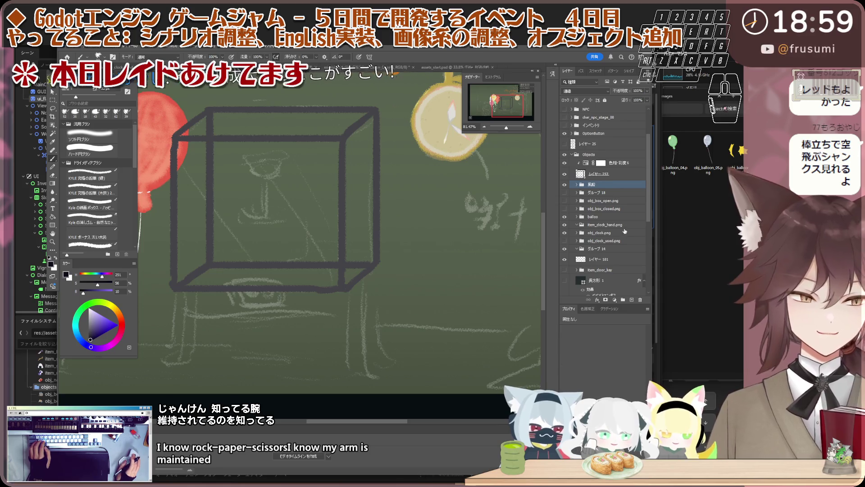
click(614, 177)
scroll(349, 294, up, 1)
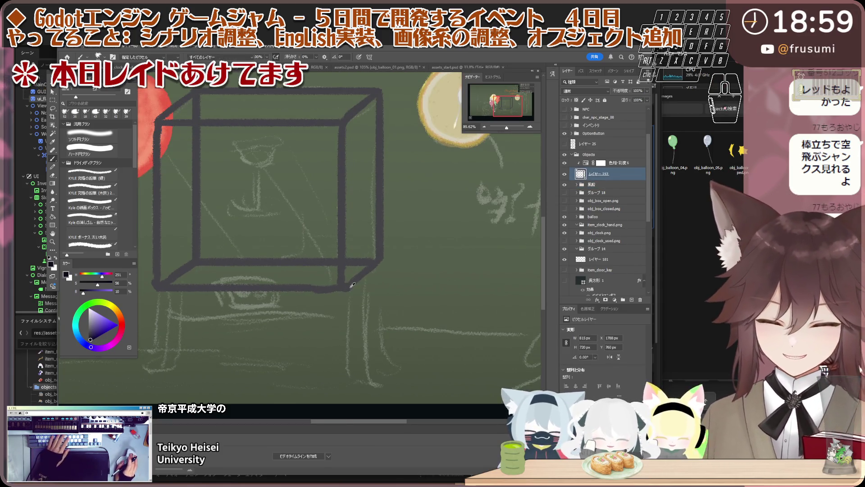
key(i)
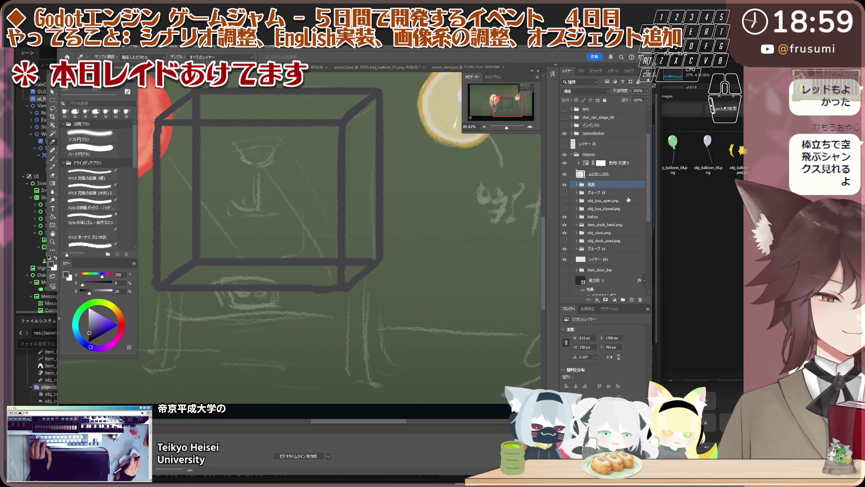
key(ctrl+alt+shift+n)
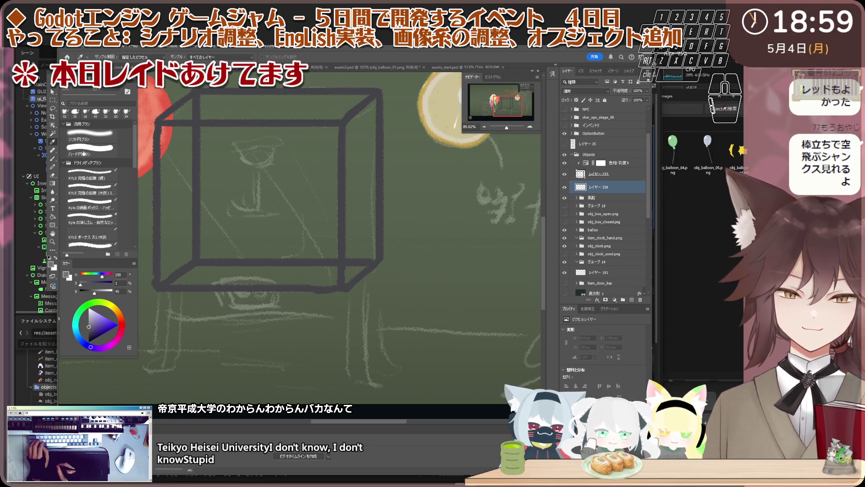
Paint grey shading across the box's bottom face and add a Hue/Saturation layer clipped to it.
key(b)
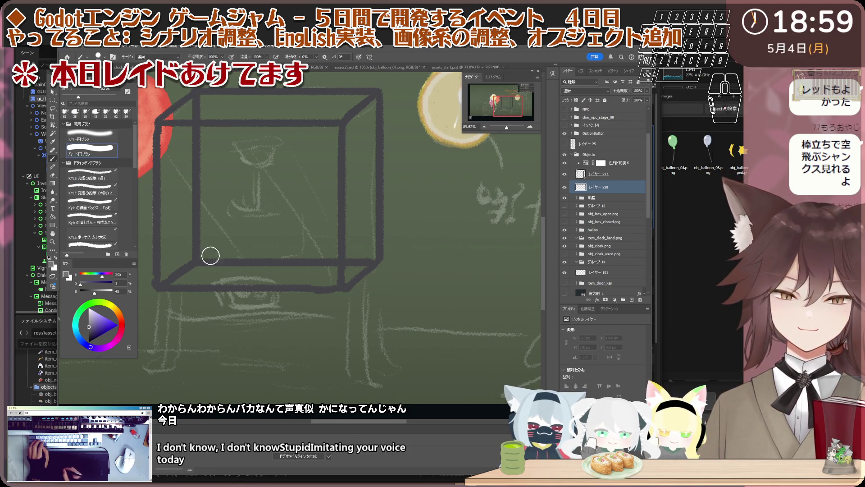
drag(186, 278, 345, 275)
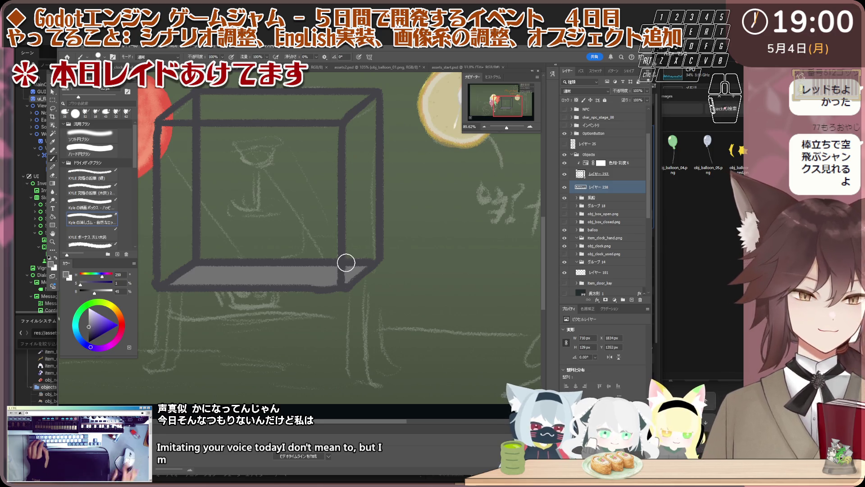
click(619, 163)
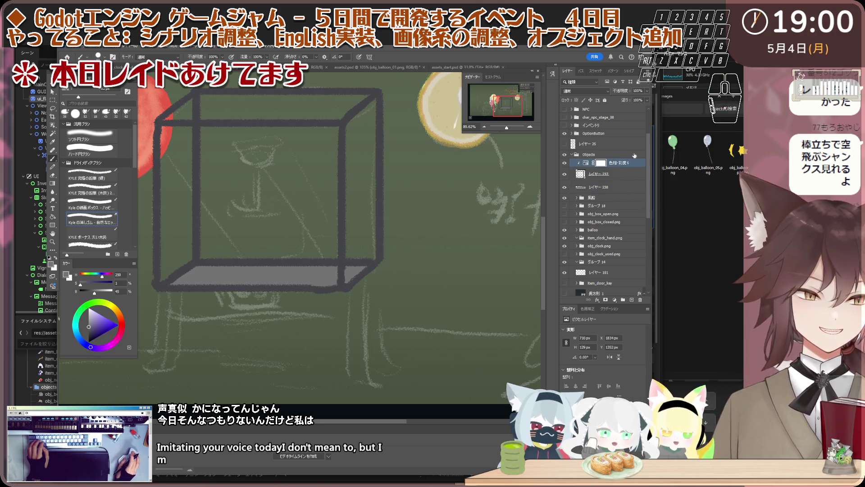
click(619, 188)
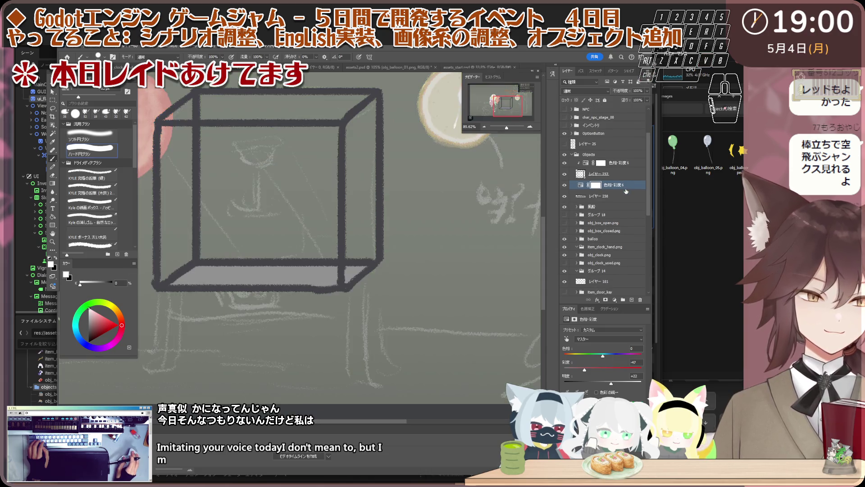
right_click(627, 189)
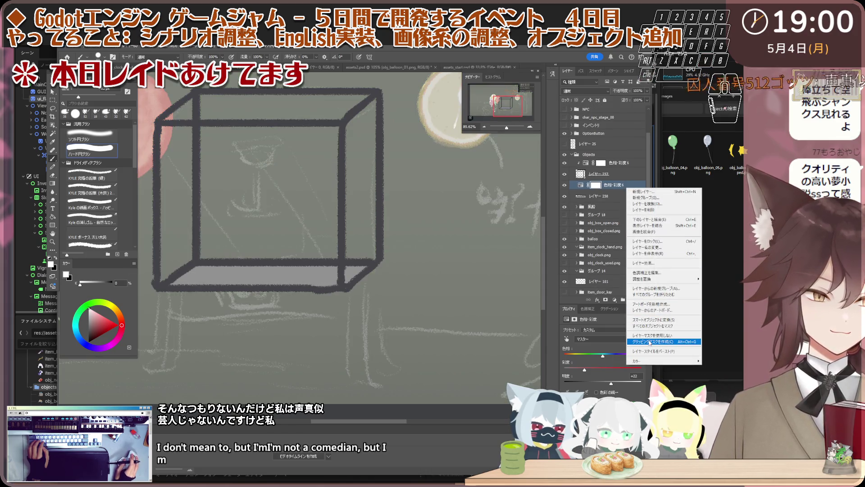
click(649, 341)
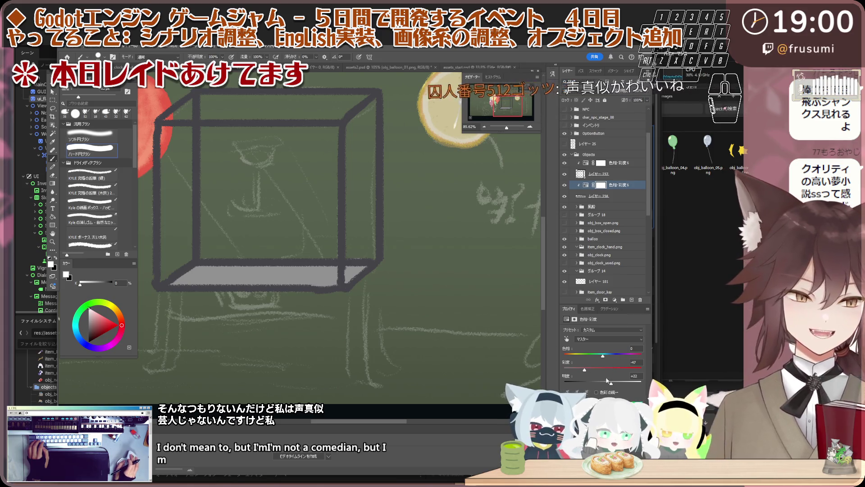
Darken the bottom-face shading with lower Lightness, slight hue and saturation tweaks, then add another empty layer.
mouse_move(611, 383)
mouse_down()
mouse_move(584, 383)
mouse_move(597, 384)
mouse_move(602, 366)
mouse_move(590, 386)
mouse_up()
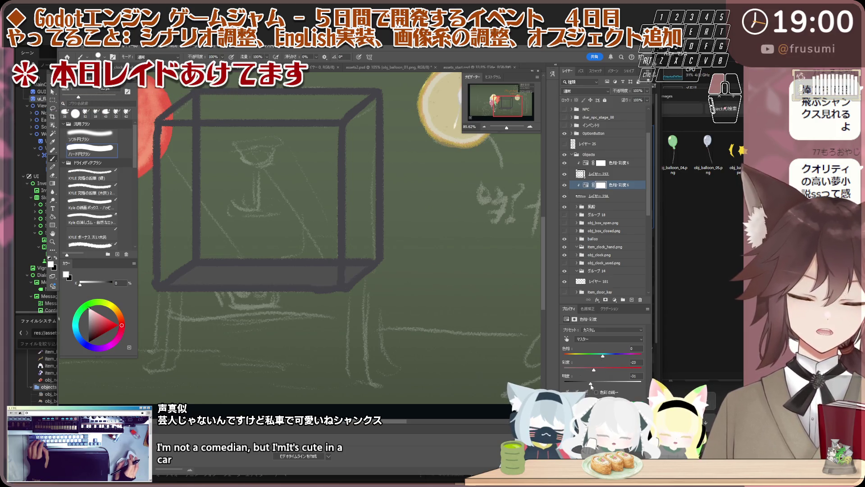
drag(601, 354, 601, 357)
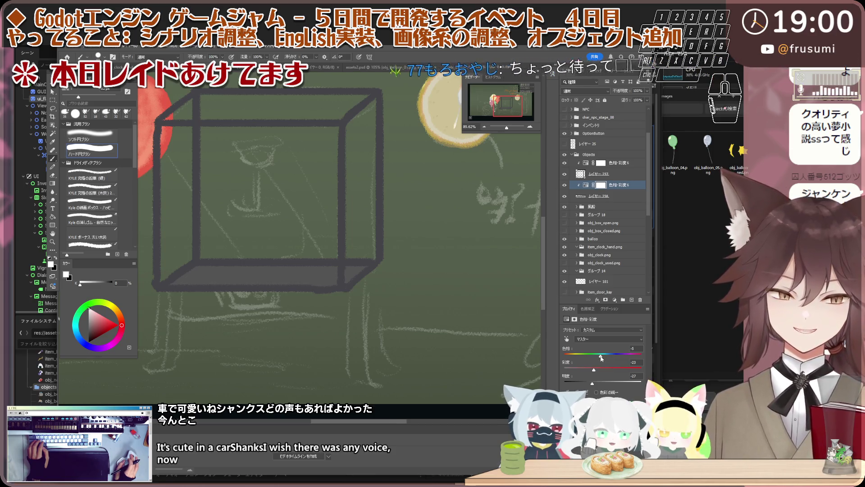
drag(593, 369, 592, 372)
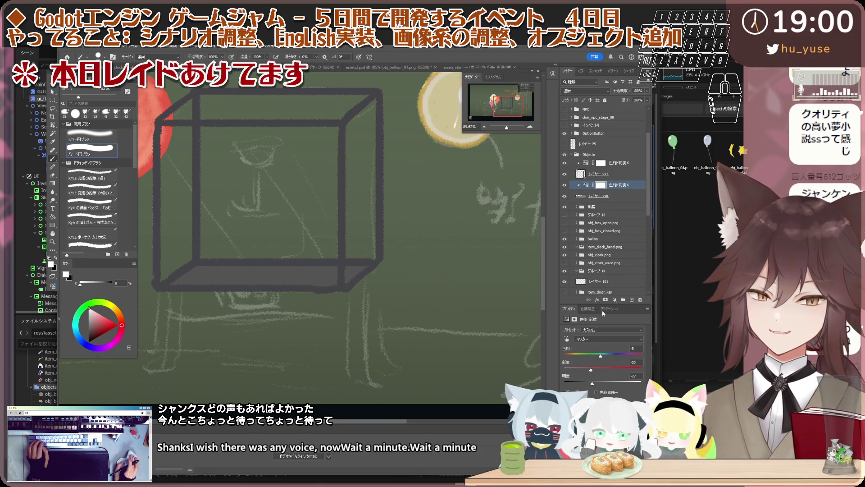
click(595, 173)
scroll(196, 270, up, 1)
scroll(196, 270, up, 1)
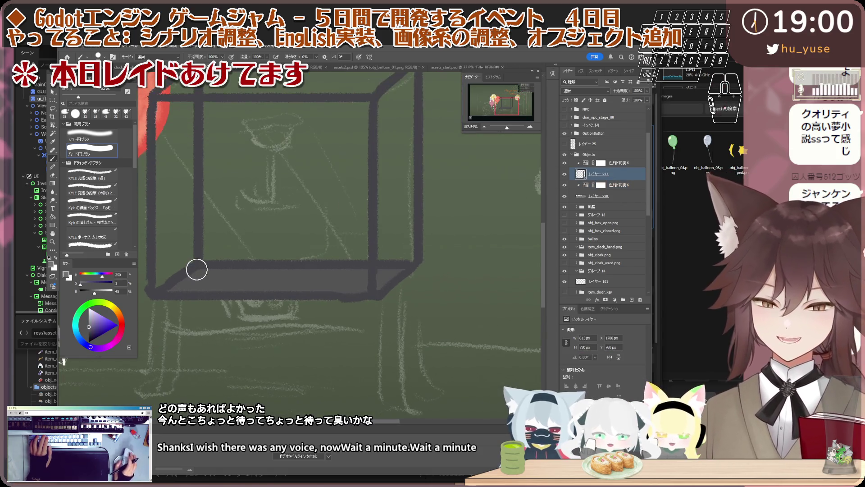
key(e)
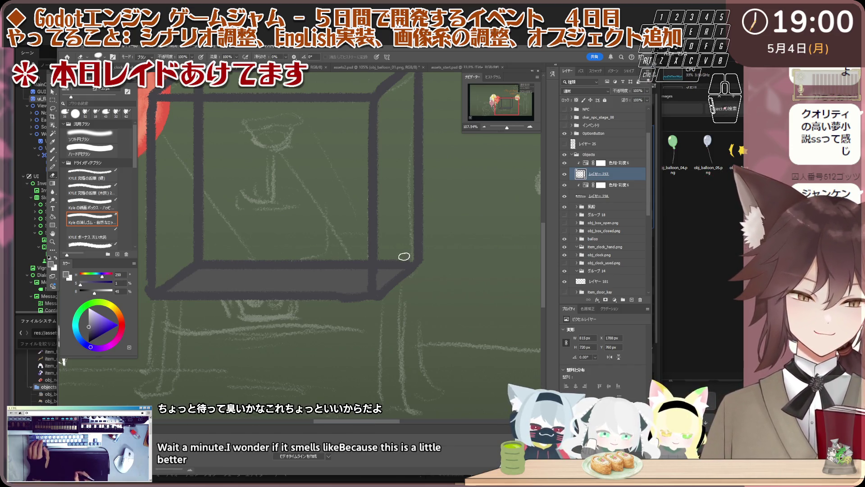
scroll(402, 257, down, 3)
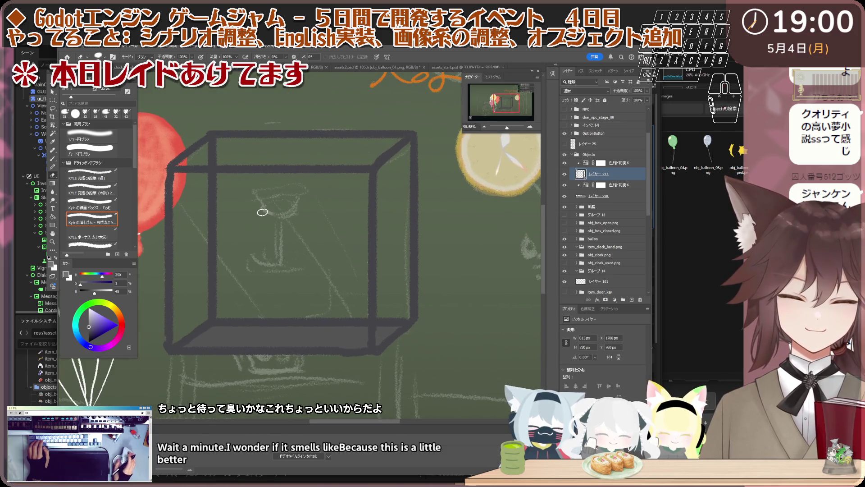
scroll(262, 211, down, 1)
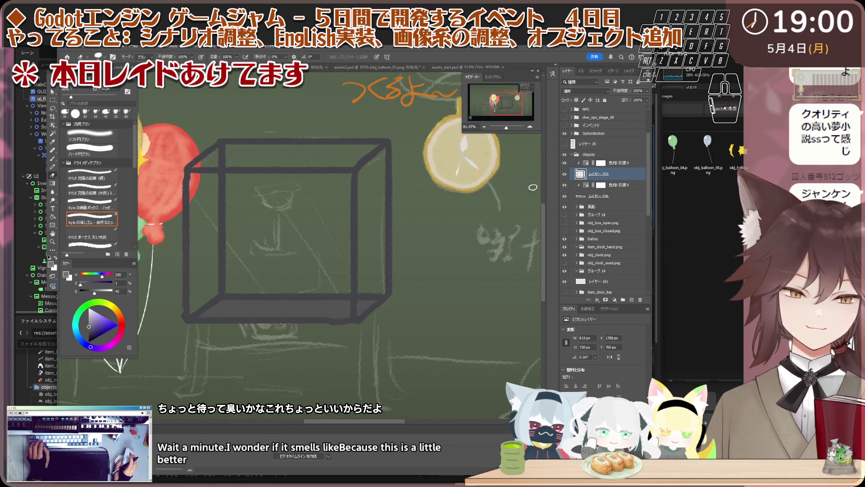
click(627, 185)
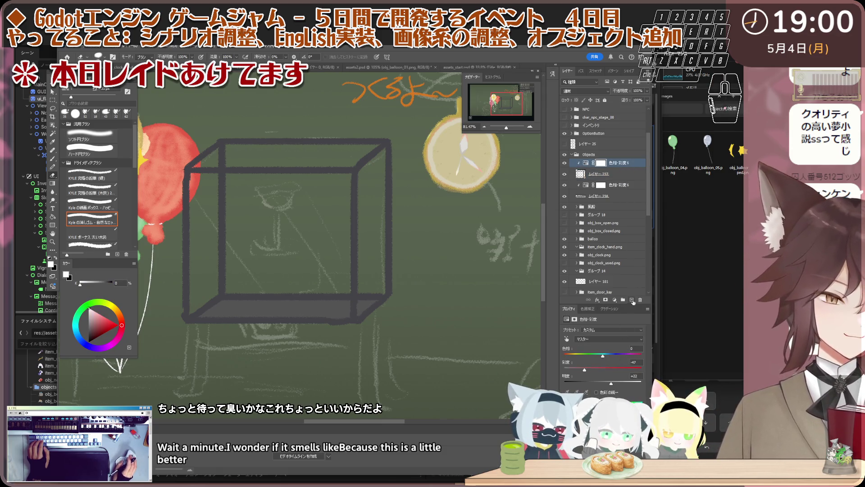
key(ctrl+shift+alt+n)
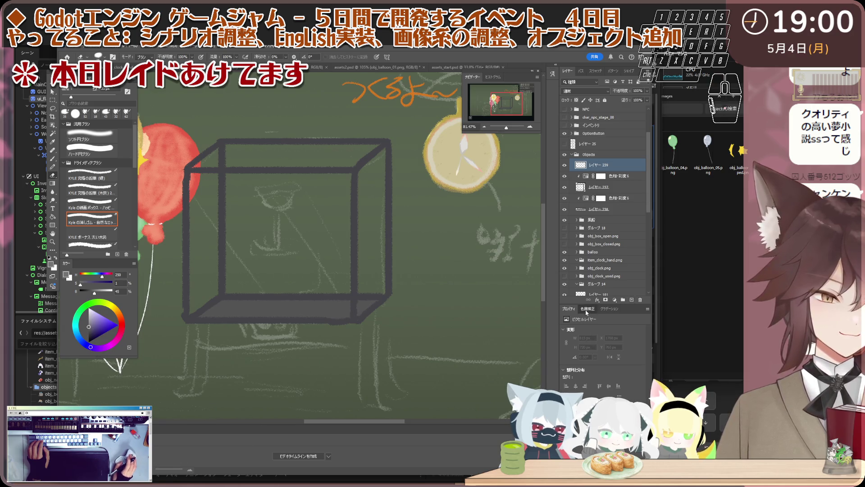
Add empty layer レイヤー 240 above the 素材 group and sample the box outline's dark colour with the Eyedropper.
click(585, 309)
scroll(248, 219, up, 1)
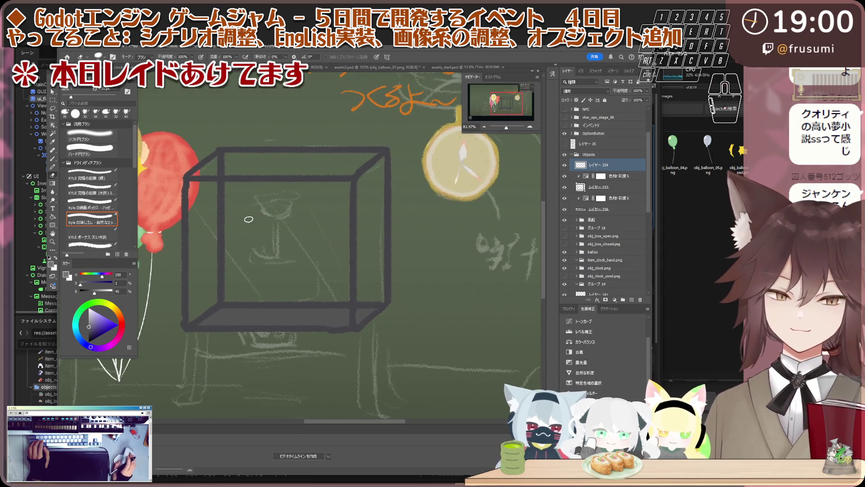
scroll(249, 220, down, 2)
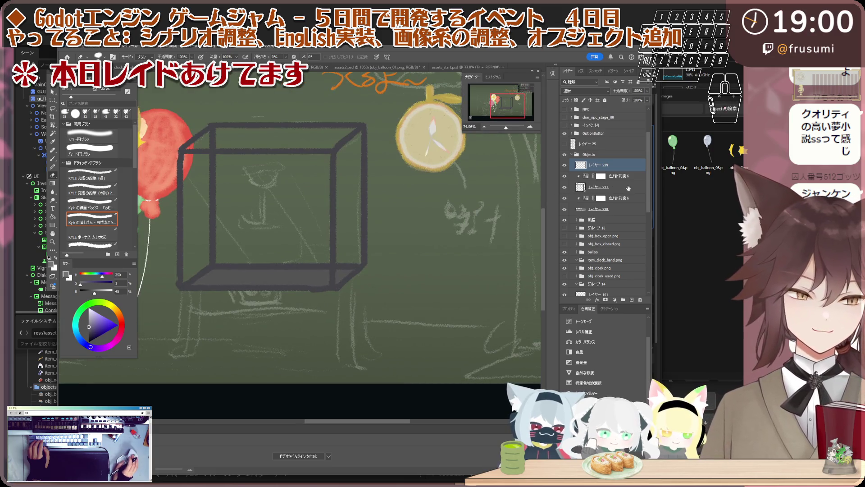
click(628, 219)
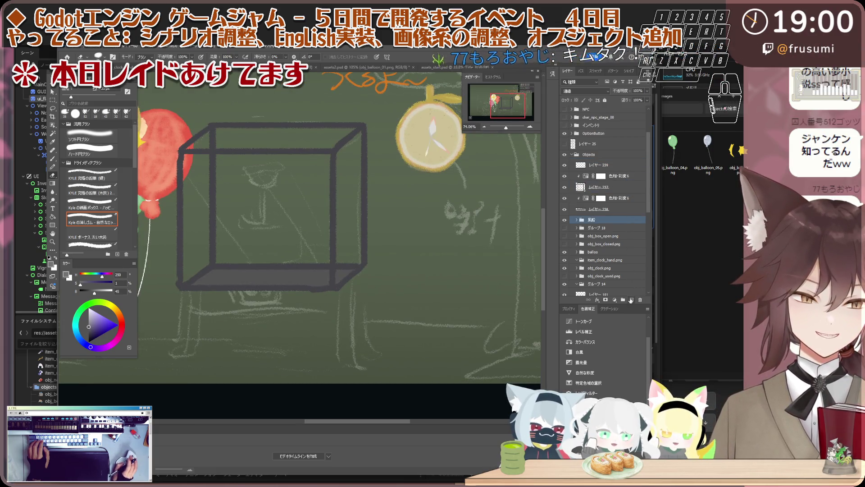
click(630, 300)
scroll(290, 267, down, 1)
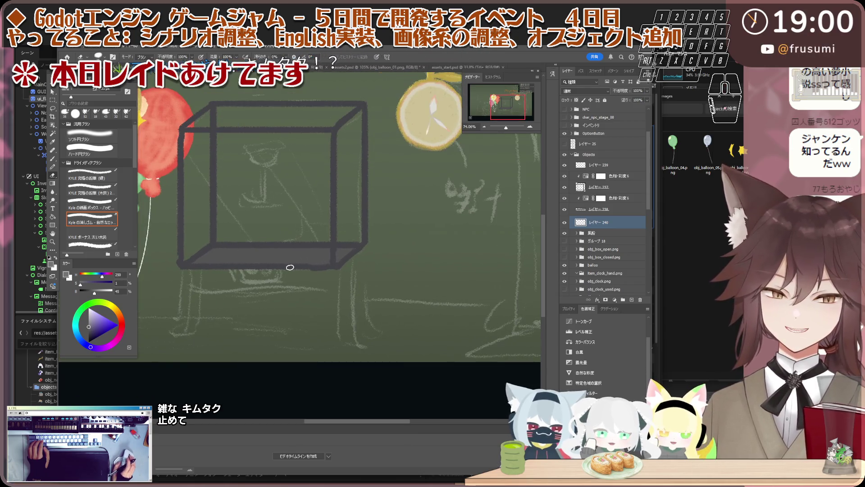
scroll(290, 267, up, 1)
click(630, 166)
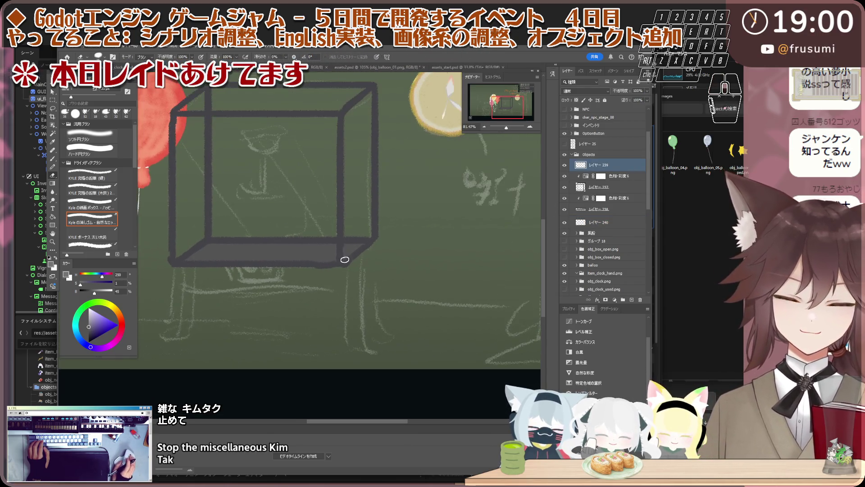
click(626, 210)
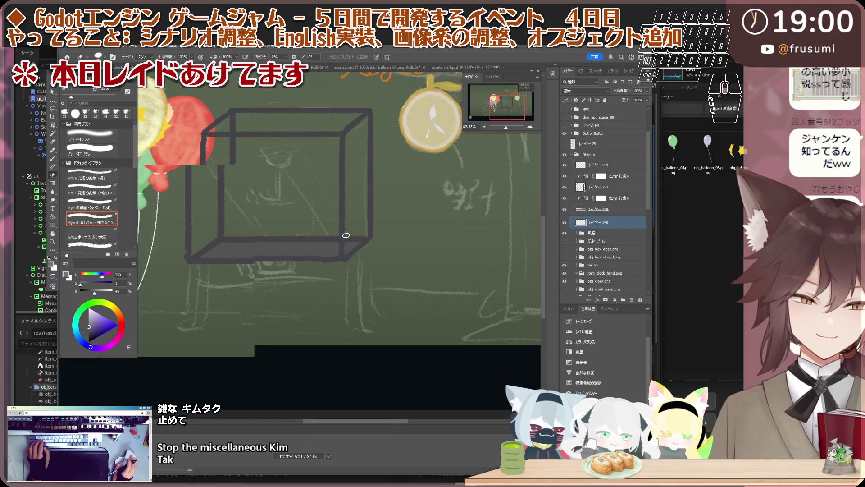
key(i)
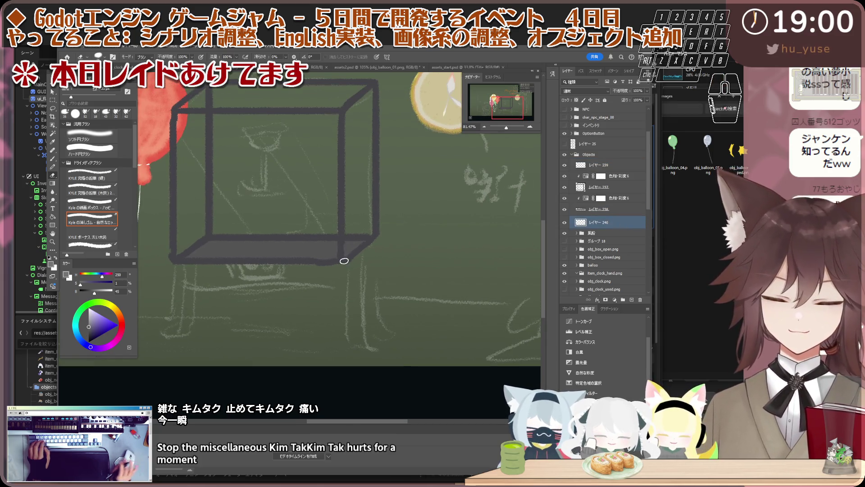
click(348, 260)
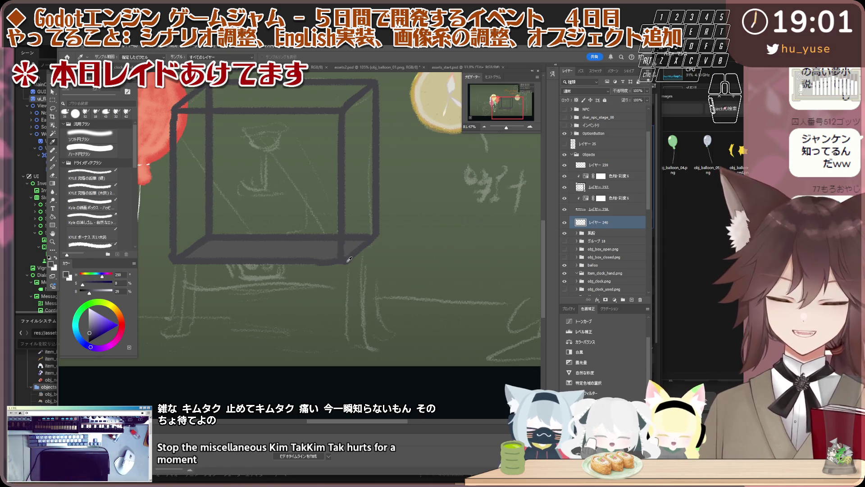
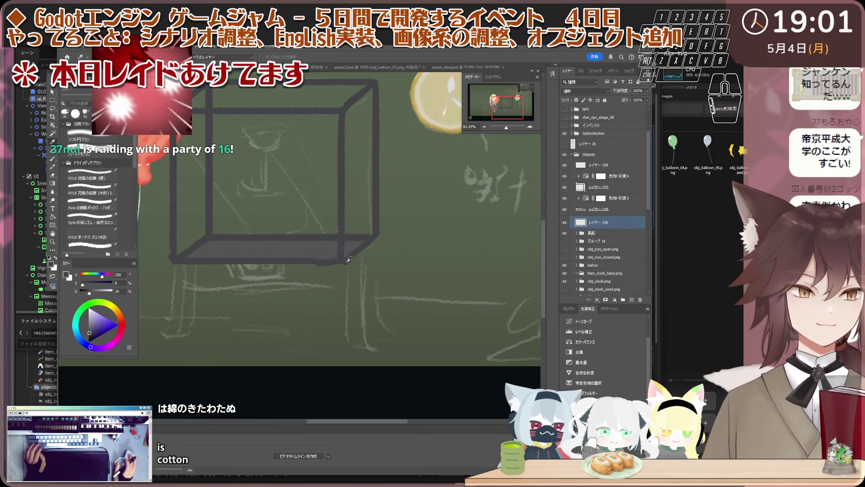
scroll(290, 206, down, 3)
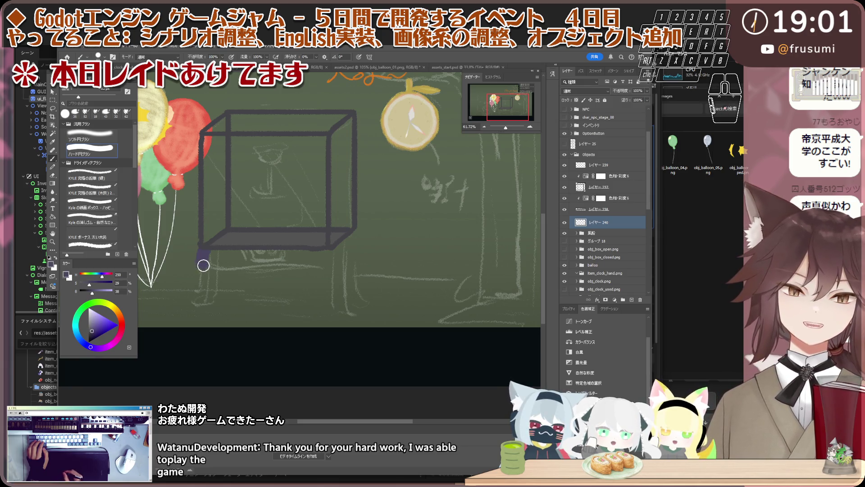
Undo the two purple strokes, sample the box's dark grey, and brush the bottom front edge up to the right corner.
key(ctrl+z)
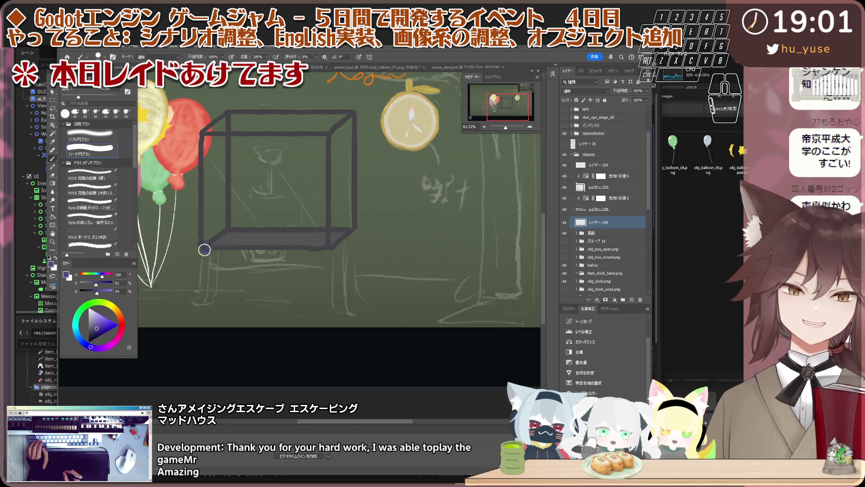
key(ctrl+z)
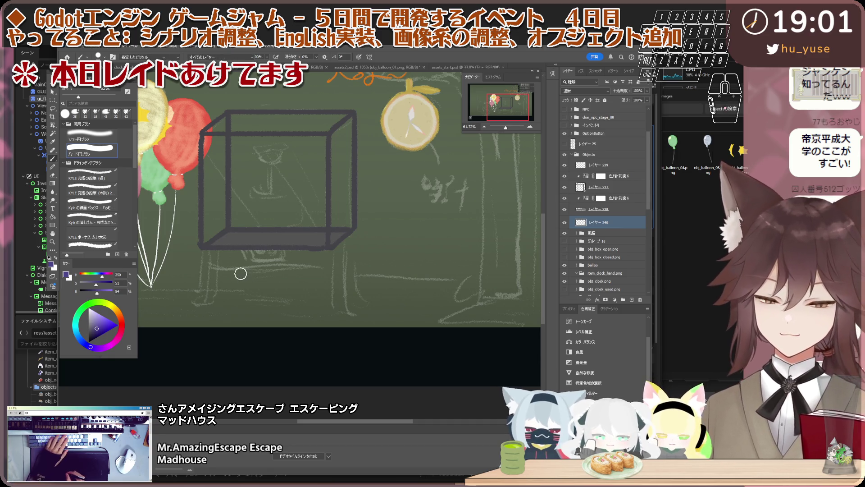
key(i)
click(203, 223)
key(b)
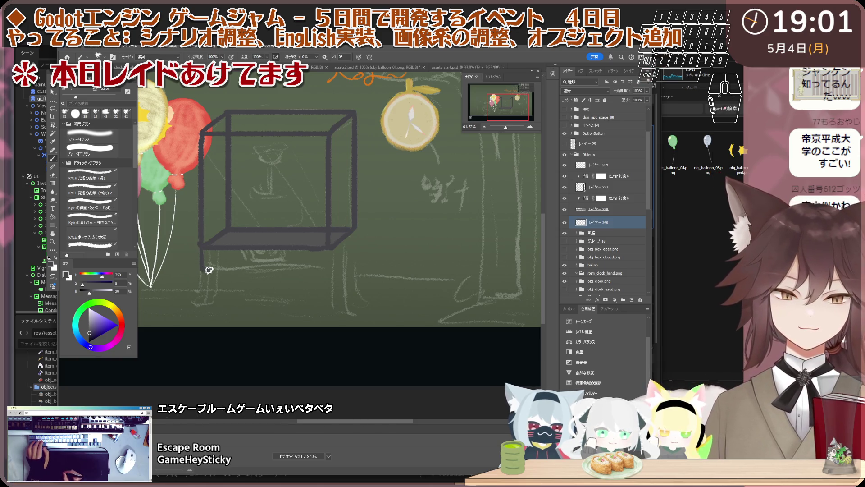
drag(209, 270, 333, 273)
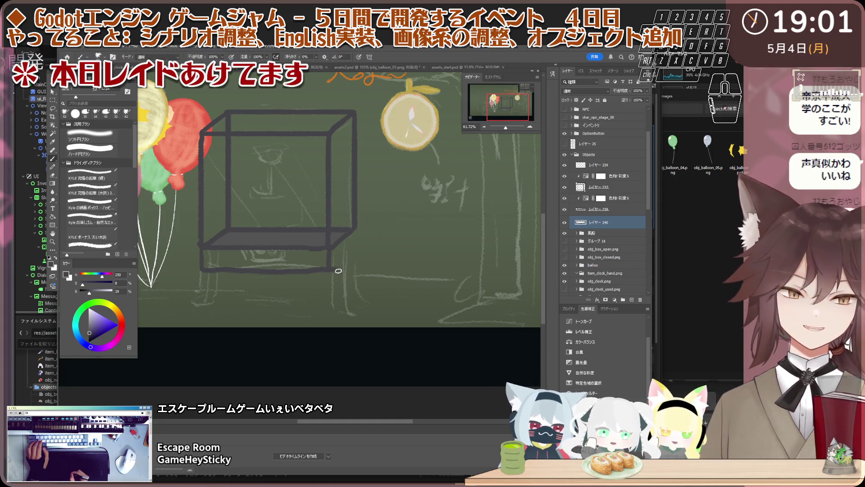
drag(335, 271, 347, 254)
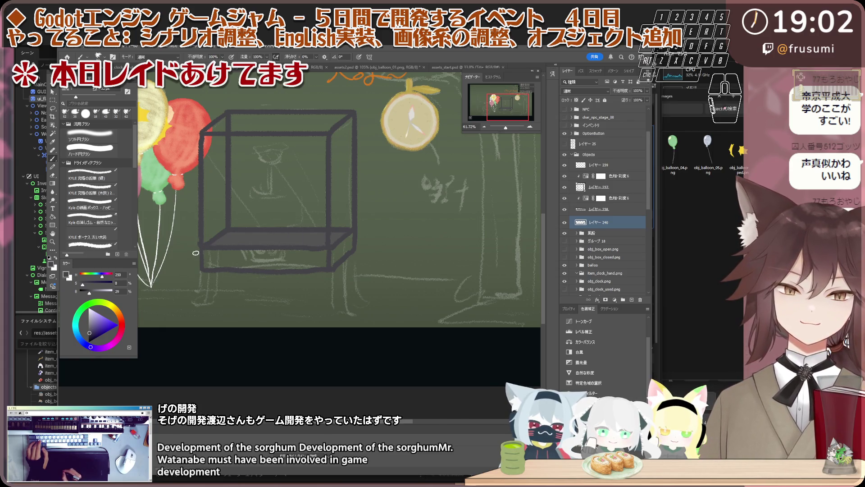
Look through layers 238, 232 and 240 in the Layers panel to find the base drawing's layer.
click(598, 210)
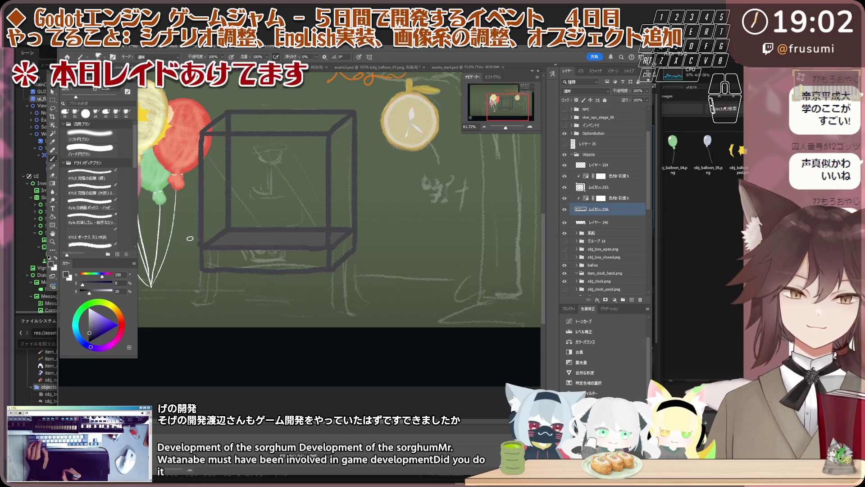
click(602, 187)
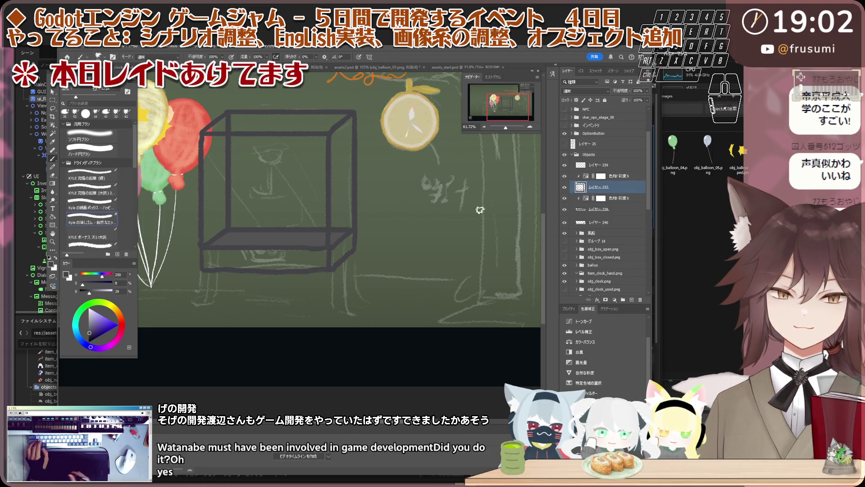
click(589, 166)
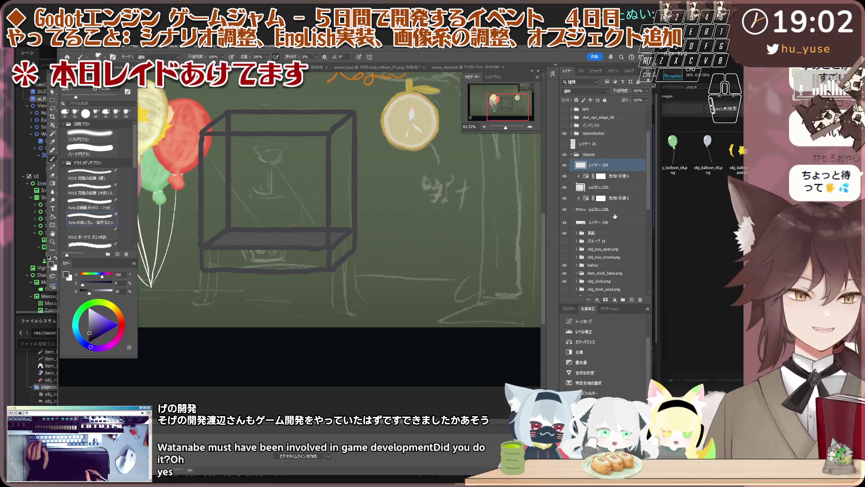
click(594, 210)
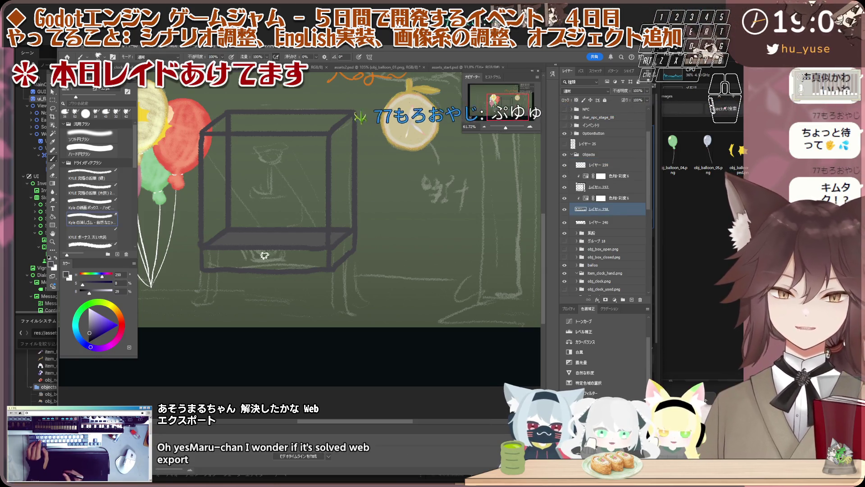
click(595, 222)
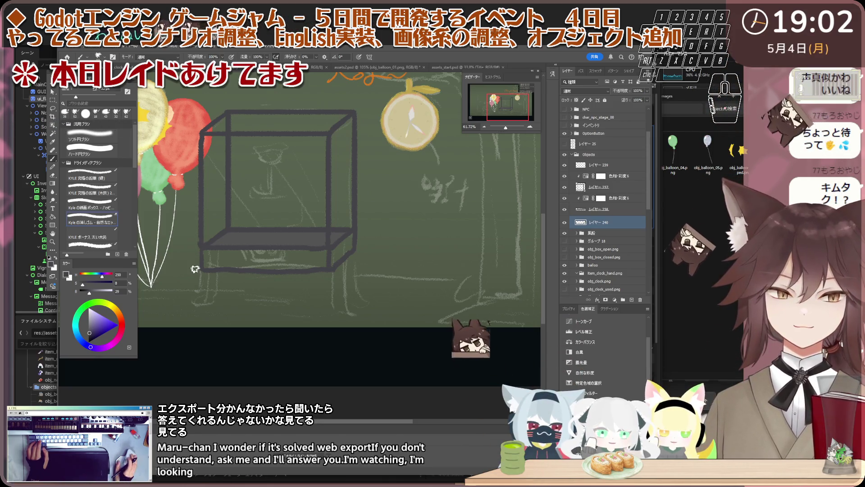
scroll(194, 266, up, 2)
scroll(193, 266, up, 1)
Select the 集約 group and add a new empty layer inside it.
key(v)
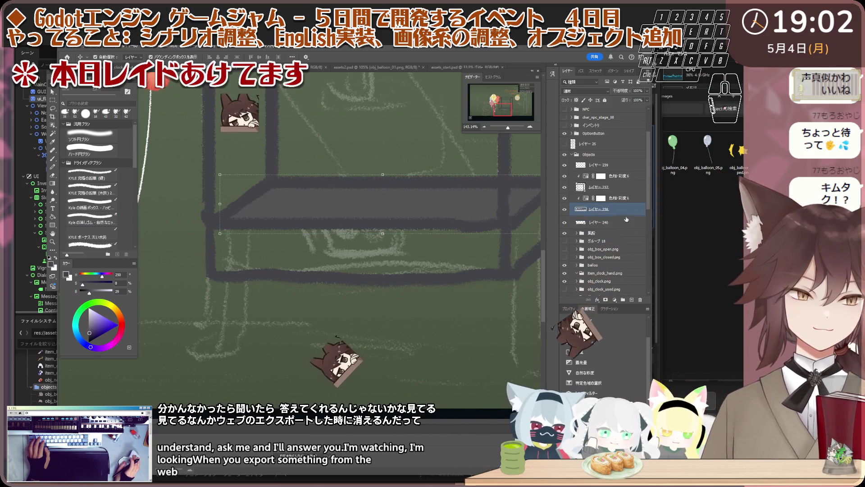
scroll(292, 244, up, 1)
key(b)
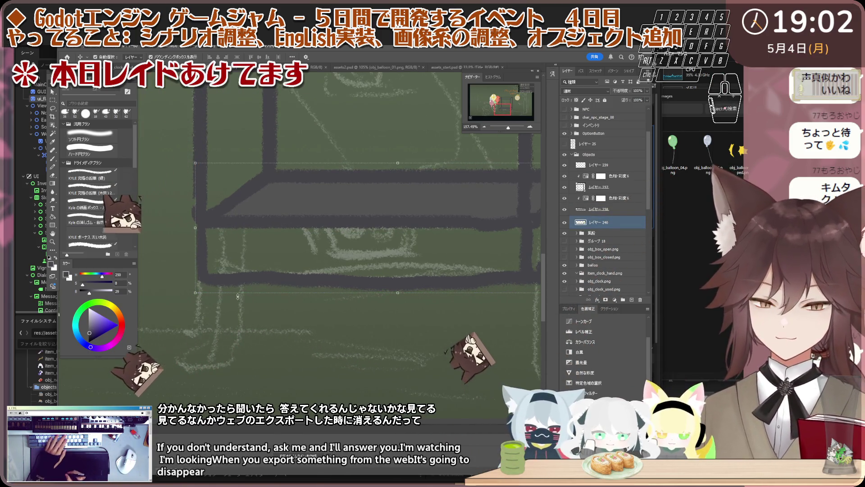
key(b)
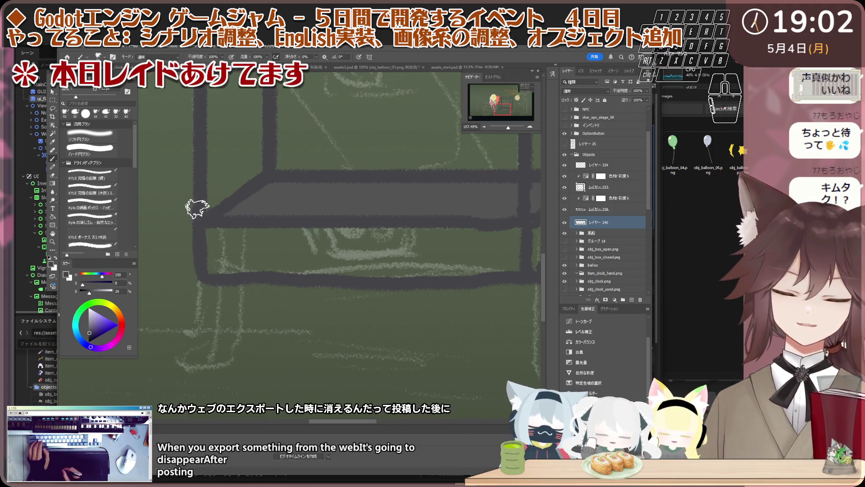
scroll(225, 252, down, 5)
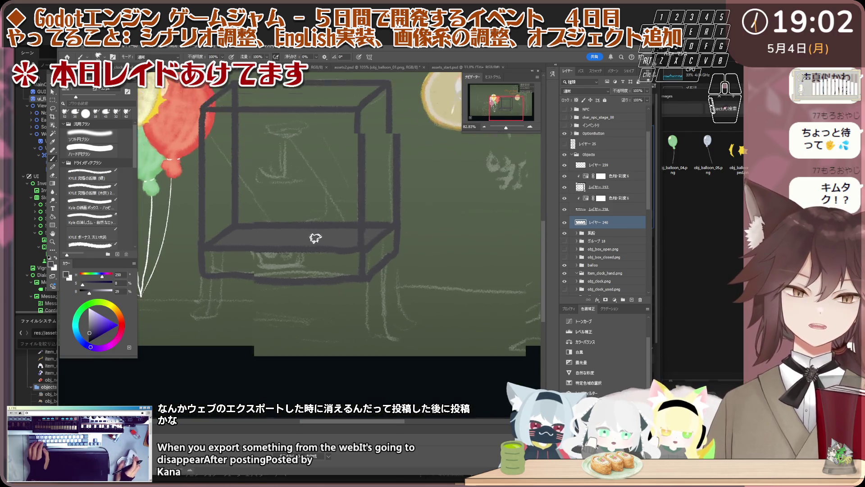
scroll(338, 259, up, 3)
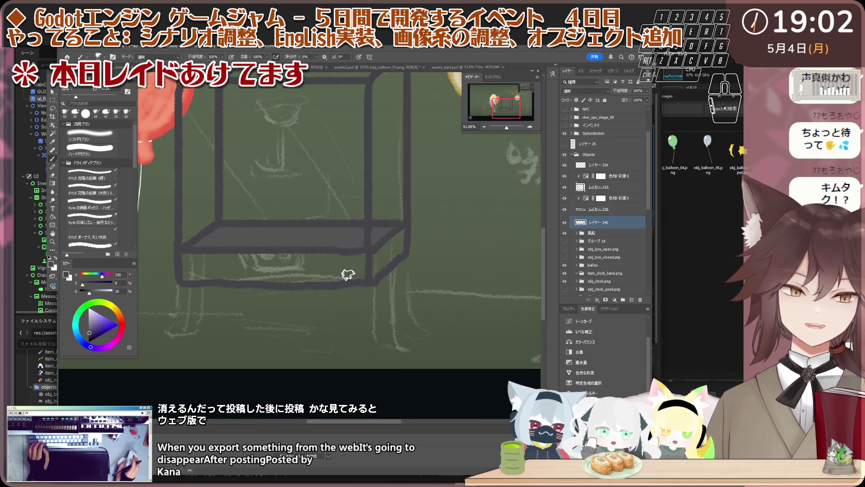
click(612, 233)
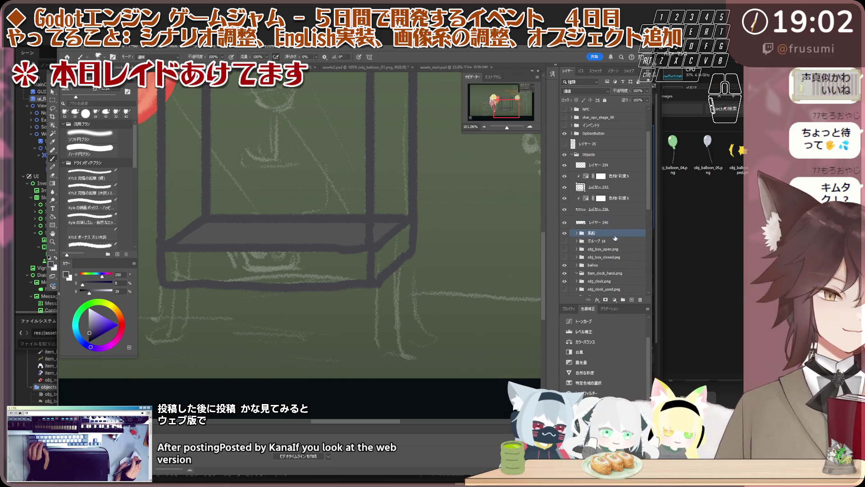
click(632, 300)
scroll(348, 181, down, 3)
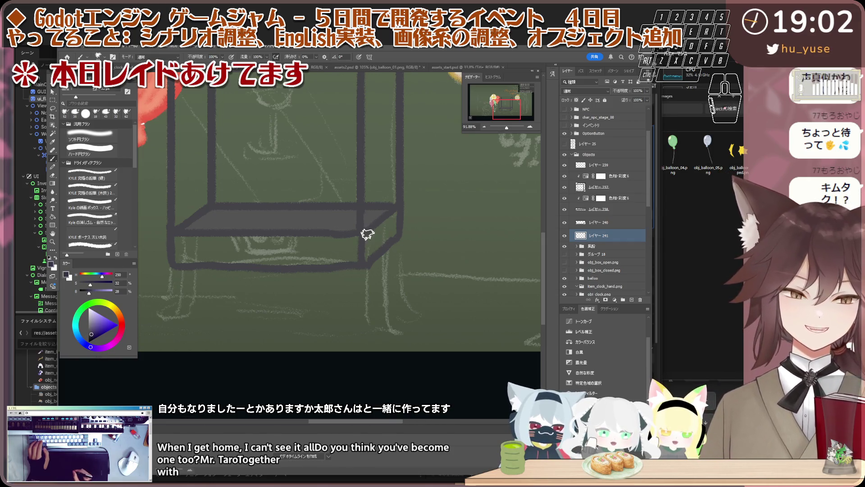
Discard the new layer with its stray mark and resample the box's dark grey as paint colour.
drag(367, 233, 374, 236)
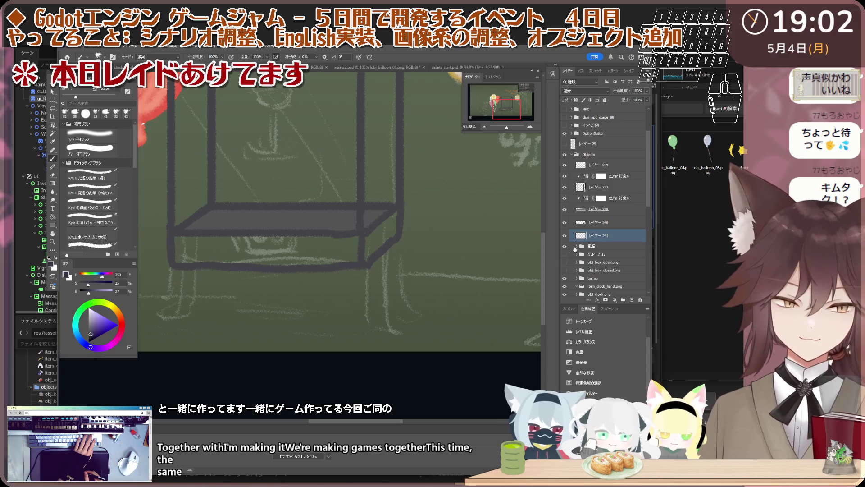
key(Delete)
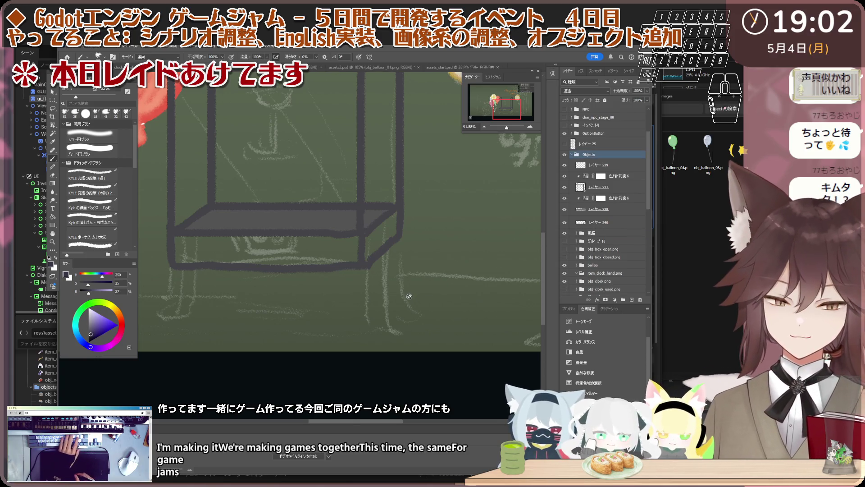
key(i)
click(364, 260)
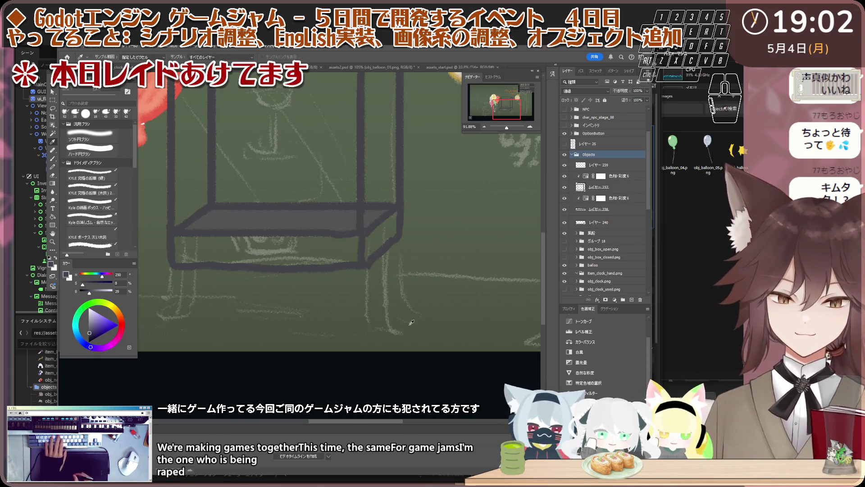
key(b)
Create a fresh empty layer 241 directly above layer 239.
click(621, 166)
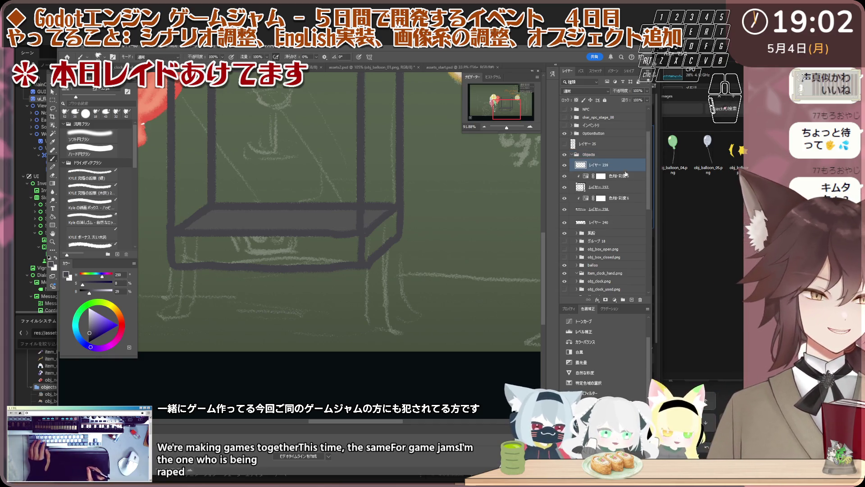
click(632, 300)
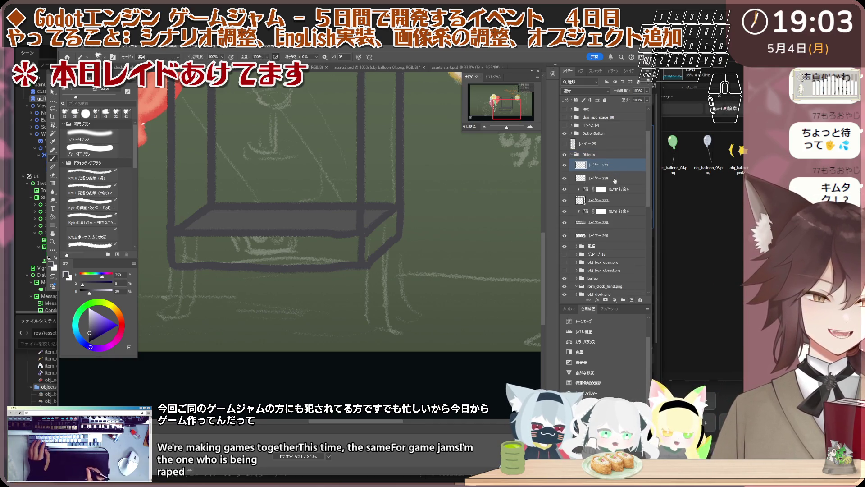
key(alt+[)
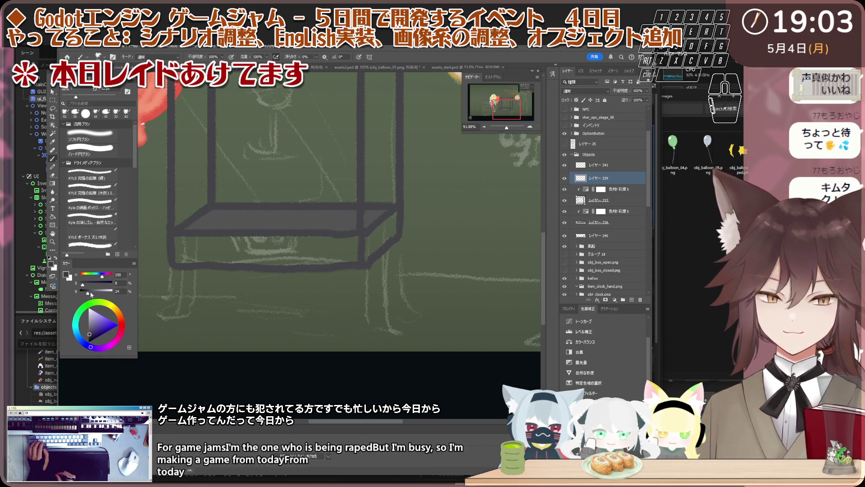
Brush a leg with a rounded top under the box's right corner, redoing the stroke to end in a curved foot.
mouse_move(364, 249)
mouse_down()
mouse_move(379, 245)
mouse_move(368, 330)
mouse_move(398, 334)
mouse_up()
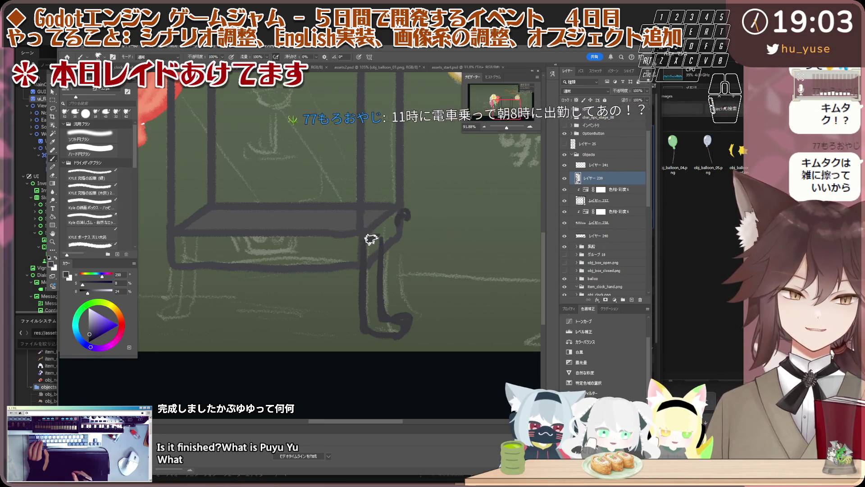
drag(363, 244, 394, 237)
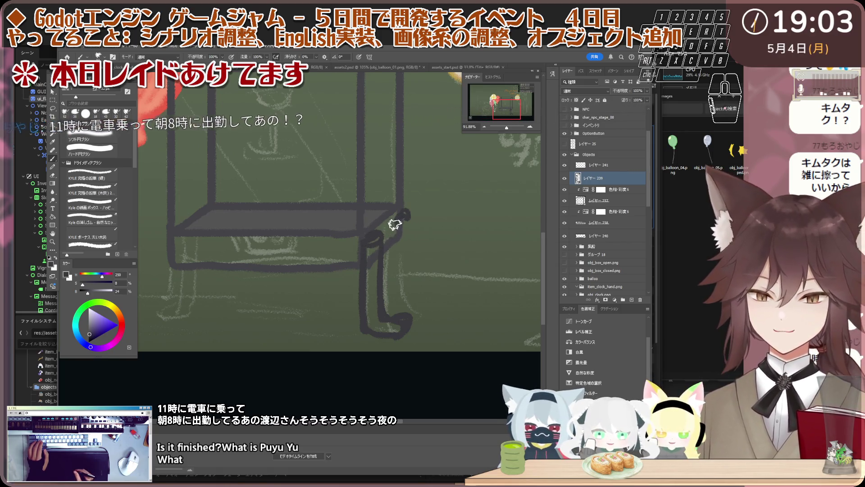
drag(400, 226, 401, 278)
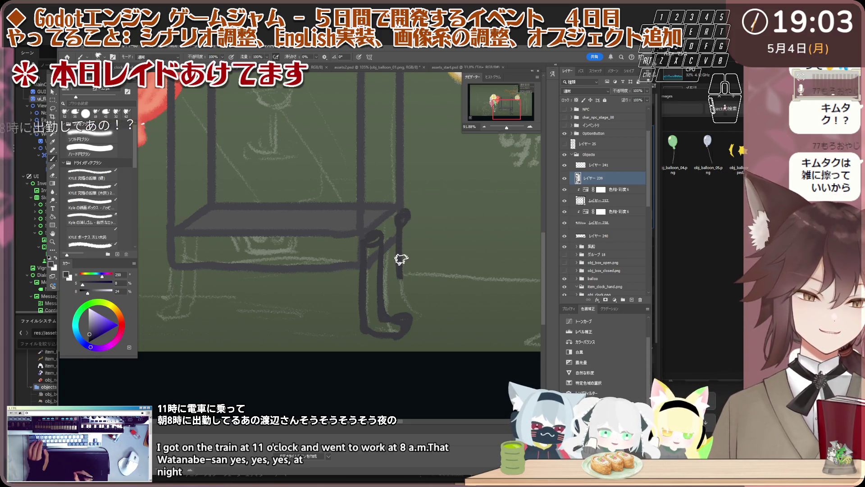
key(ctrl+z)
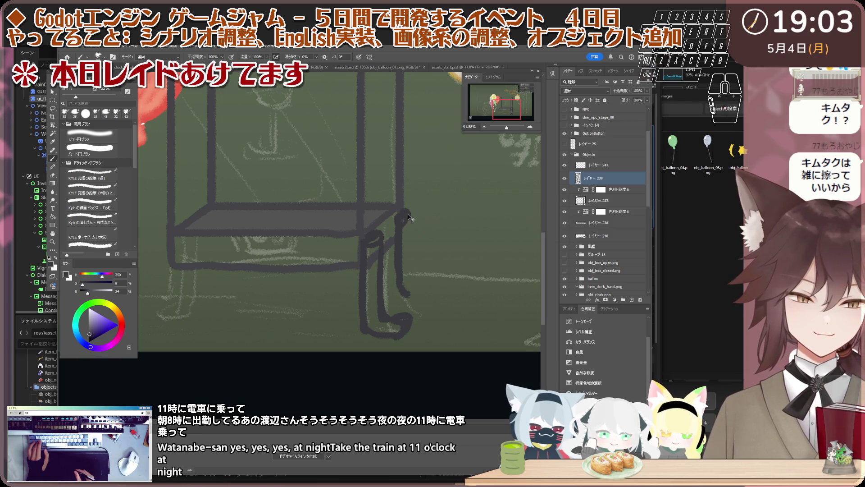
drag(407, 273, 424, 294)
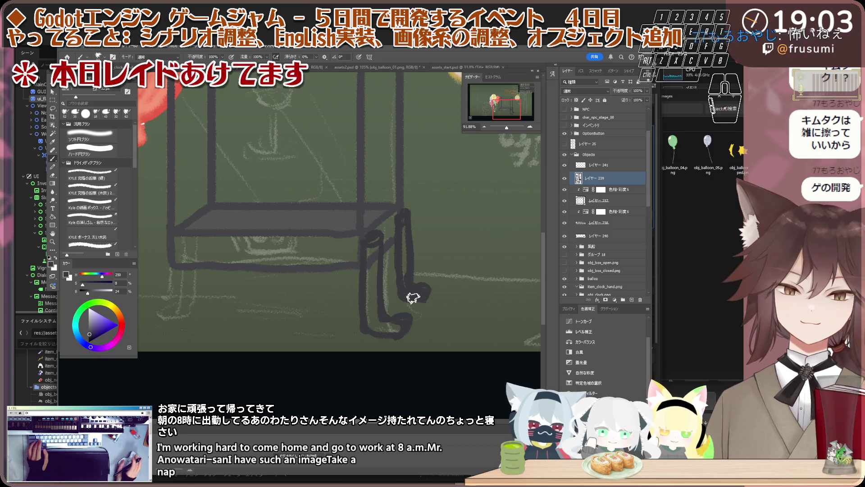
scroll(424, 296, down, 5)
scroll(385, 287, up, 2)
scroll(399, 288, up, 2)
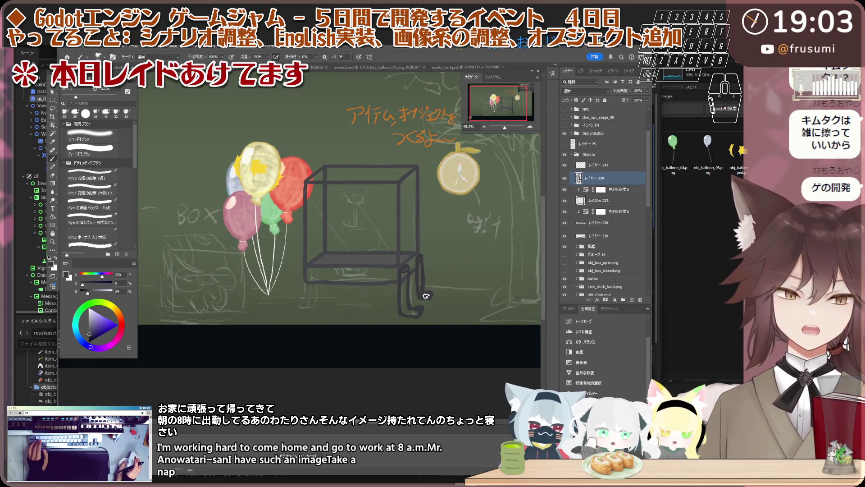
scroll(416, 291, up, 2)
scroll(433, 292, up, 2)
scroll(437, 292, up, 1)
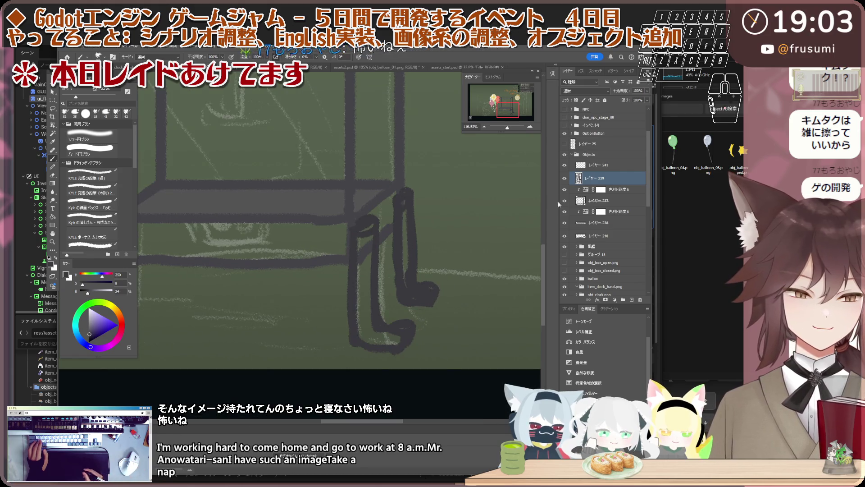
Paint both right-corner legs and the left leg's foot solid dark grey on a new layer, then return to outline layer 229.
key(ctrl+shift+alt+n)
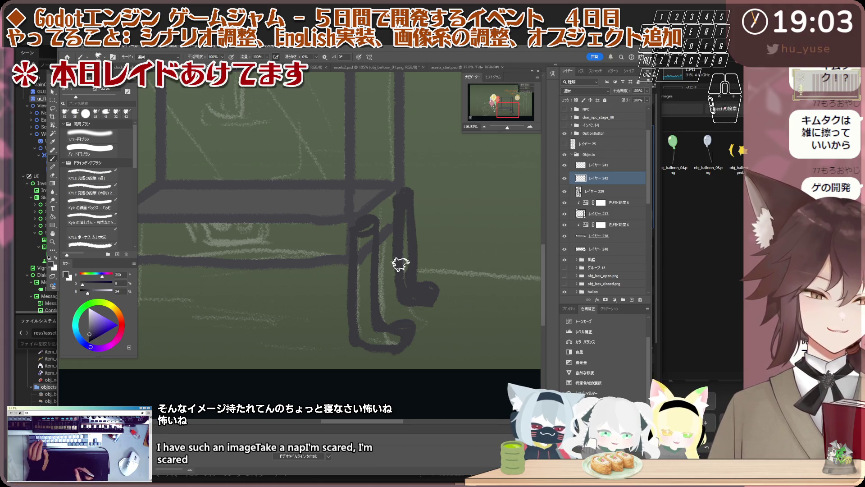
drag(406, 199, 406, 247)
drag(403, 201, 405, 221)
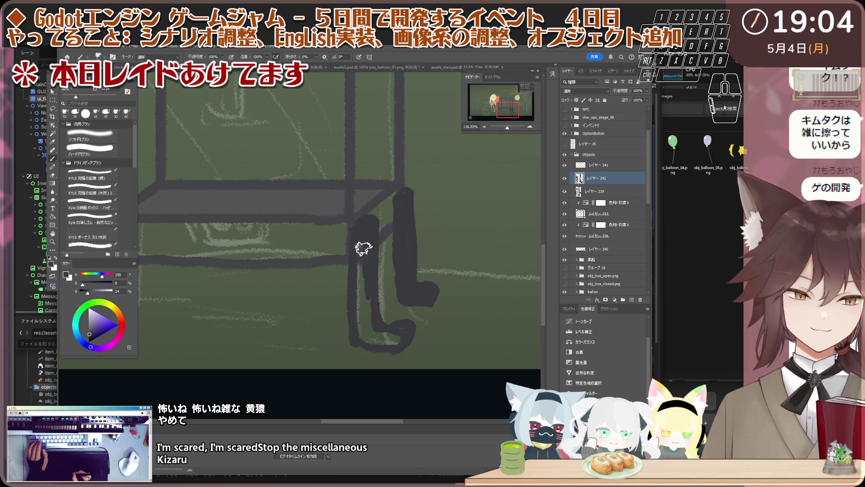
drag(361, 234, 361, 246)
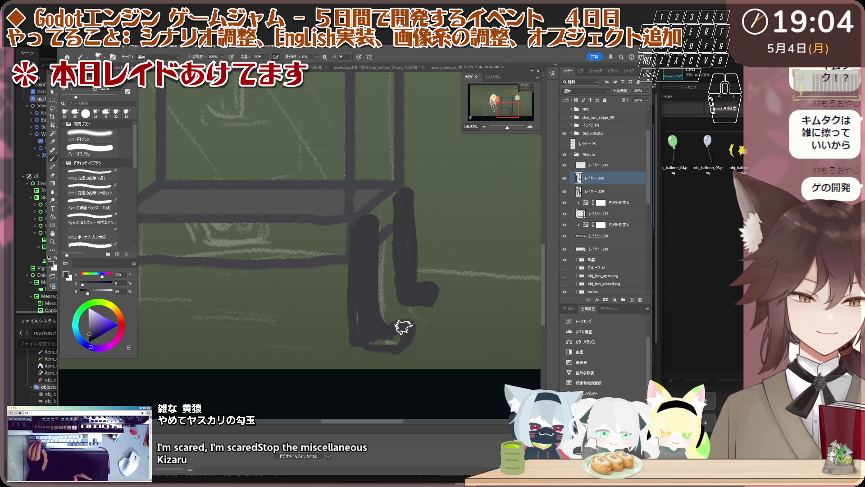
drag(354, 319, 399, 342)
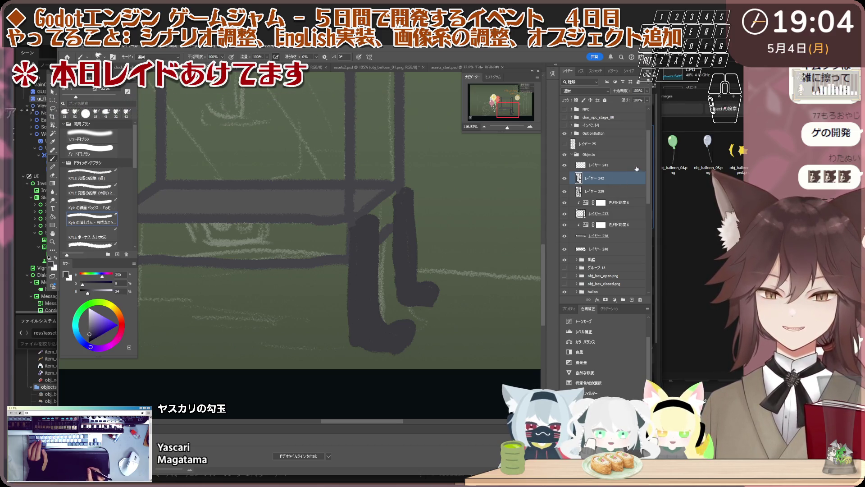
click(598, 192)
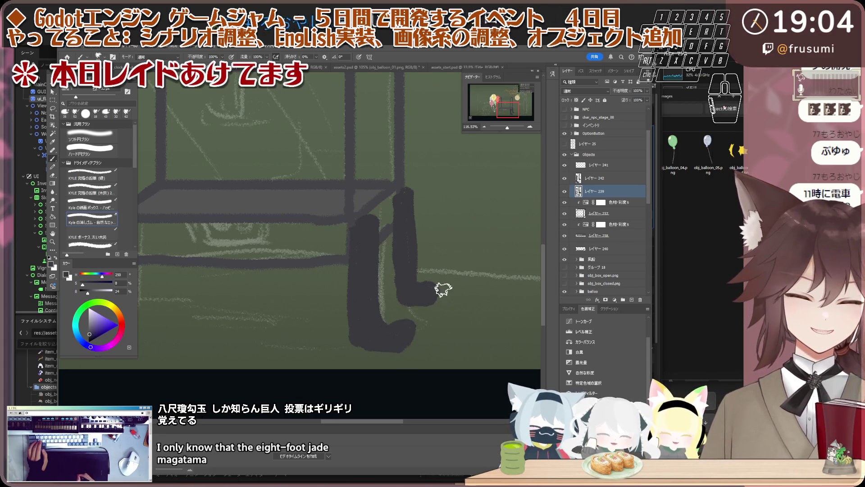
scroll(441, 277, down, 5)
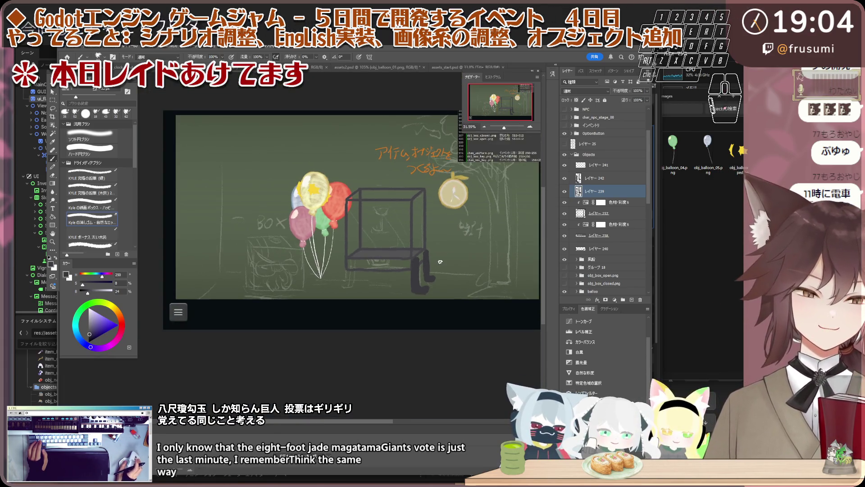
scroll(439, 261, up, 2)
scroll(433, 261, up, 1)
scroll(426, 260, up, 1)
scroll(419, 258, up, 1)
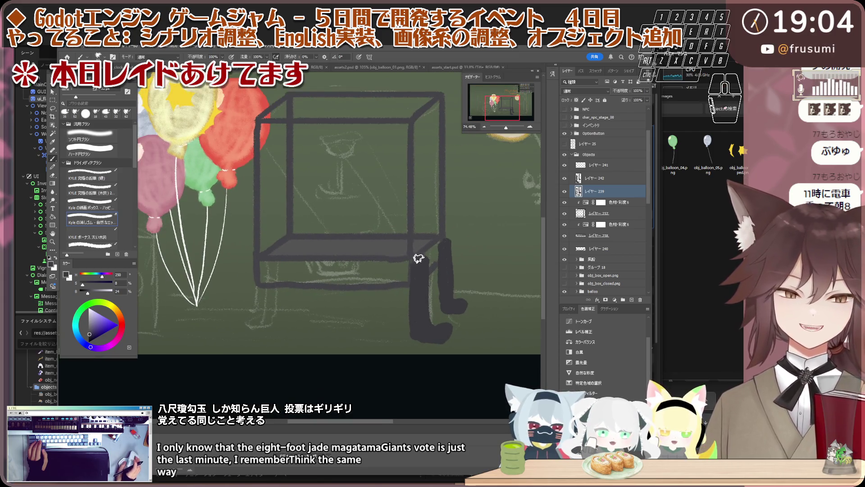
scroll(418, 258, up, 1)
scroll(418, 259, up, 1)
scroll(419, 258, down, 1)
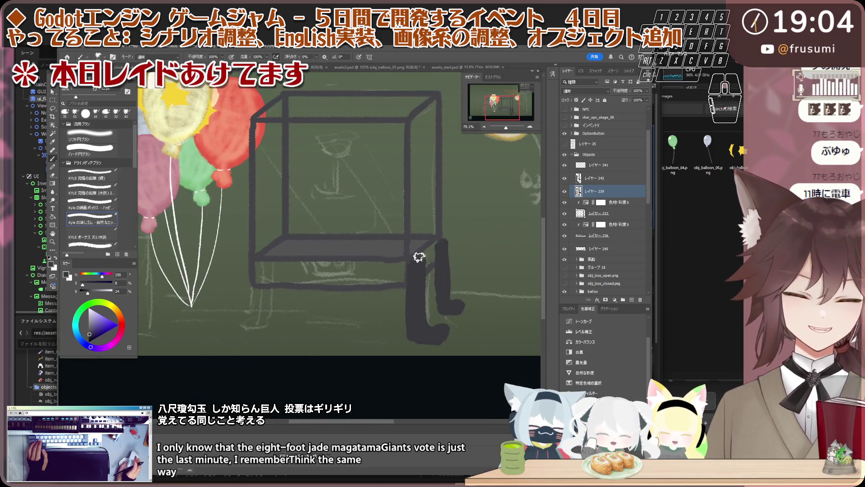
scroll(418, 258, up, 1)
Toggle layer 243's dark leg fill off and on to compare, keep it, and undo the stray strip at the leg's edge.
click(564, 178)
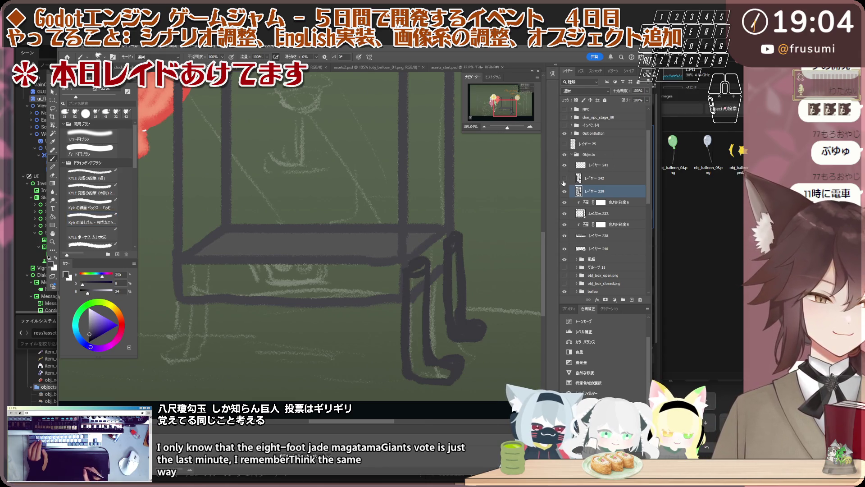
click(564, 178)
click(564, 177)
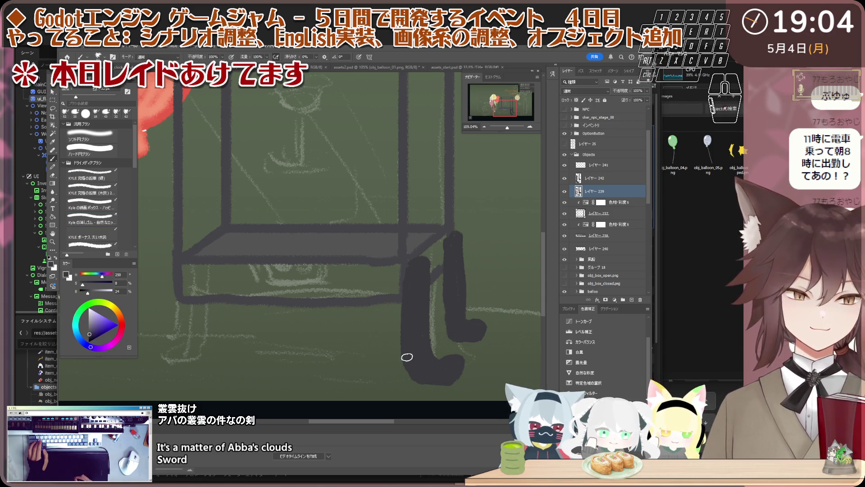
key(ctrl+z)
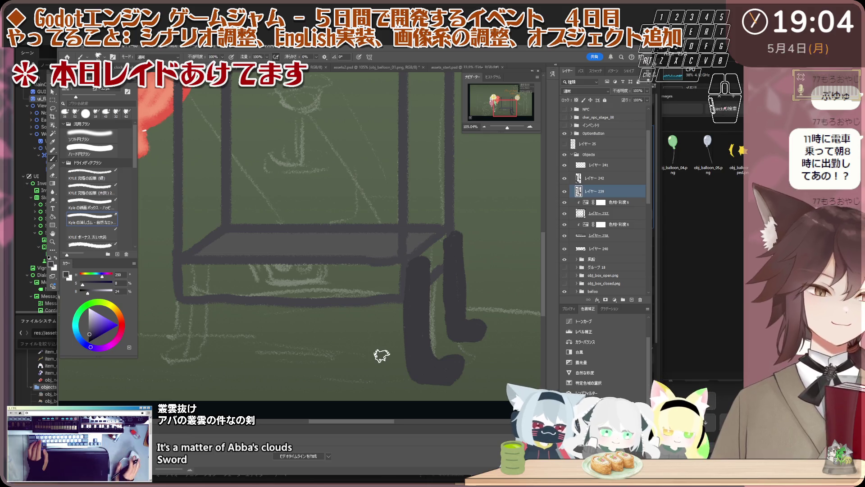
scroll(381, 355, down, 3)
scroll(418, 309, down, 2)
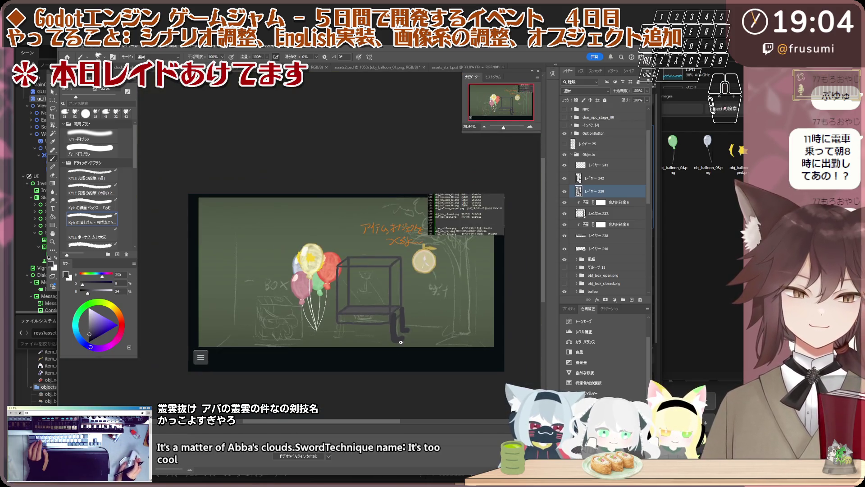
scroll(416, 314, up, 4)
scroll(413, 321, up, 2)
scroll(413, 320, up, 1)
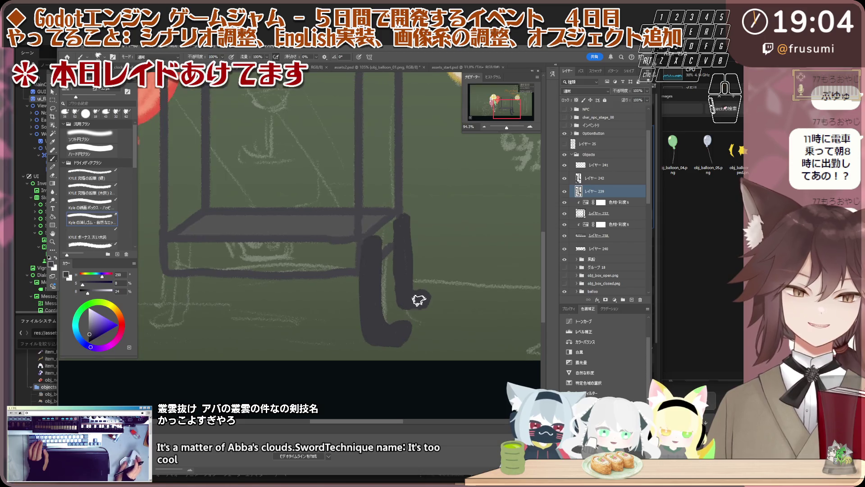
scroll(412, 304, down, 2)
scroll(419, 300, down, 1)
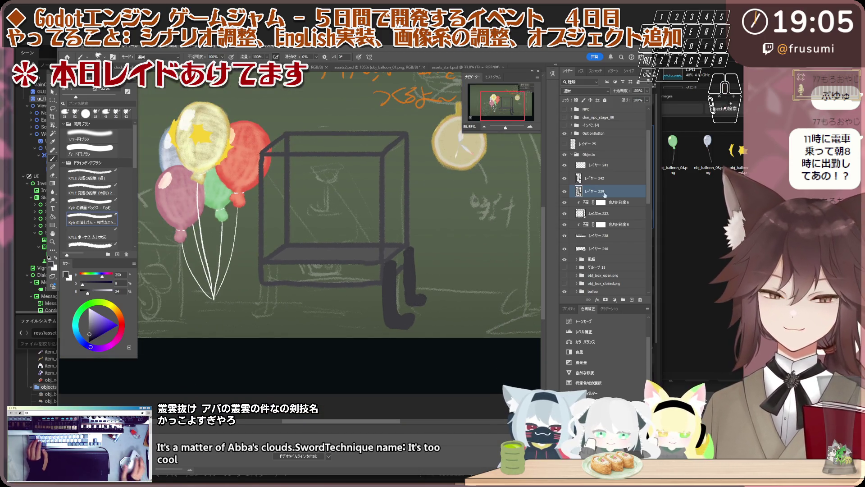
Merge the leg fill layer 243 into the leg outline layer.
shift+click(605, 178)
right_click(623, 190)
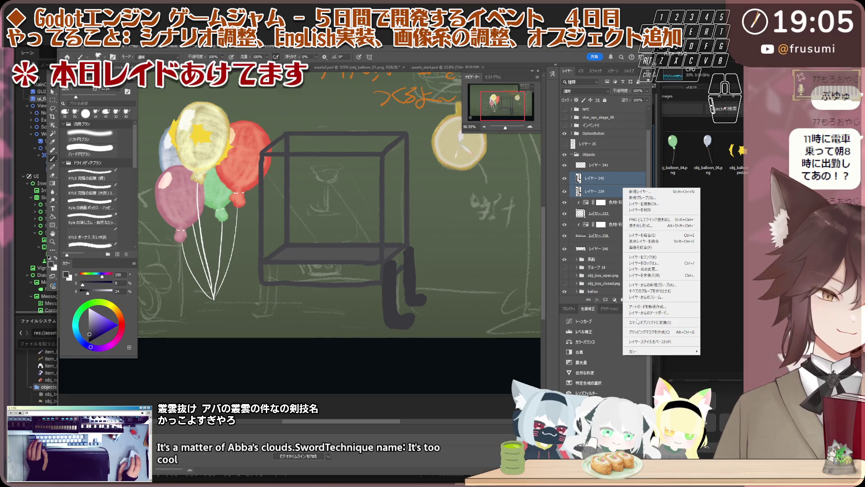
click(641, 236)
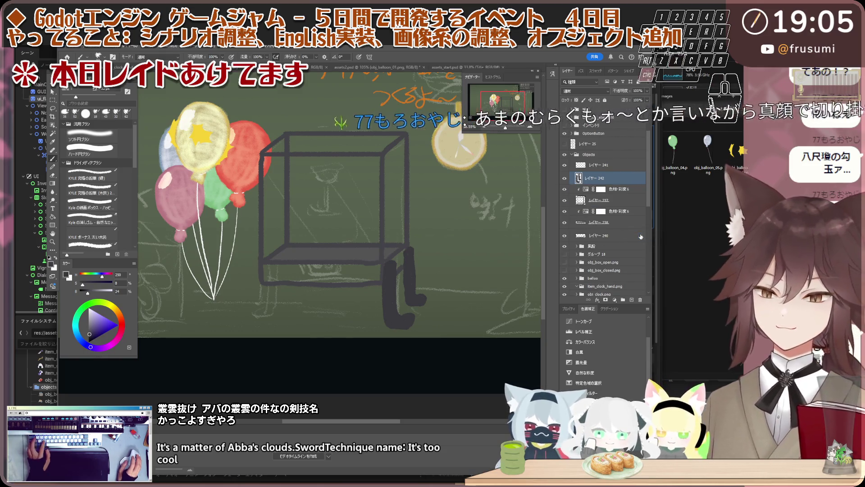
scroll(451, 253, up, 1)
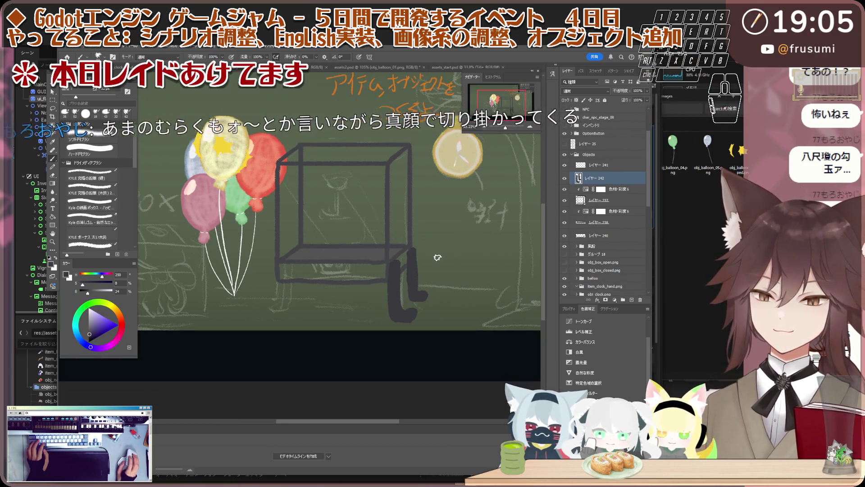
scroll(421, 257, up, 1)
scroll(406, 257, up, 1)
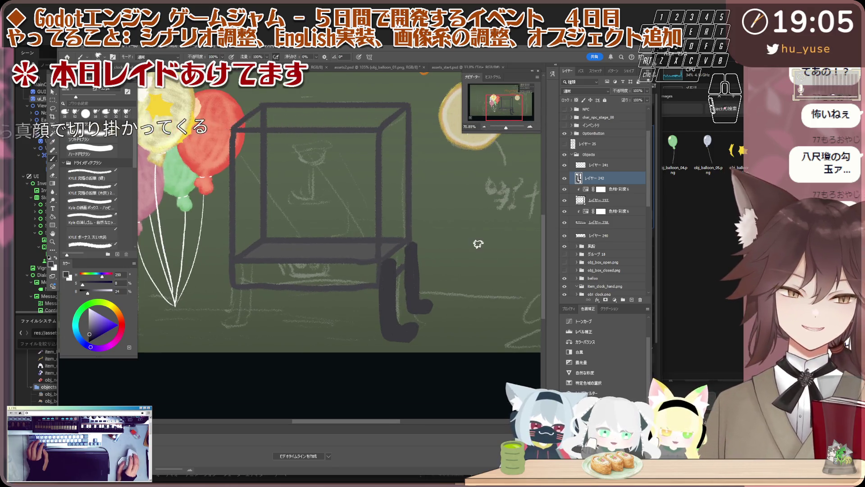
scroll(399, 257, down, 1)
scroll(299, 279, down, 1)
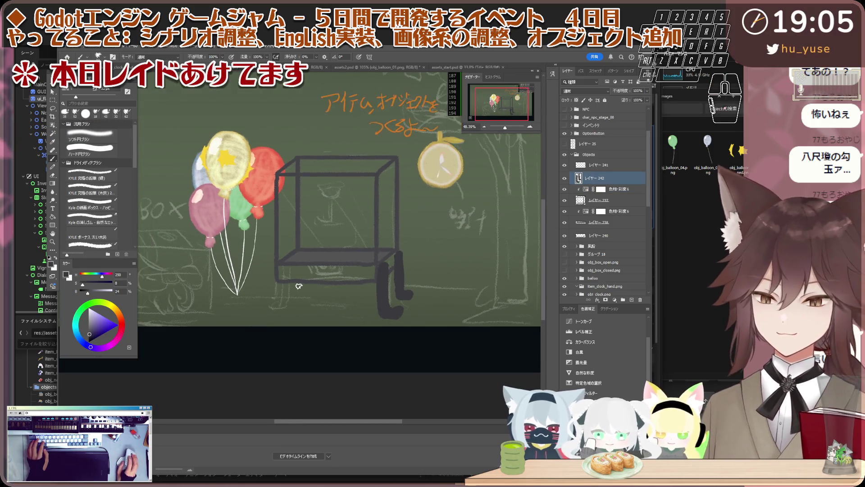
scroll(301, 281, up, 2)
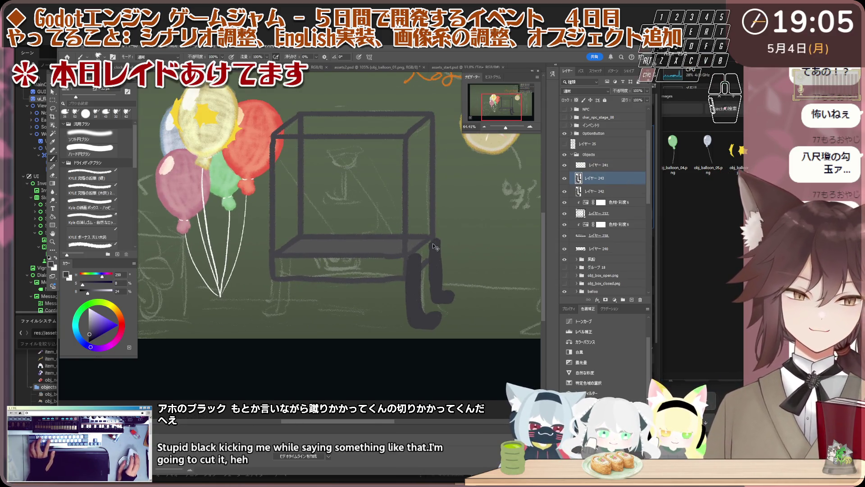
scroll(402, 278, up, 1)
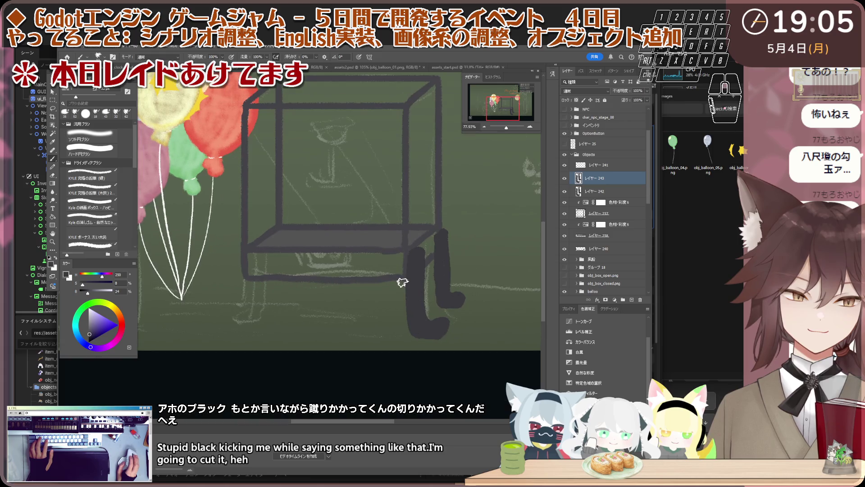
Flip the copied leg horizontally, place it slightly narrower at the box's left front corner, and lasso-select it.
key(ctrl+t)
right_click(371, 266)
click(383, 392)
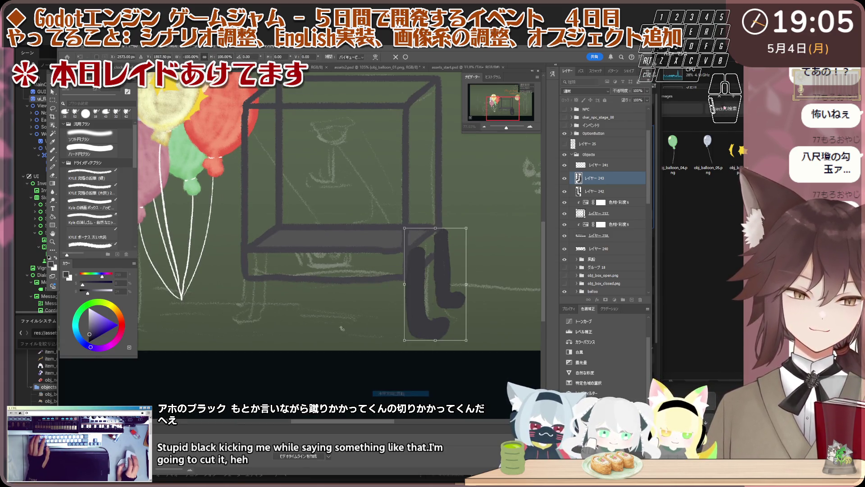
mouse_move(437, 285)
mouse_down()
mouse_move(263, 286)
mouse_move(284, 284)
mouse_up()
scroll(288, 275, up, 2)
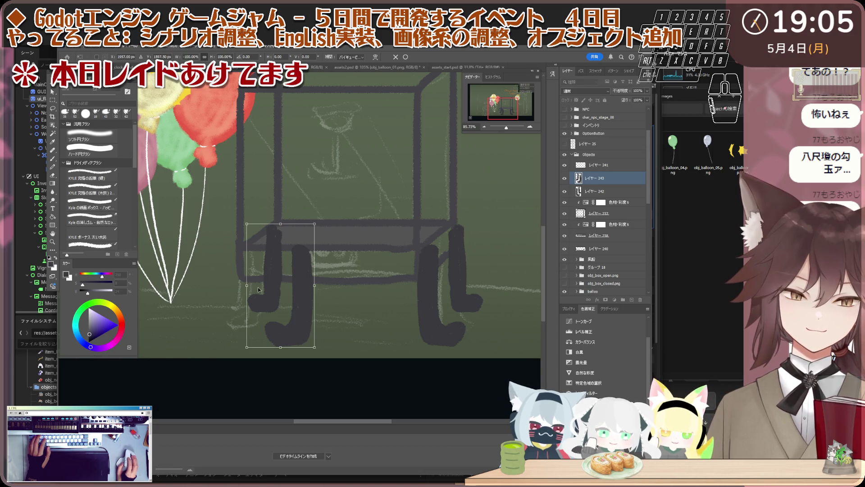
drag(247, 287, 250, 288)
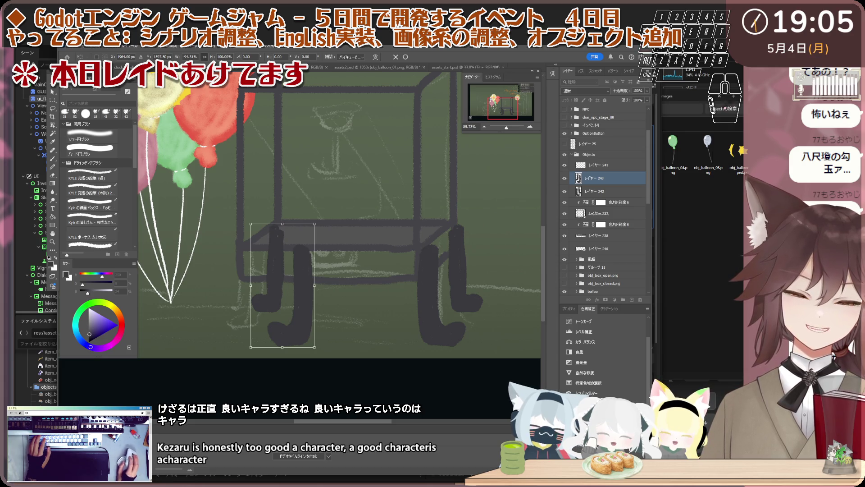
key(Return)
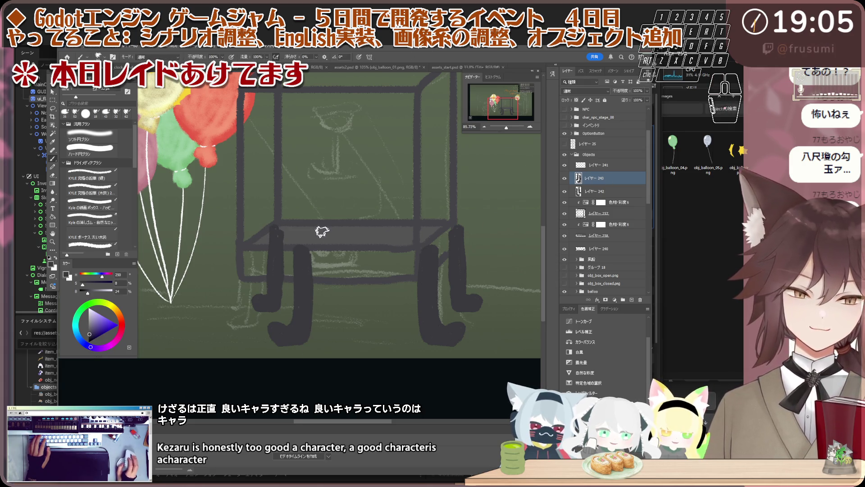
scroll(271, 251, up, 2)
drag(236, 239, 285, 296)
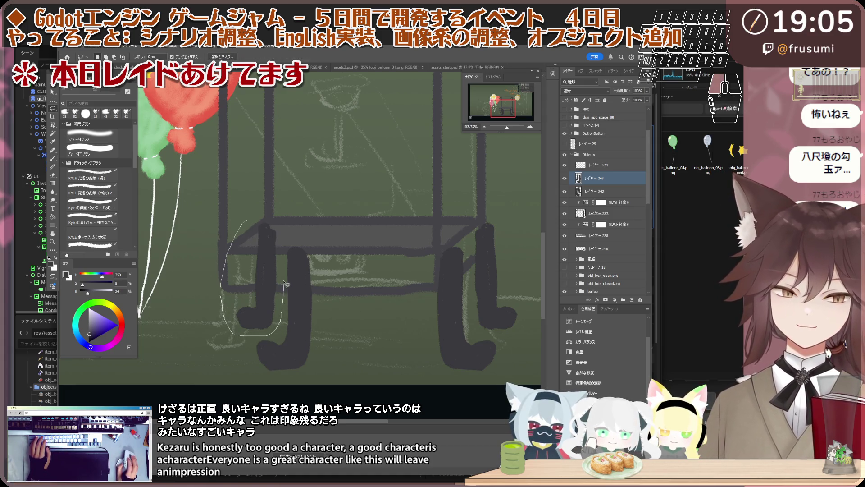
drag(285, 259, 274, 223)
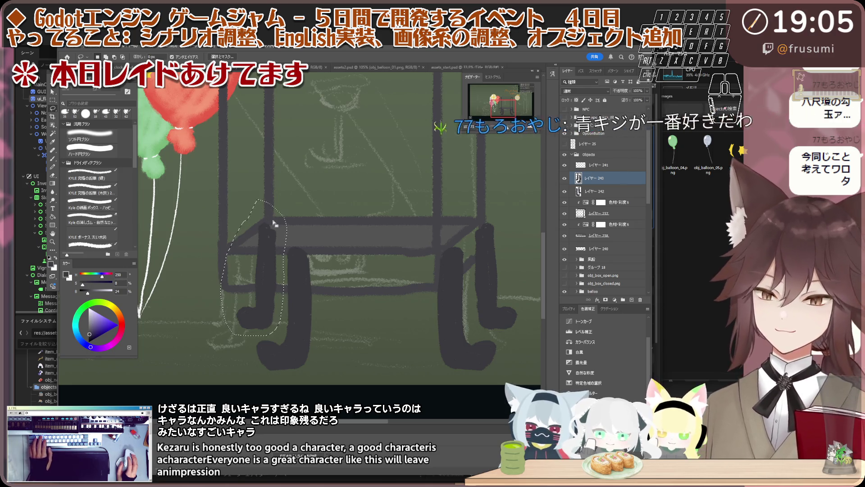
Cut the left leg onto its own layer beneath the other leg layer and shift the front-left leg into position.
key(ctrl+x)
key(ctrl+v)
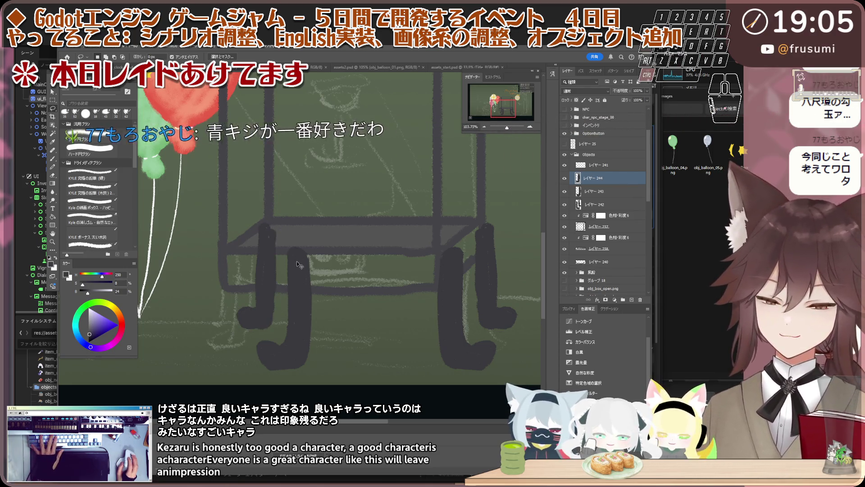
key(ctrl+t)
drag(274, 270, 260, 273)
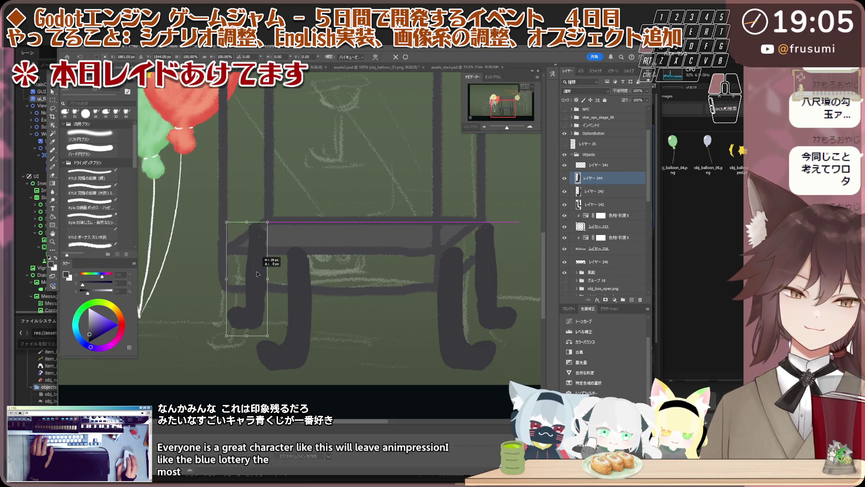
scroll(260, 273, down, 2)
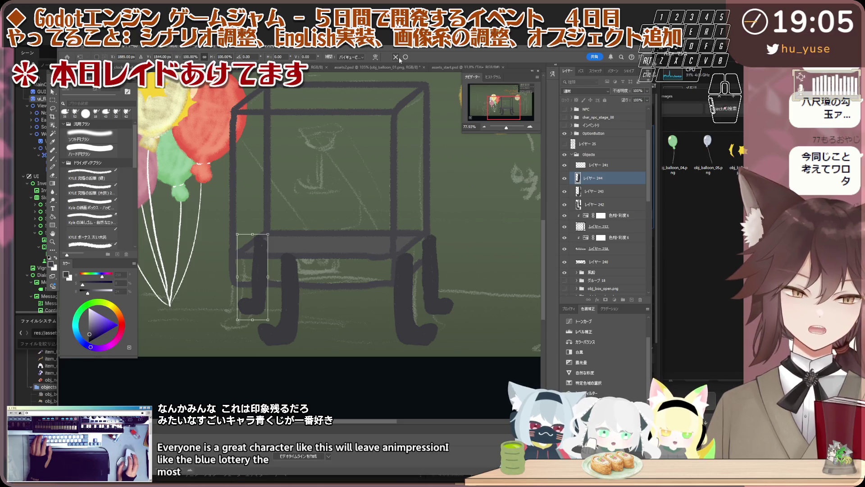
click(602, 192)
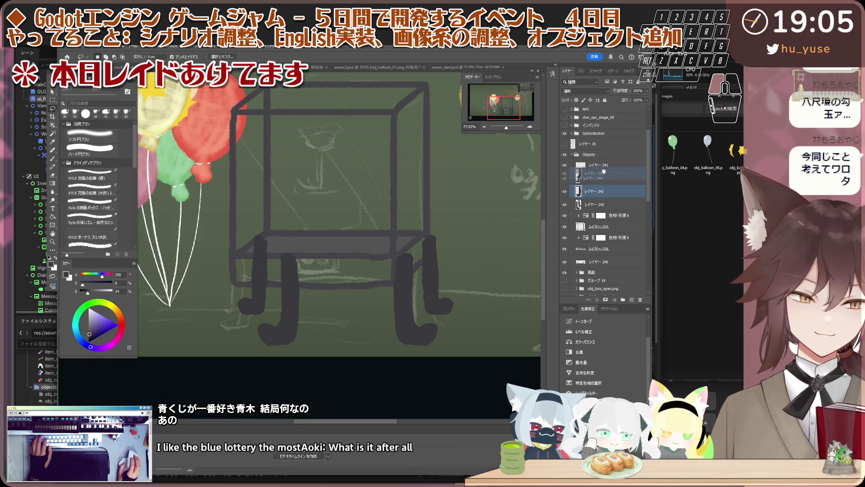
drag(604, 172, 602, 197)
scroll(270, 297, up, 2)
mouse_move(271, 298)
mouse_down()
mouse_move(254, 321)
mouse_move(211, 317)
mouse_up()
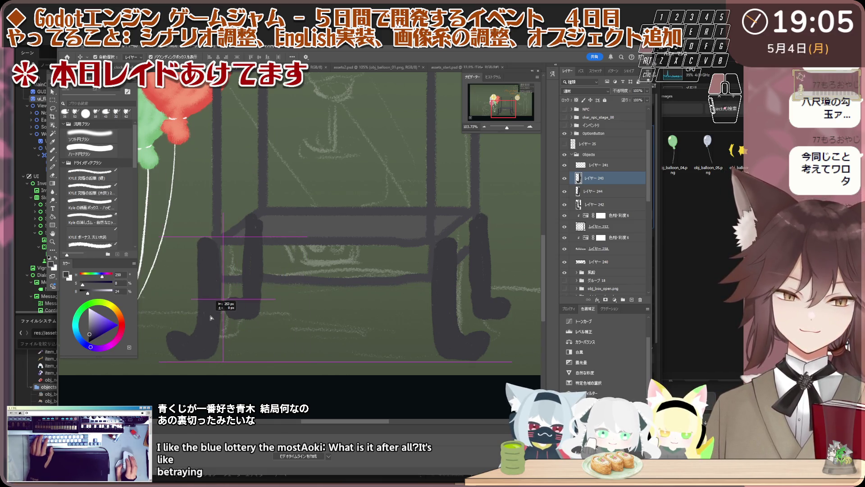
drag(211, 317, 227, 302)
scroll(224, 299, down, 1)
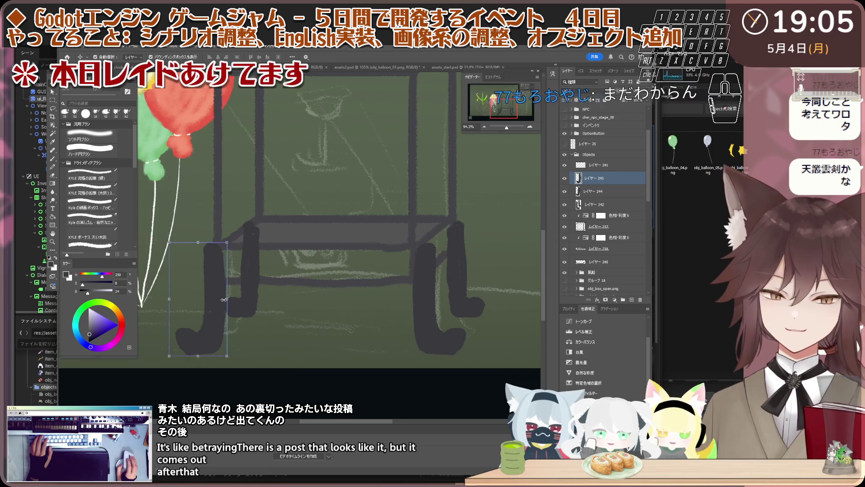
scroll(223, 299, down, 1)
scroll(219, 304, down, 1)
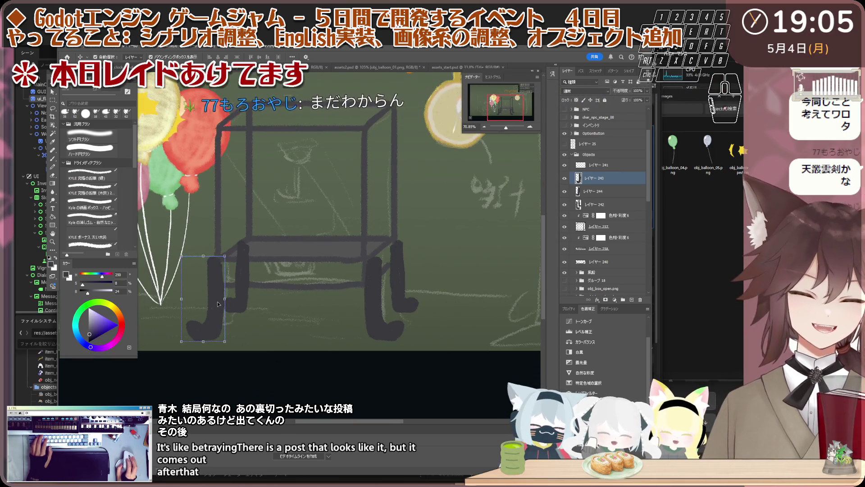
scroll(217, 302, up, 1)
scroll(217, 302, up, 1)
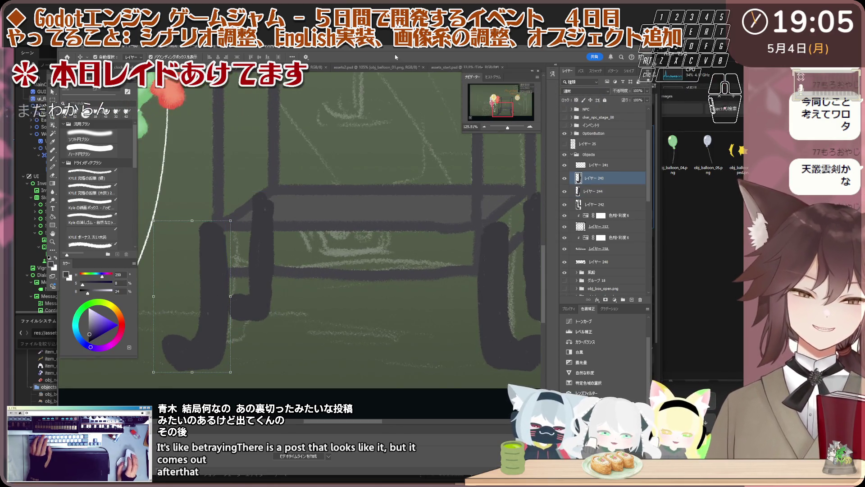
scroll(203, 250, down, 1)
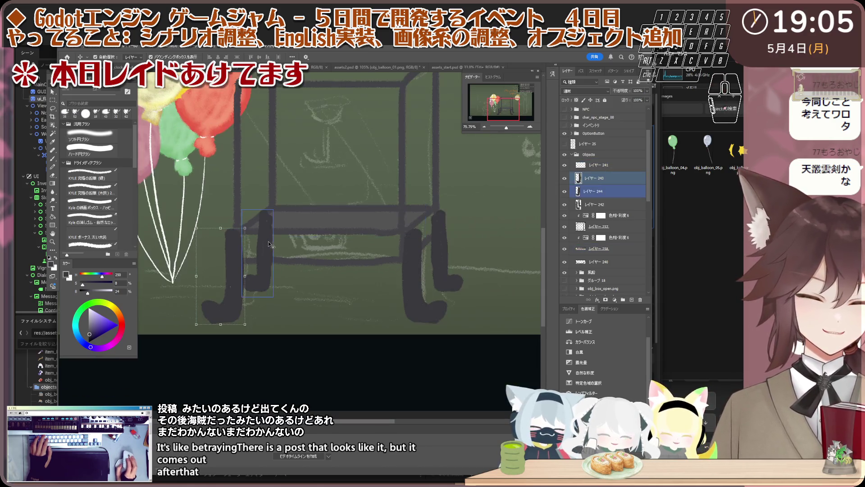
scroll(202, 249, down, 1)
scroll(203, 248, up, 1)
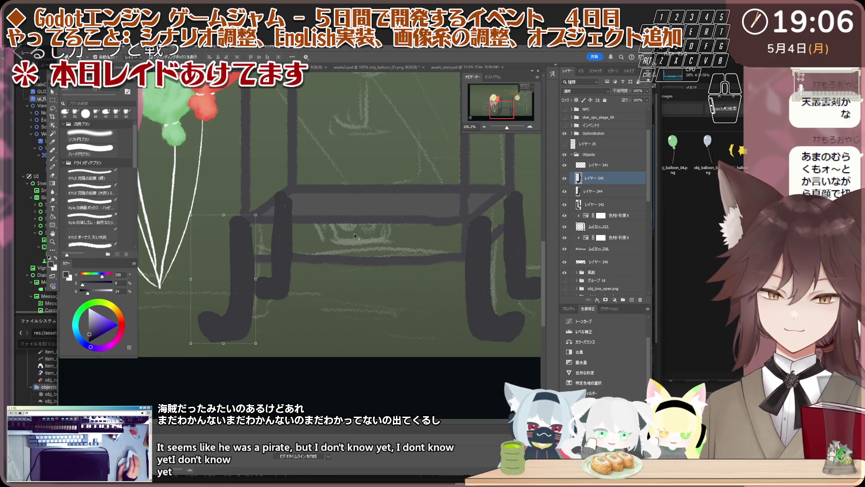
scroll(355, 233, up, 1)
Reshape the left leg's tall part and resize its upper section on the other leg layer with transforms.
key(m)
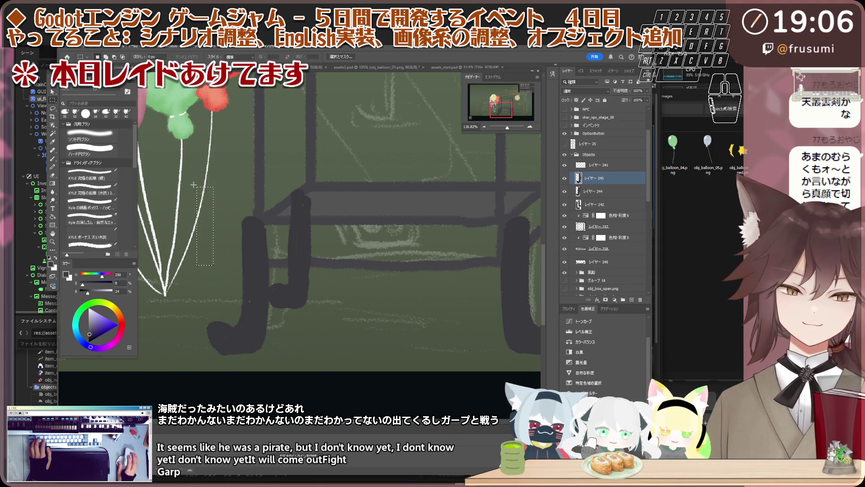
drag(239, 377, 239, 379)
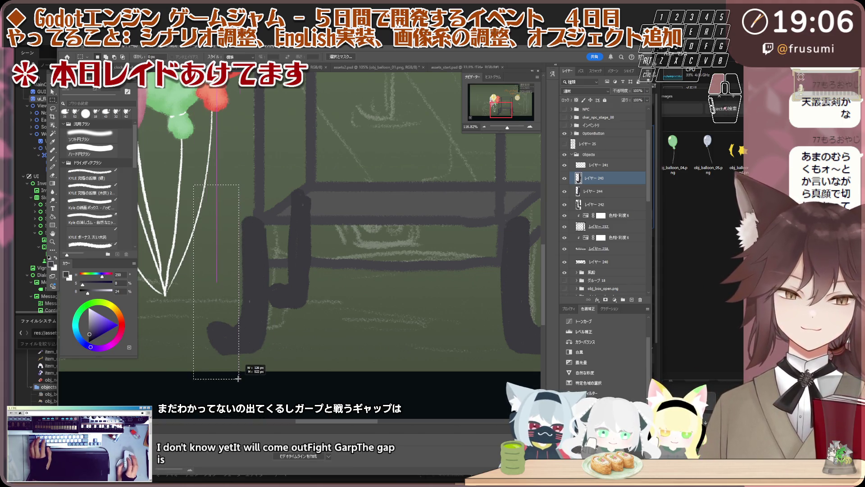
key(ctrl+t)
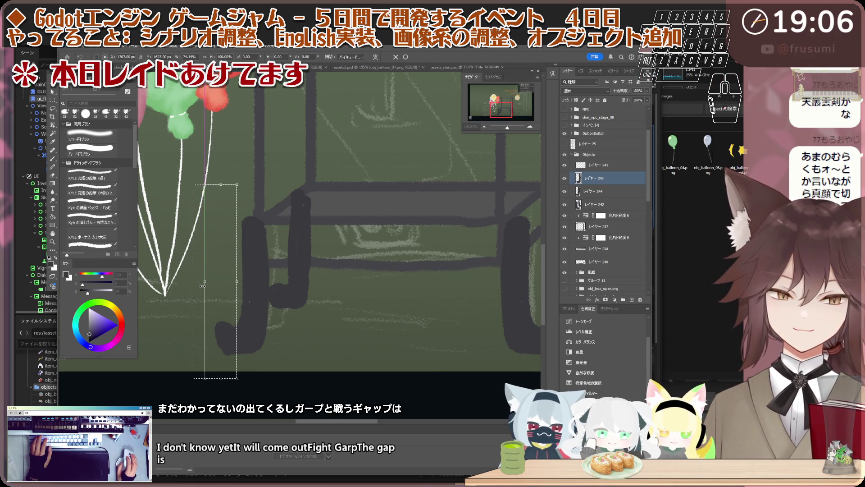
scroll(223, 292, down, 1)
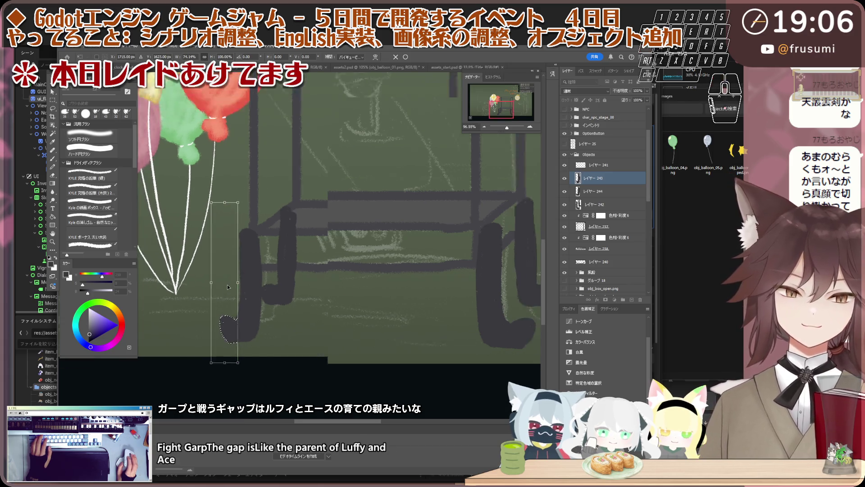
scroll(229, 287, down, 2)
key(Return)
scroll(325, 197, down, 1)
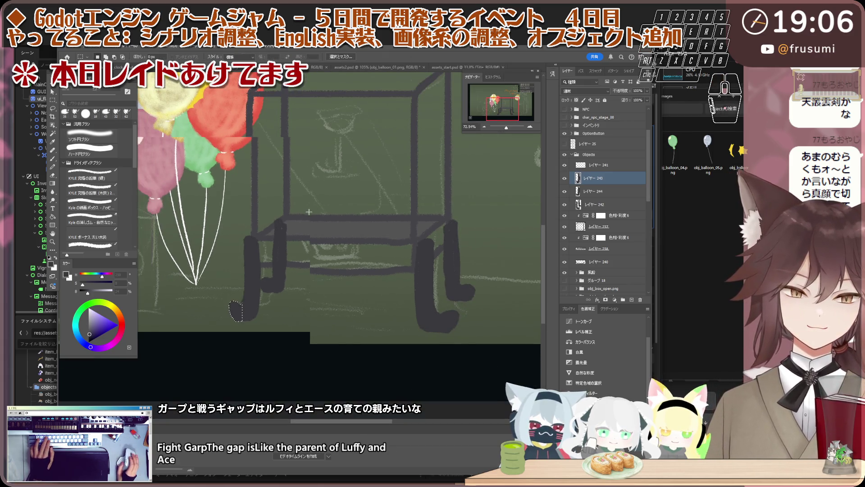
scroll(328, 202, down, 1)
scroll(331, 206, down, 1)
scroll(334, 209, down, 1)
scroll(334, 209, up, 1)
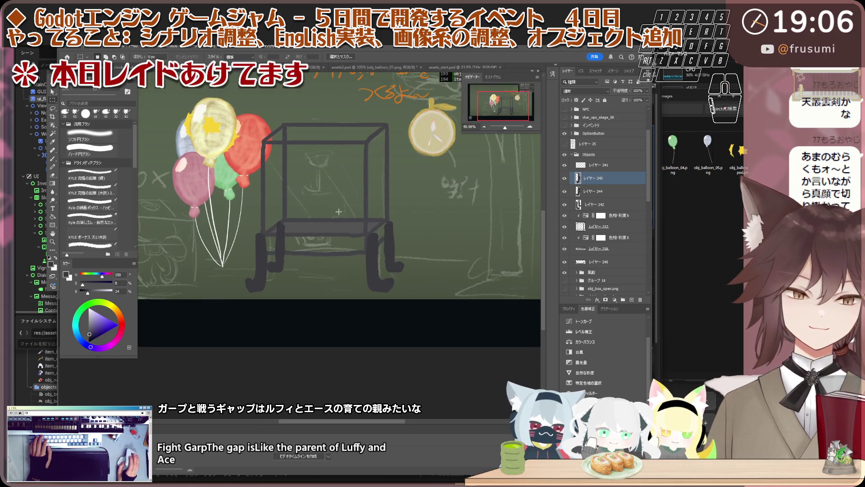
scroll(318, 227, up, 1)
scroll(301, 242, up, 1)
scroll(284, 261, up, 1)
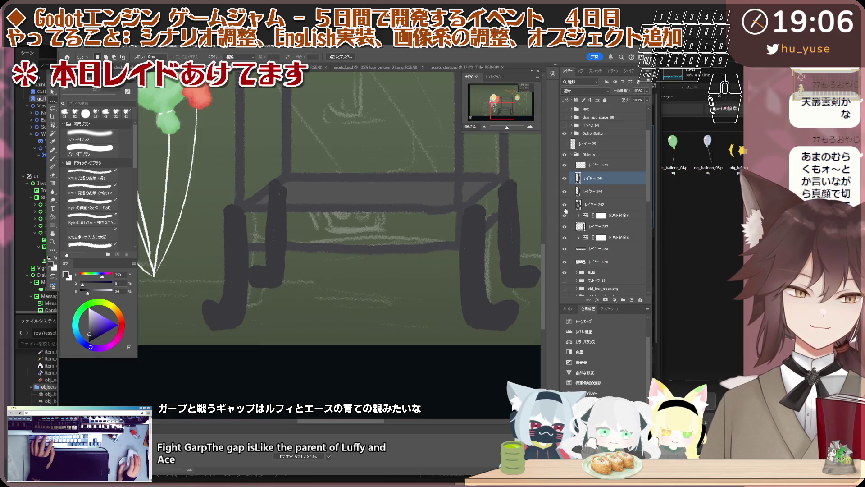
click(588, 191)
scroll(180, 164, up, 1)
scroll(181, 164, up, 1)
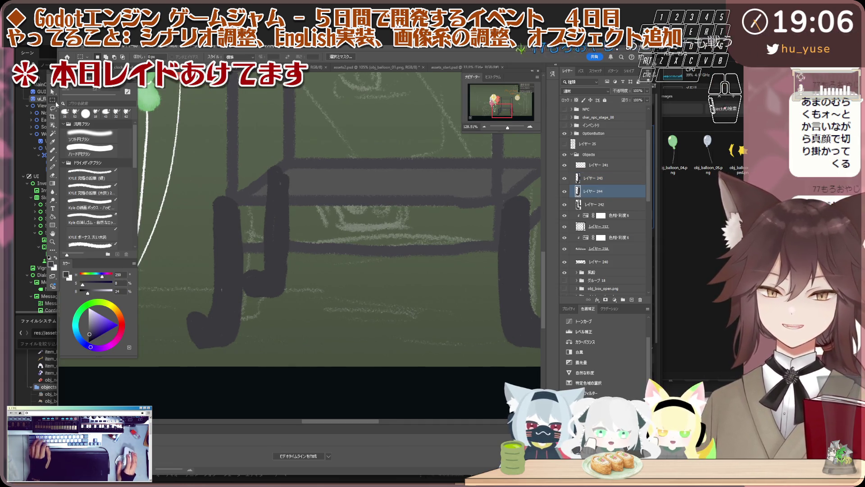
drag(214, 204, 264, 316)
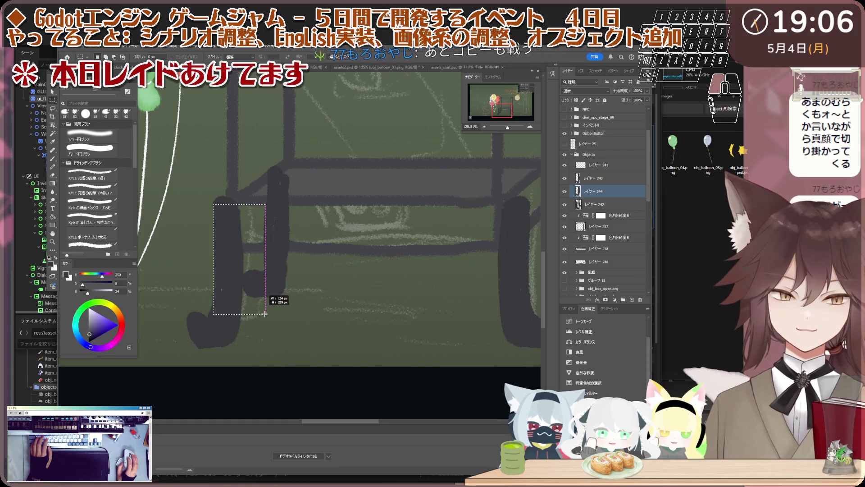
scroll(255, 273, up, 2)
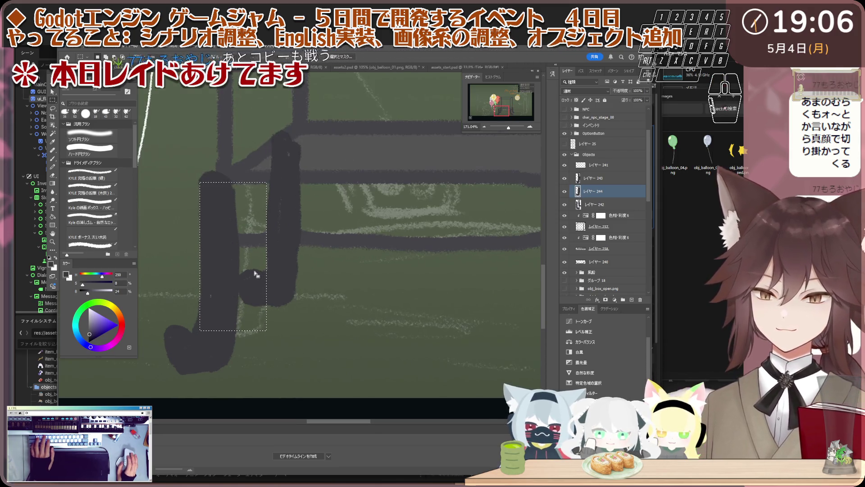
key(ctrl+t)
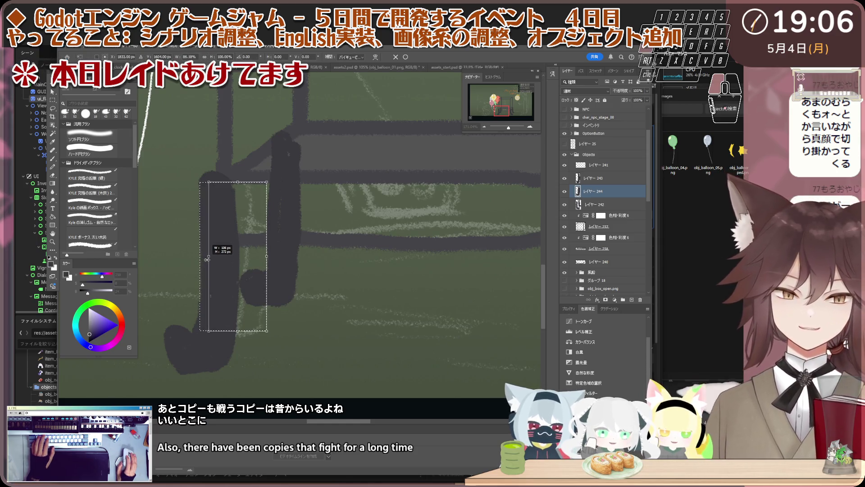
scroll(207, 259, down, 2)
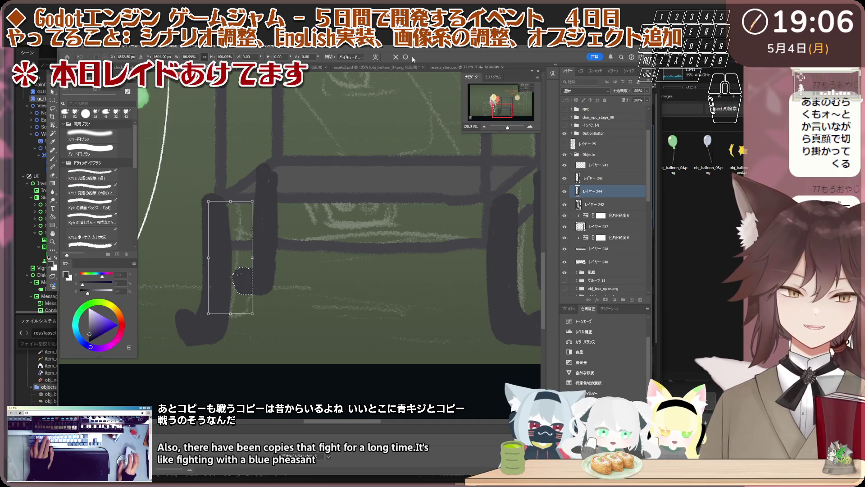
key(Return)
scroll(384, 230, down, 2)
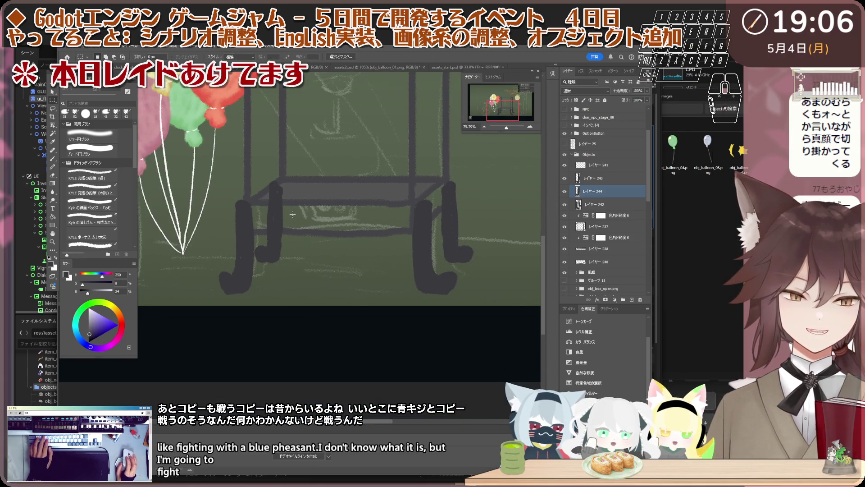
scroll(316, 256, up, 3)
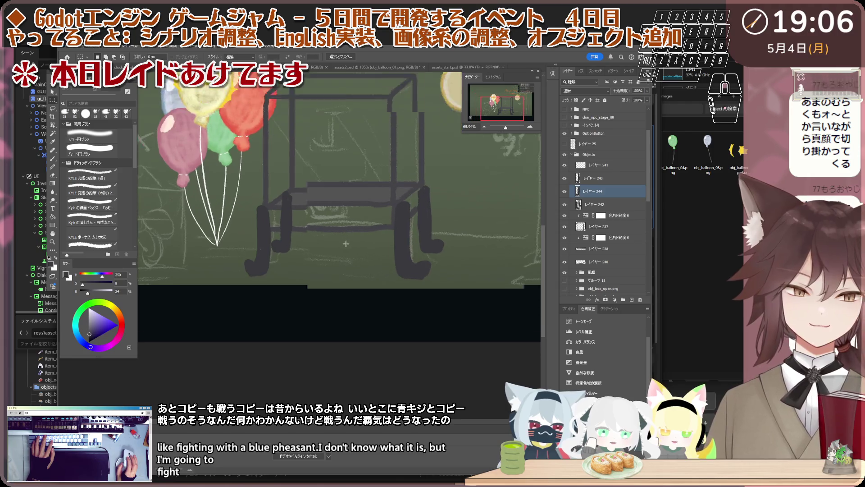
Touch up the legs with the brush, sampling the dark grey and checking which layer holds the leg.
shift+click(238, 277)
key(b)
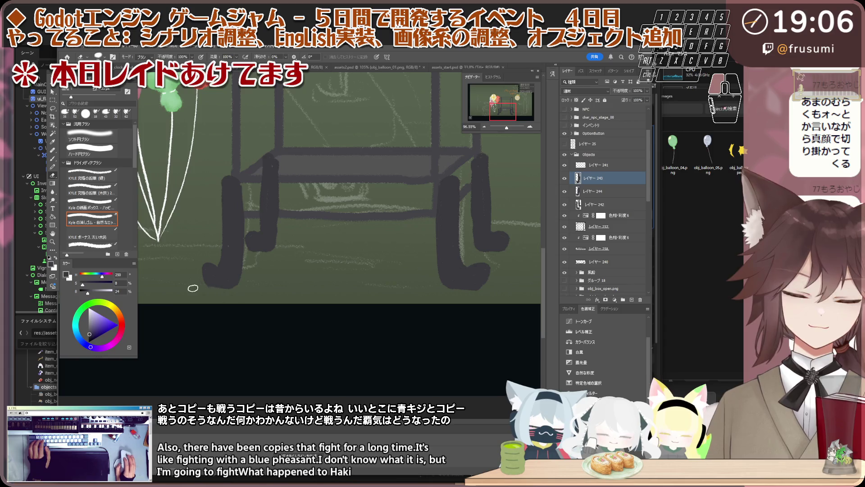
scroll(219, 293, up, 3)
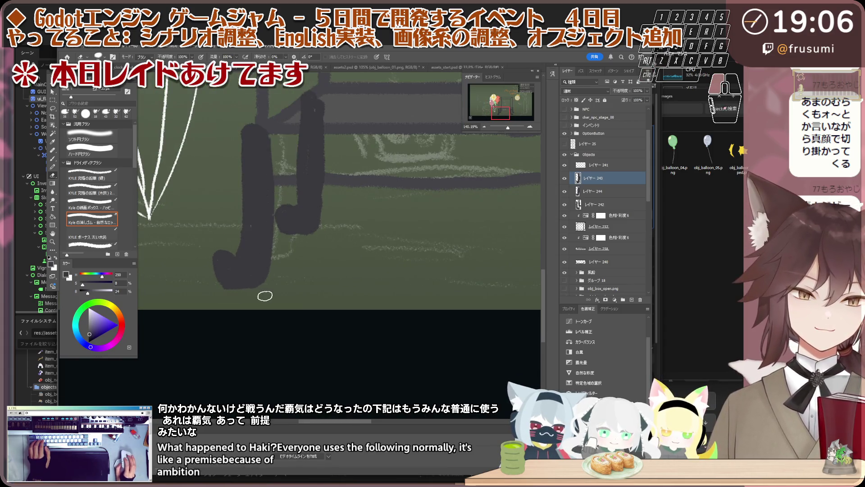
scroll(257, 293, down, 2)
scroll(305, 291, down, 2)
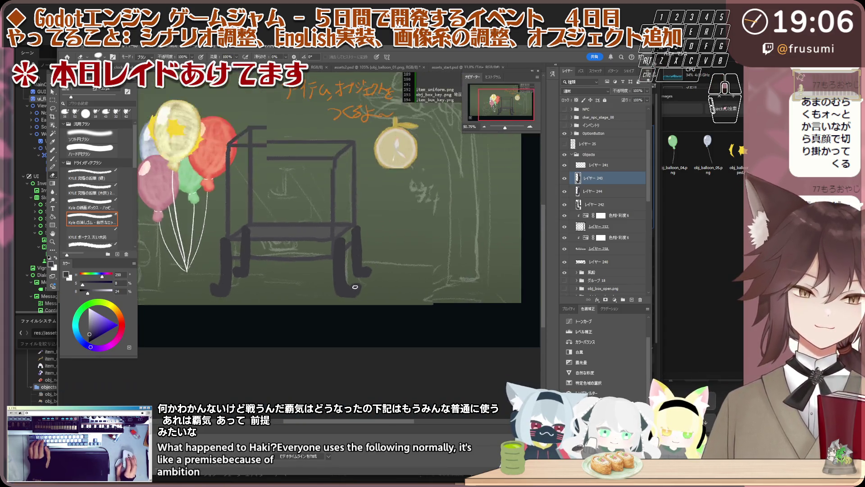
scroll(352, 291, up, 1)
scroll(375, 298, down, 2)
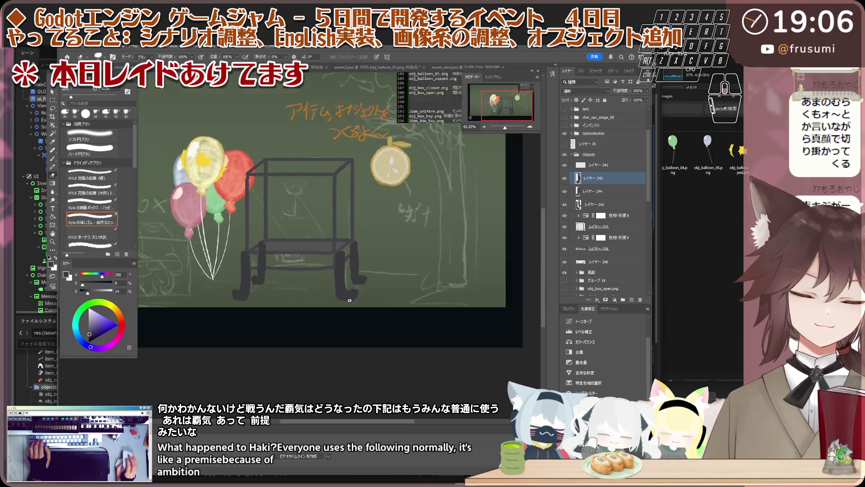
scroll(325, 277, down, 1)
scroll(281, 258, up, 2)
scroll(282, 258, up, 2)
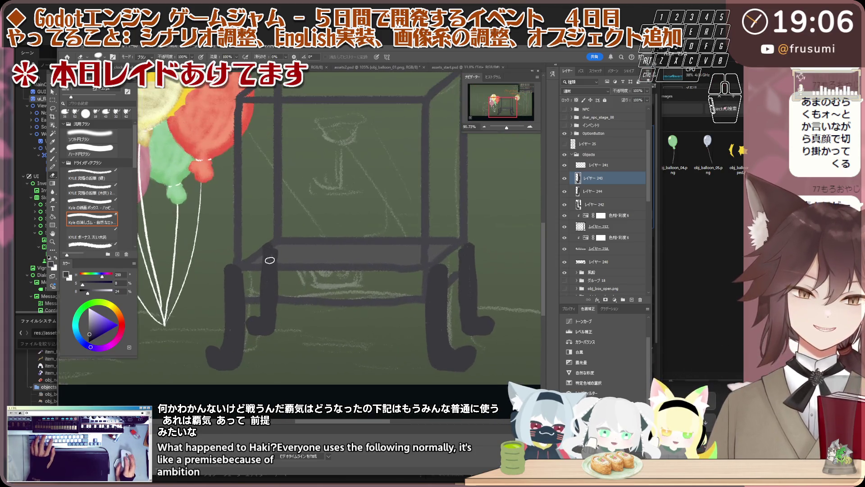
scroll(273, 271, up, 2)
scroll(265, 284, up, 2)
scroll(249, 309, up, 2)
scroll(249, 309, down, 2)
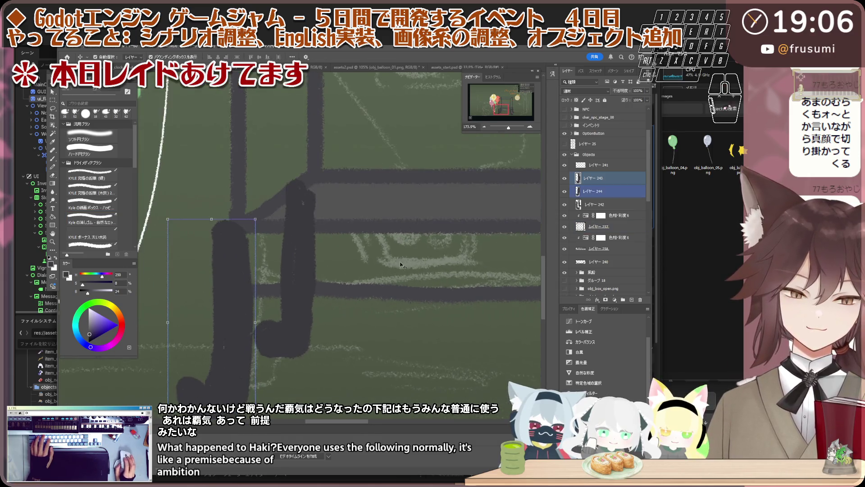
scroll(271, 318, down, 1)
key(i)
scroll(289, 325, up, 1)
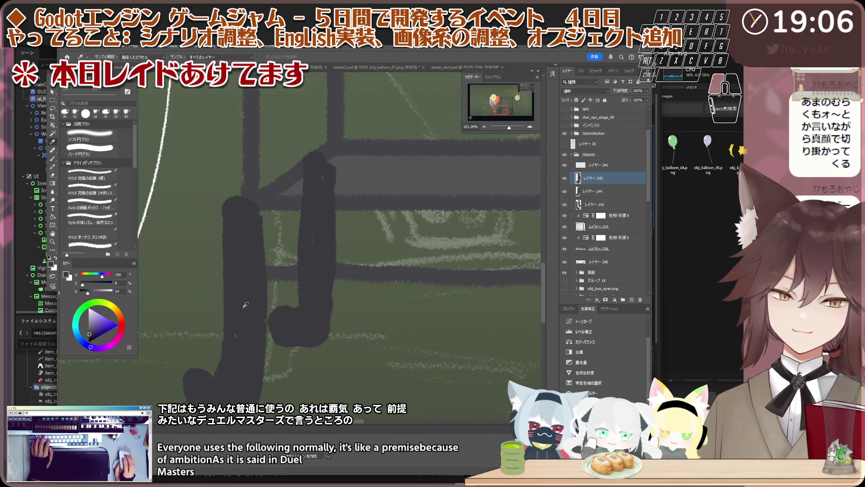
scroll(245, 305, down, 1)
scroll(246, 305, up, 1)
key(b)
scroll(244, 308, up, 2)
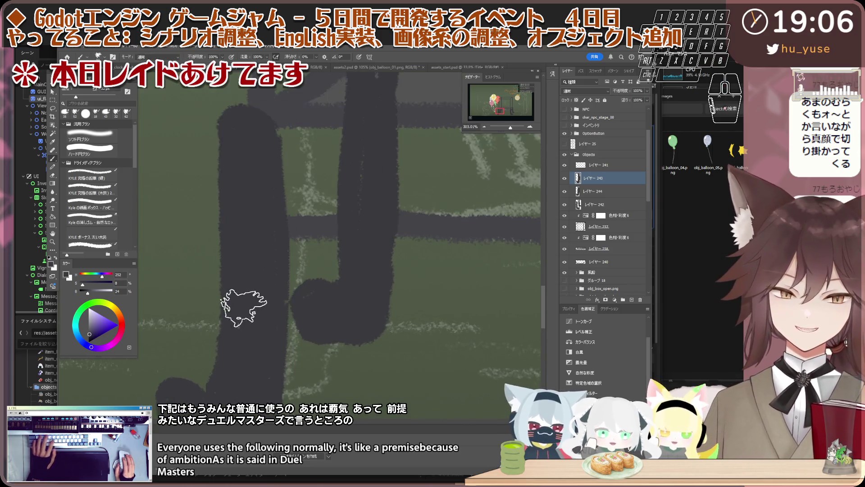
scroll(299, 212, down, 2)
scroll(323, 295, down, 1)
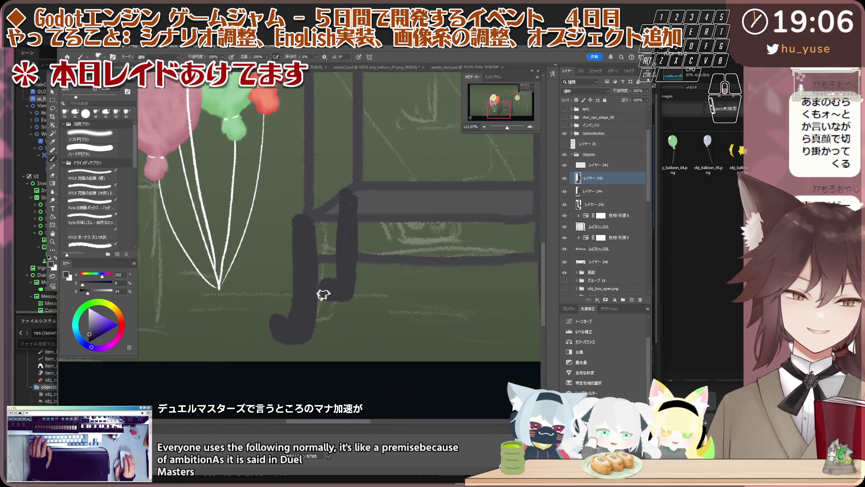
scroll(323, 295, down, 1)
scroll(322, 284, up, 1)
scroll(323, 277, up, 1)
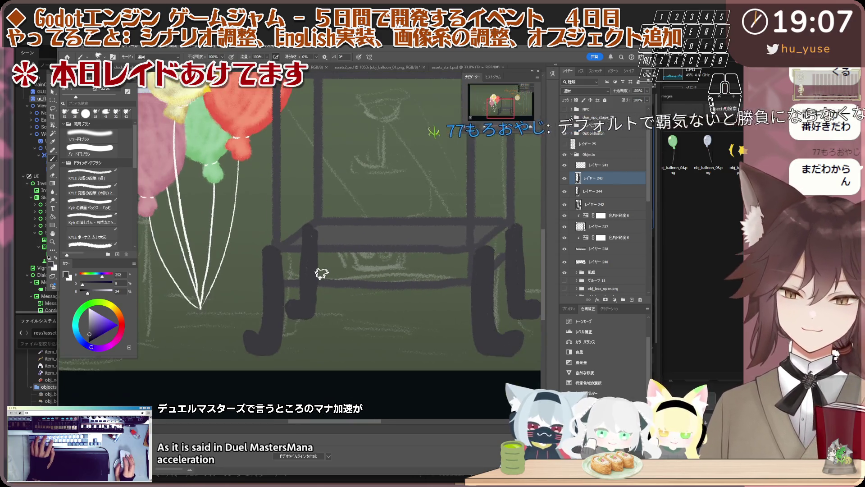
scroll(322, 274, up, 1)
key(v)
click(302, 314)
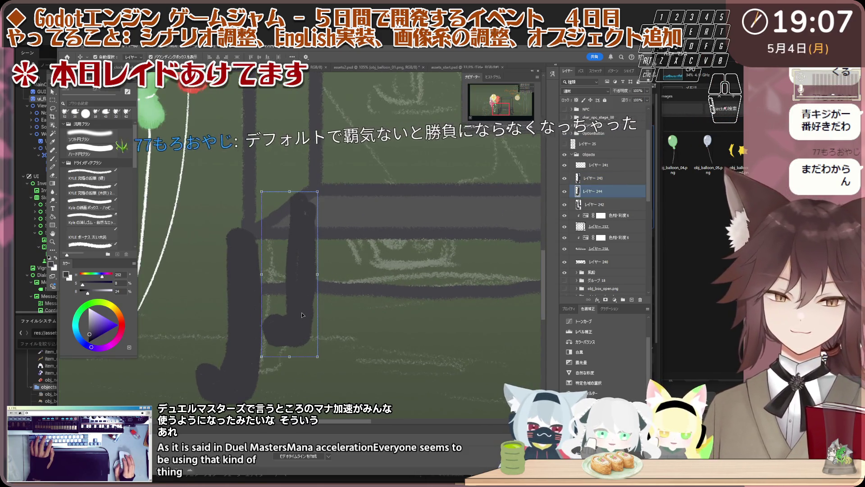
scroll(302, 314, up, 1)
key(b)
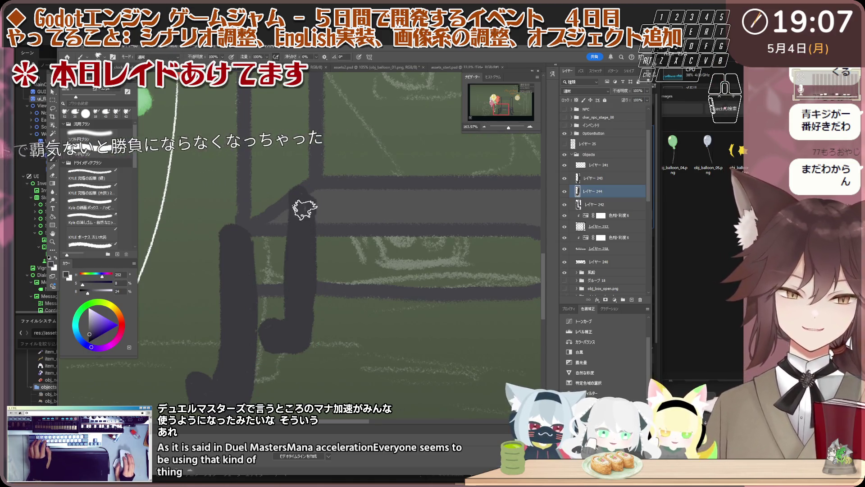
scroll(301, 234, down, 4)
scroll(379, 244, down, 1)
scroll(404, 249, down, 1)
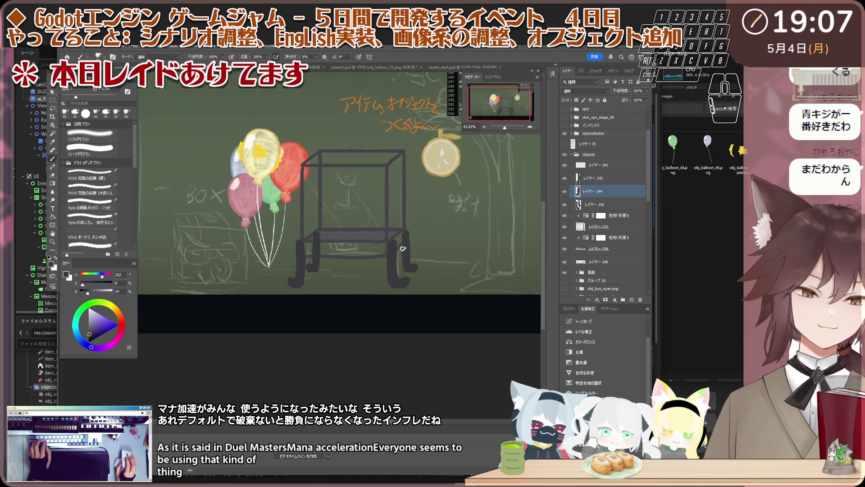
scroll(403, 249, up, 2)
scroll(386, 250, up, 1)
scroll(372, 250, up, 1)
scroll(325, 243, up, 1)
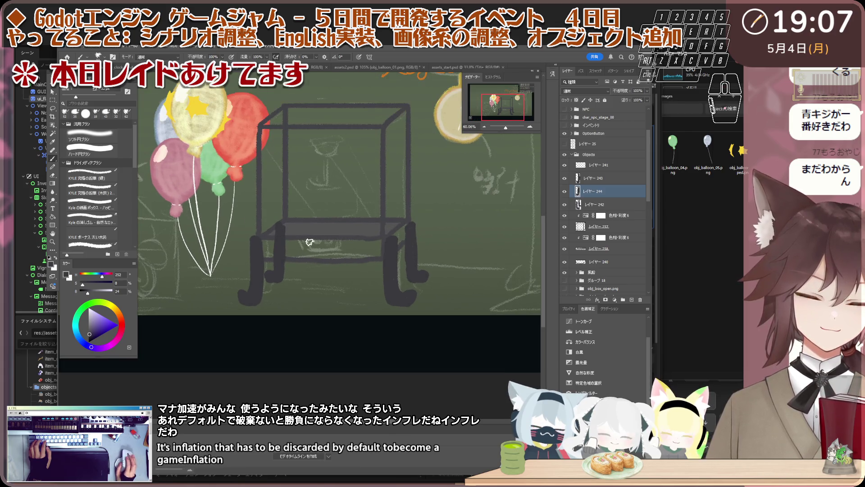
scroll(309, 243, up, 1)
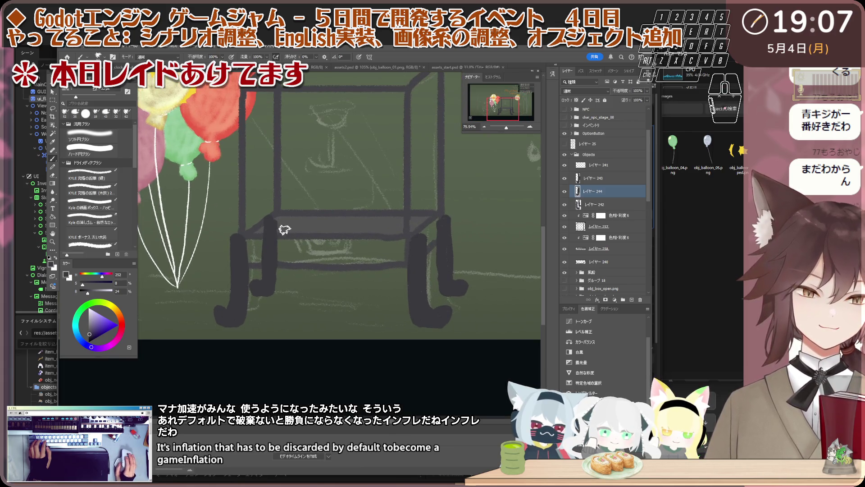
Select leg layers 243 and 244 together and move them lower in the layer stack.
click(614, 177)
shift+click(621, 204)
scroll(621, 203, down, 1)
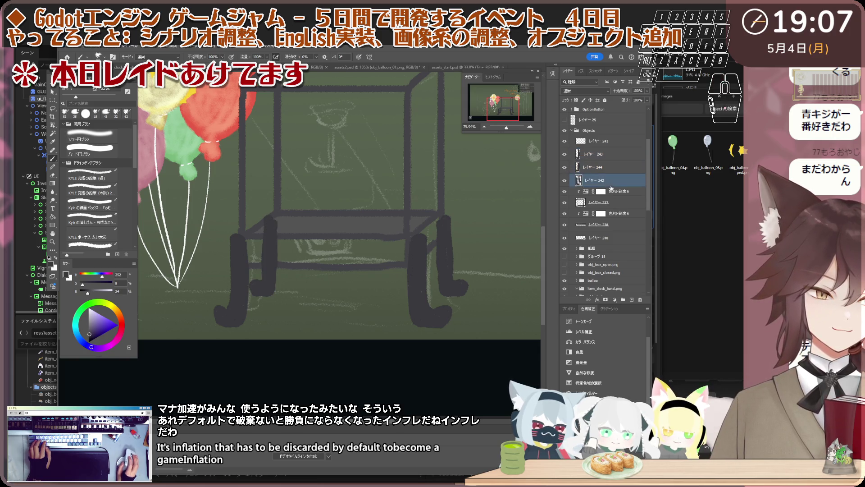
scroll(339, 203, down, 2)
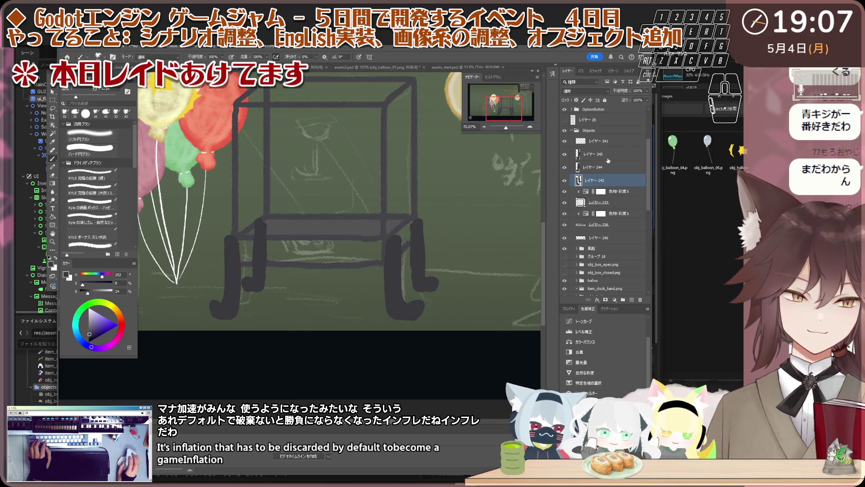
click(607, 157)
click(563, 157)
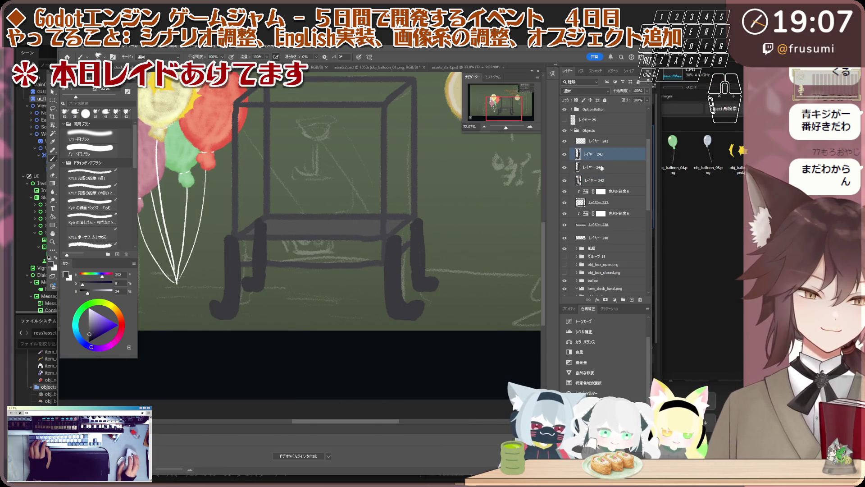
shift+click(602, 168)
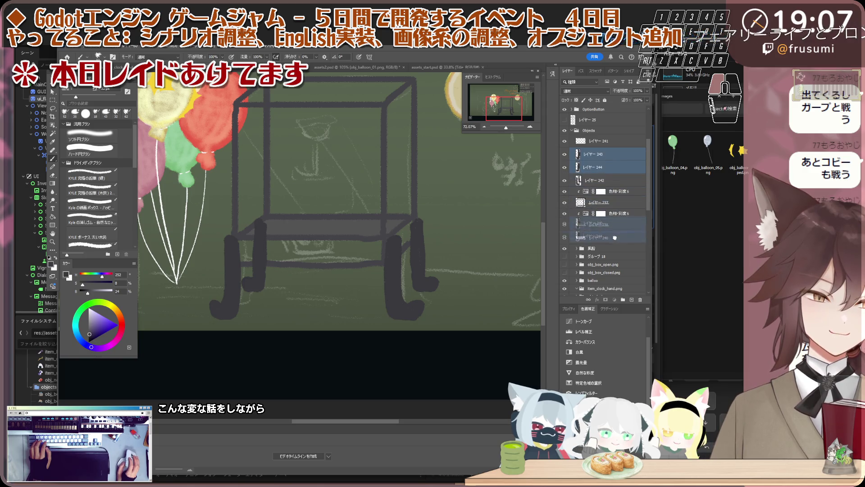
drag(616, 179, 609, 207)
scroll(319, 236, down, 3)
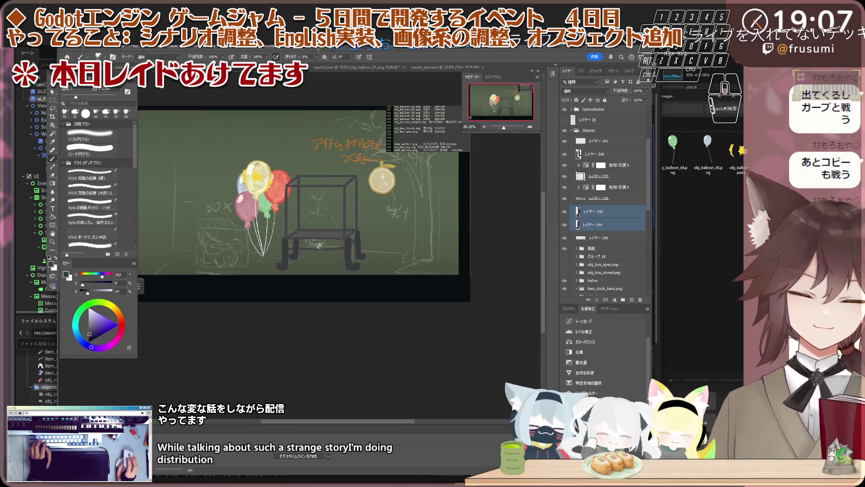
scroll(325, 243, up, 3)
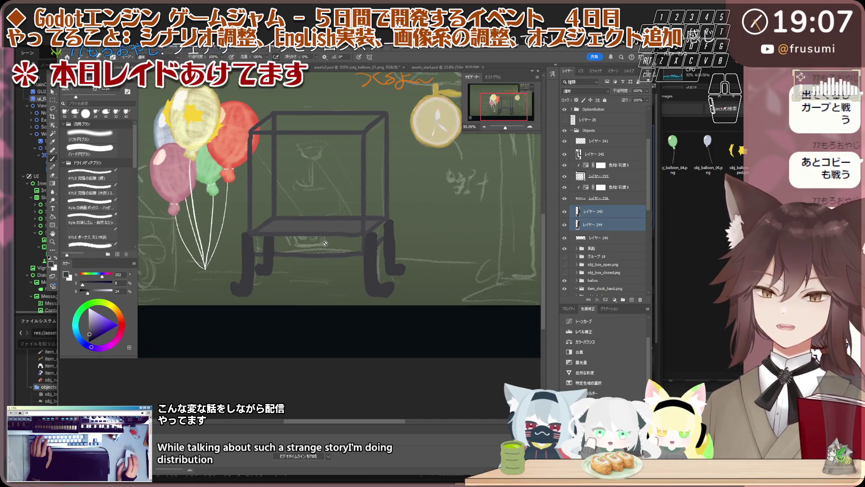
scroll(322, 234, up, 1)
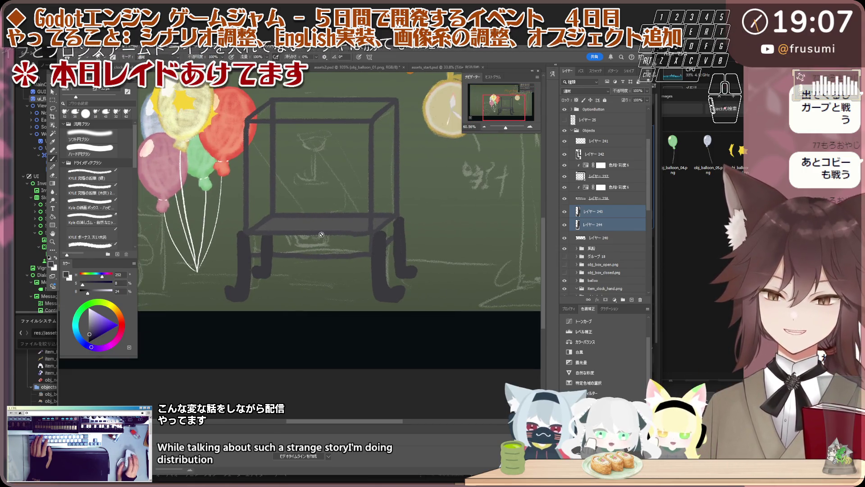
scroll(321, 234, up, 1)
scroll(321, 235, up, 1)
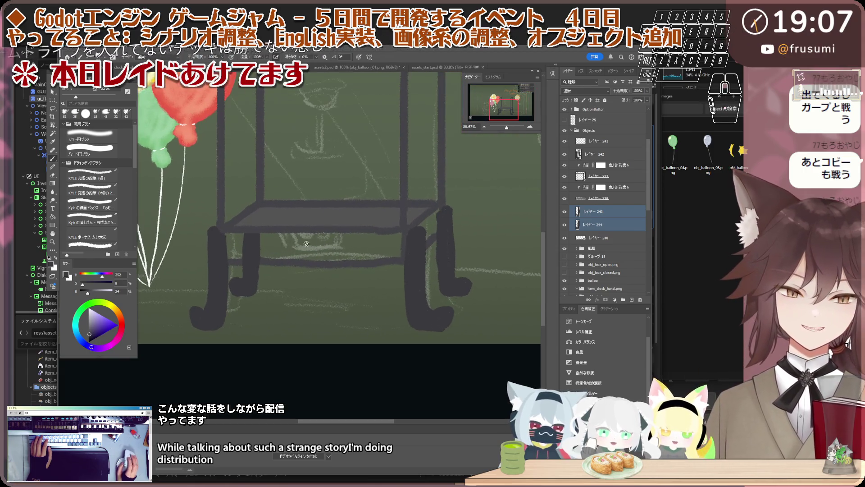
Hide both leg layers so only the wireframe box shows, and return to layer 240.
click(566, 222)
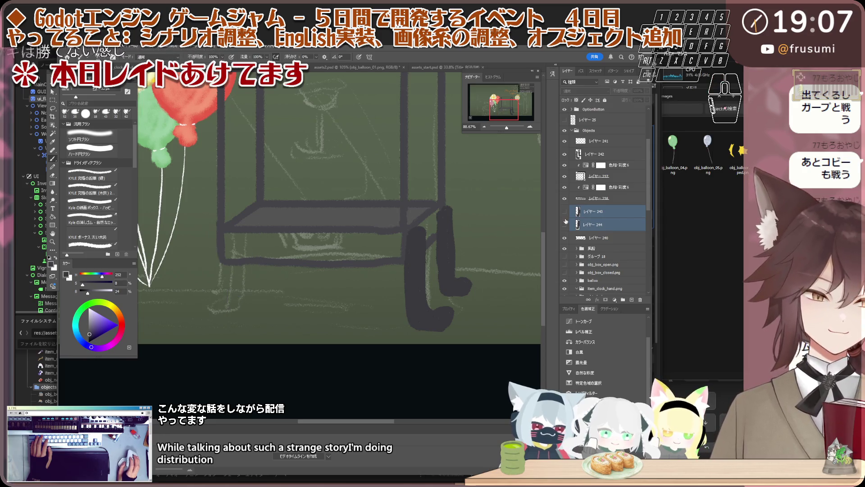
click(565, 156)
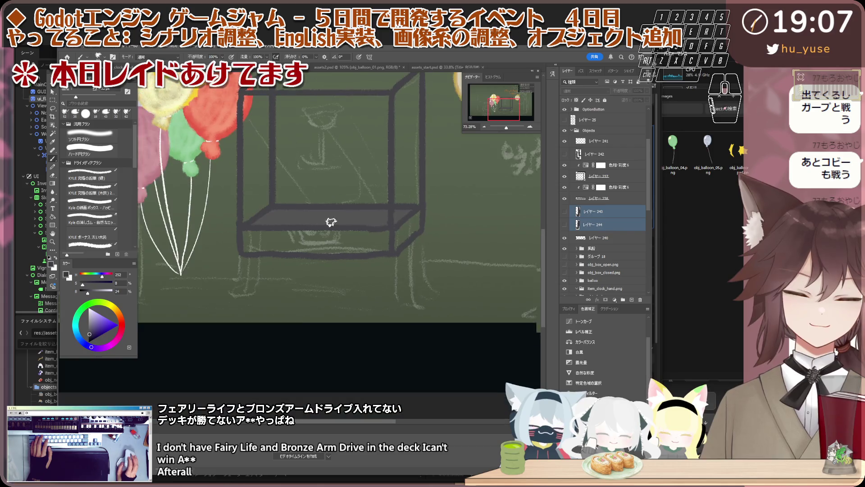
scroll(486, 213, up, 2)
click(609, 236)
scroll(619, 250, down, 1)
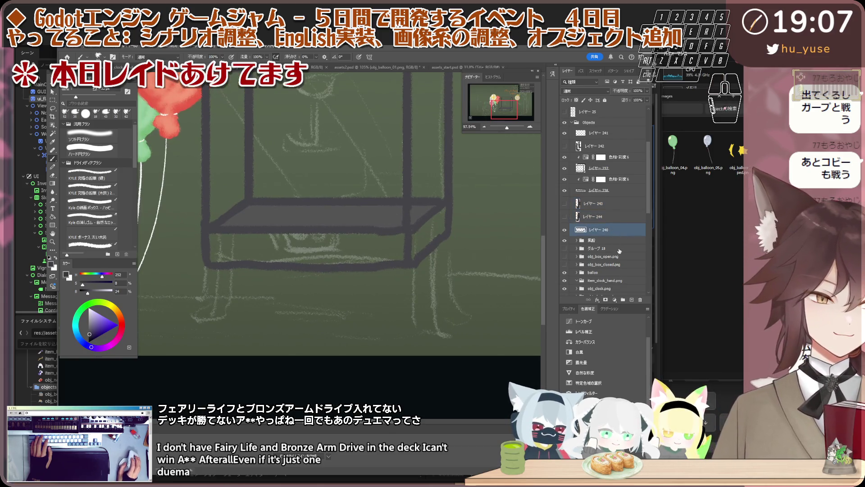
scroll(359, 248, up, 1)
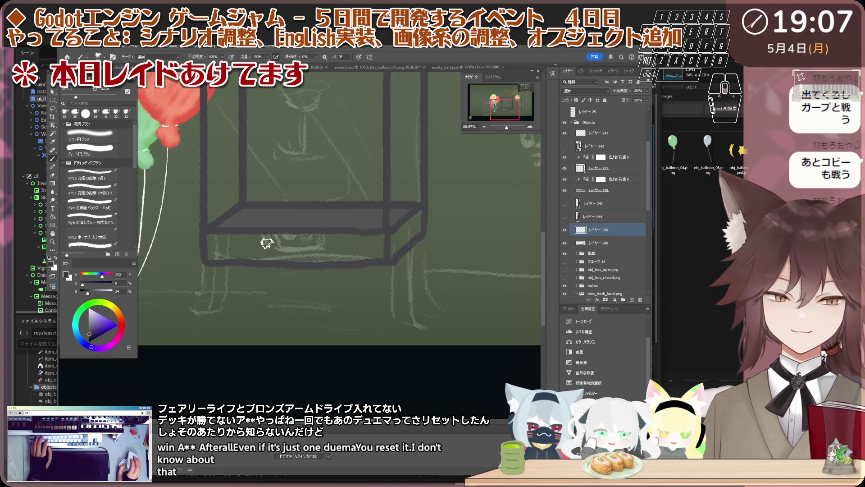
scroll(257, 251, down, 1)
scroll(317, 223, up, 1)
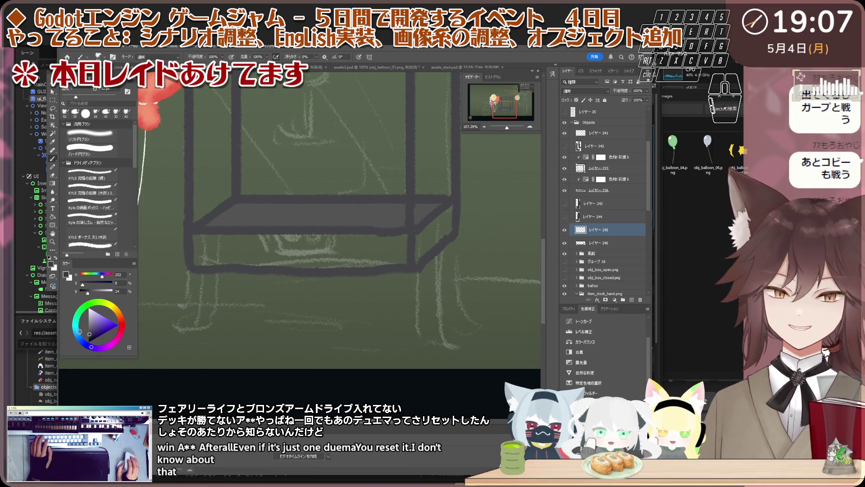
Sample the shelf's dark grey, undo the trial Alt+Delete full-layer fill, and select layer 246.
click(93, 336)
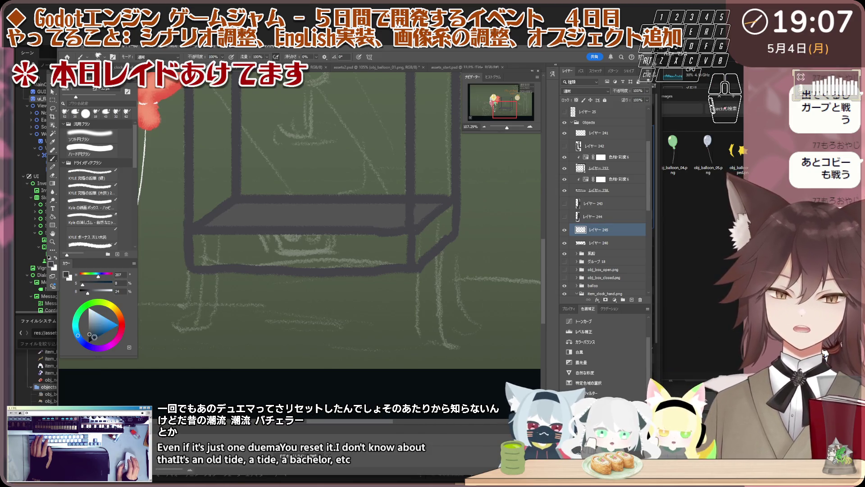
scroll(205, 258, up, 1)
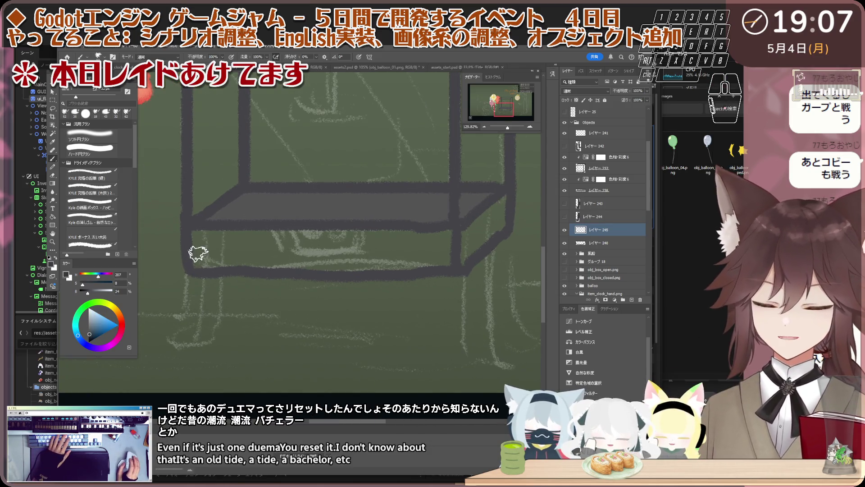
alt+click(265, 199)
scroll(264, 198, down, 2)
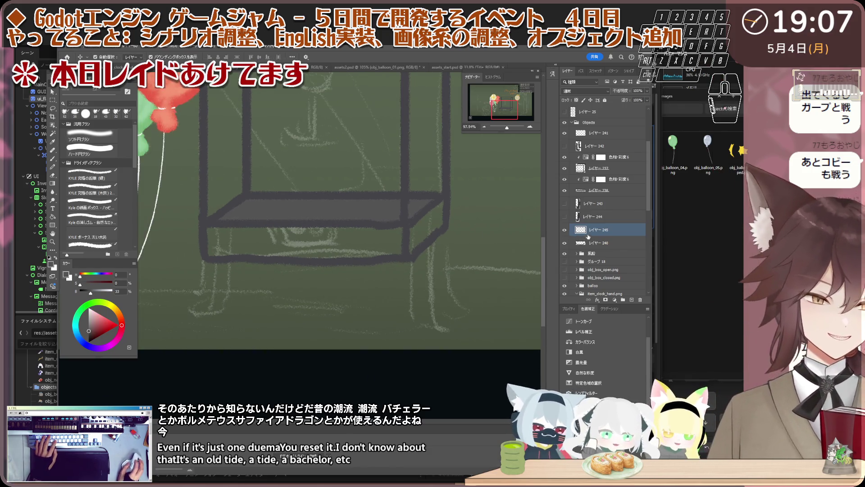
scroll(305, 253, up, 1)
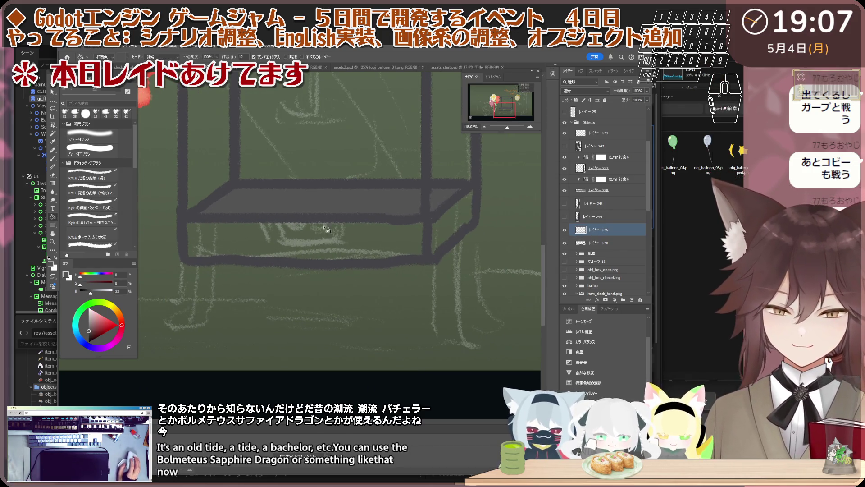
key(alt+BackSpace)
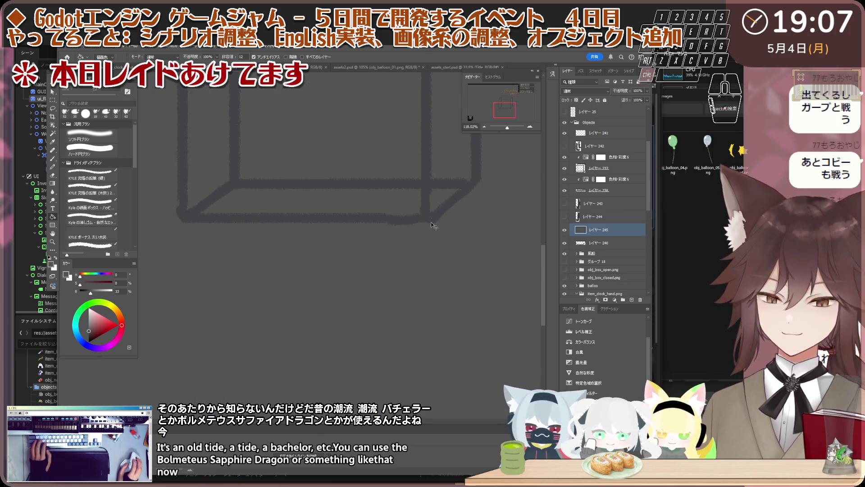
key(ctrl+z)
scroll(543, 236, up, 1)
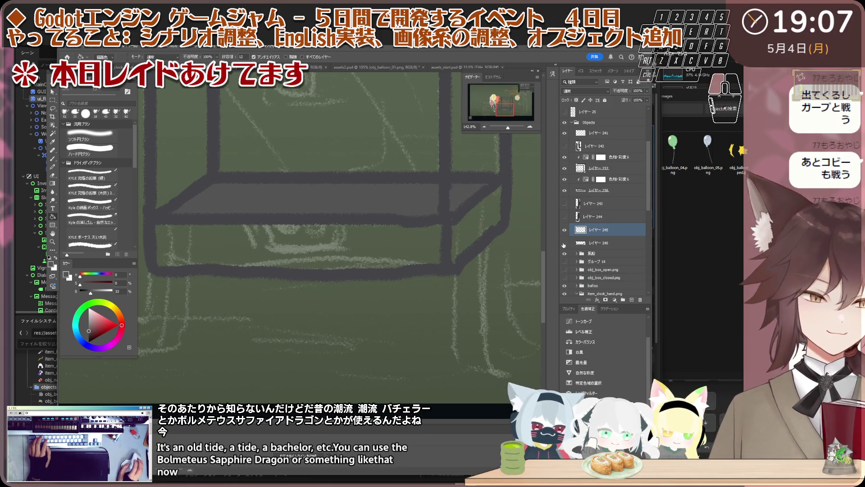
click(612, 243)
scroll(346, 243, down, 1)
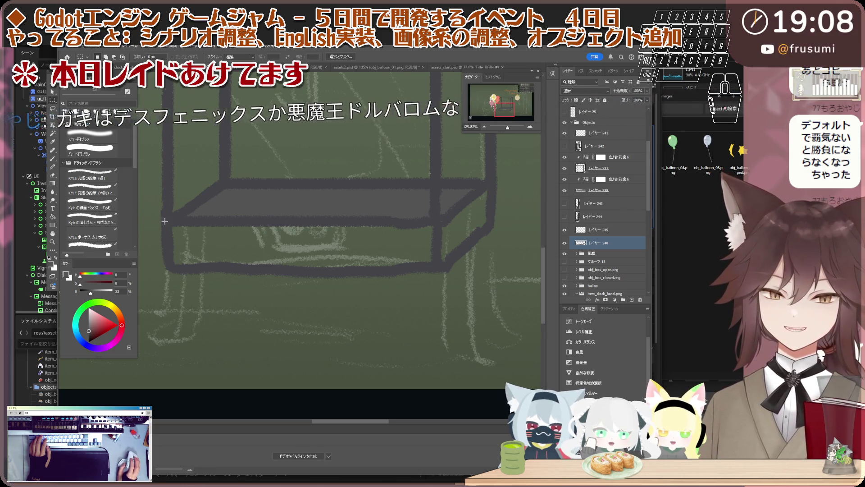
Select the box's front panel below the shelf and delete its grey fill from the original layer.
drag(165, 221, 438, 267)
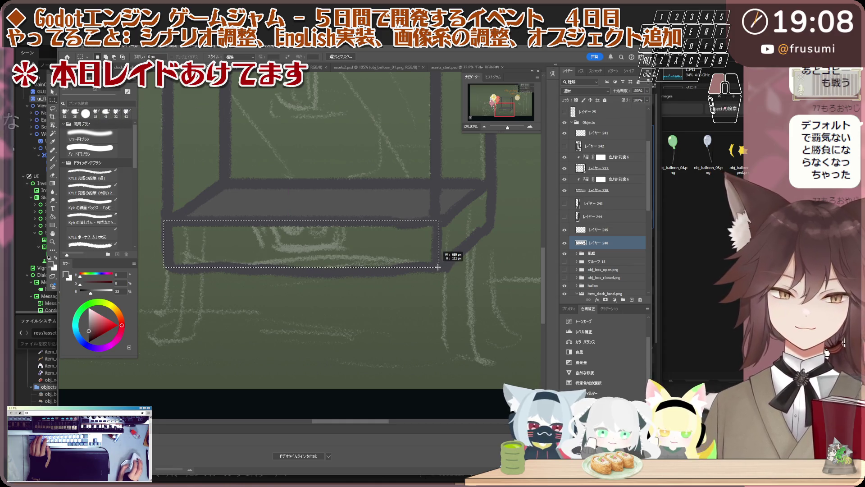
scroll(264, 216, up, 2)
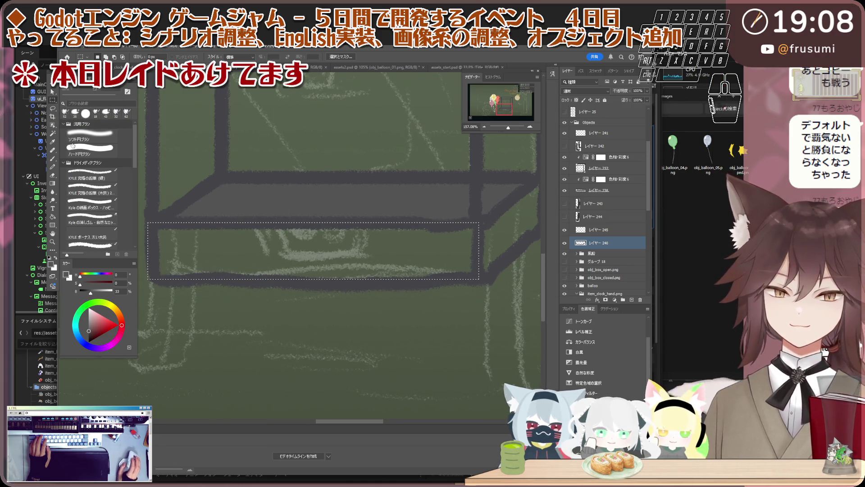
scroll(218, 243, up, 1)
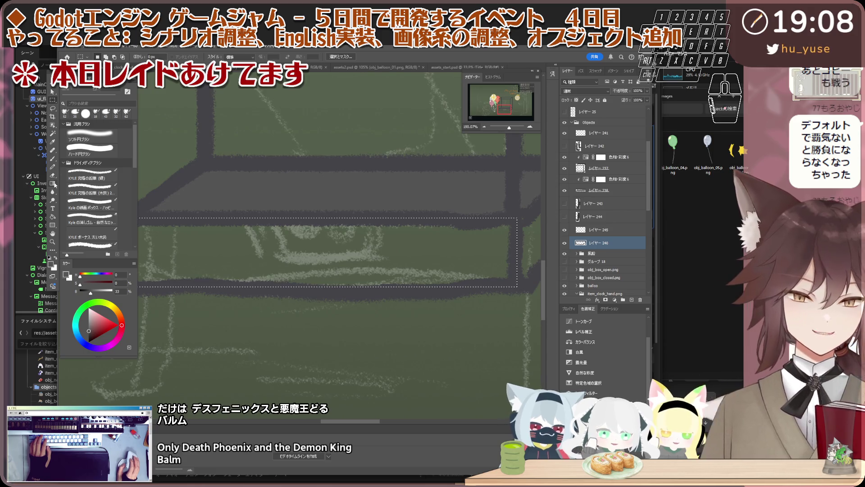
scroll(369, 240, down, 2)
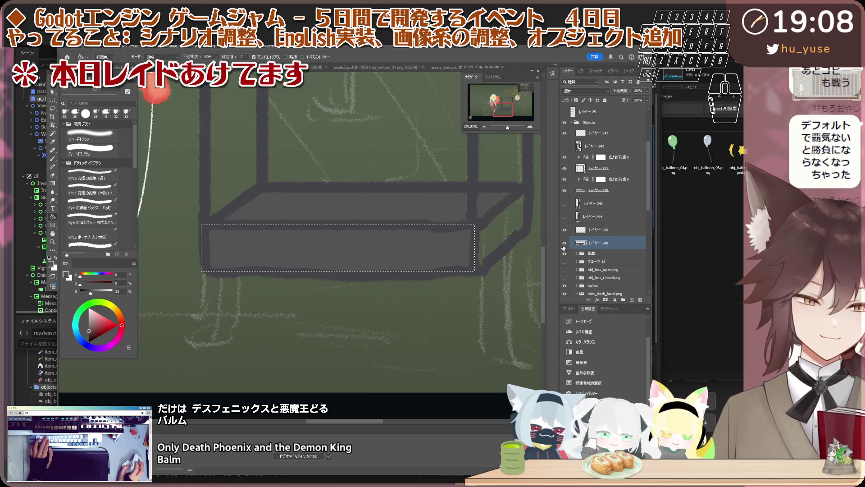
scroll(271, 251, up, 1)
key(ctrl+d)
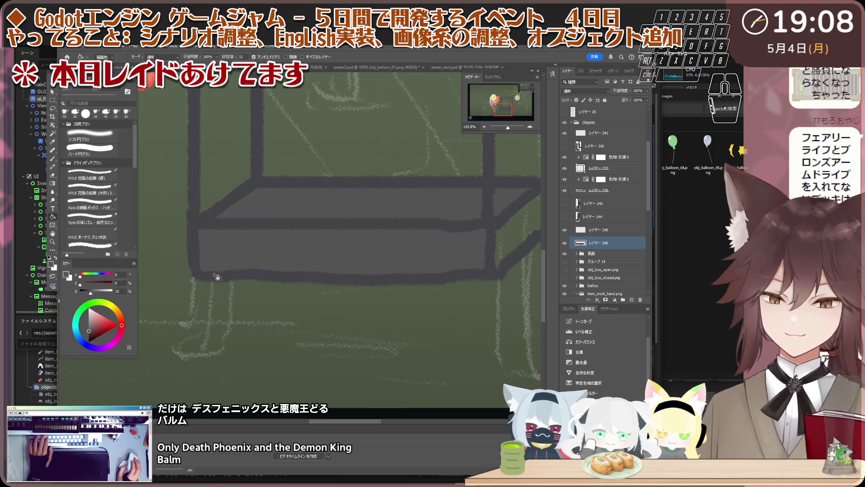
key(e)
scroll(203, 274, up, 1)
scroll(229, 280, up, 3)
key(ctrl+shift+d)
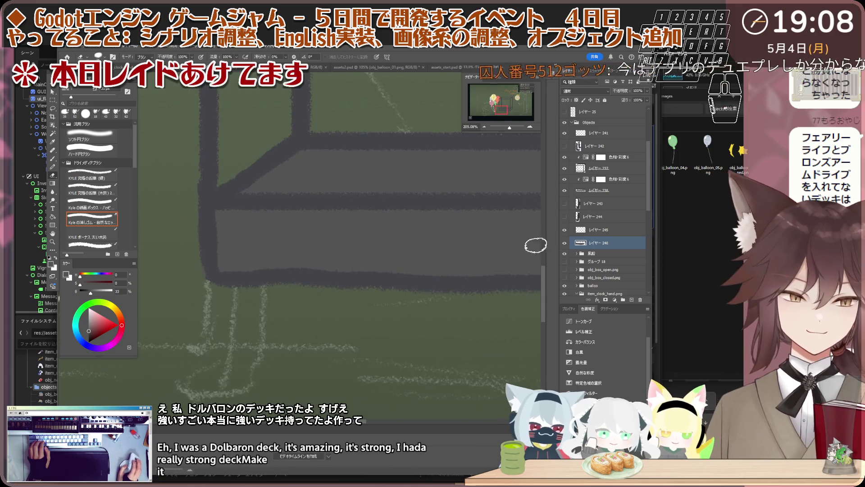
scroll(272, 208, down, 4)
key(Delete)
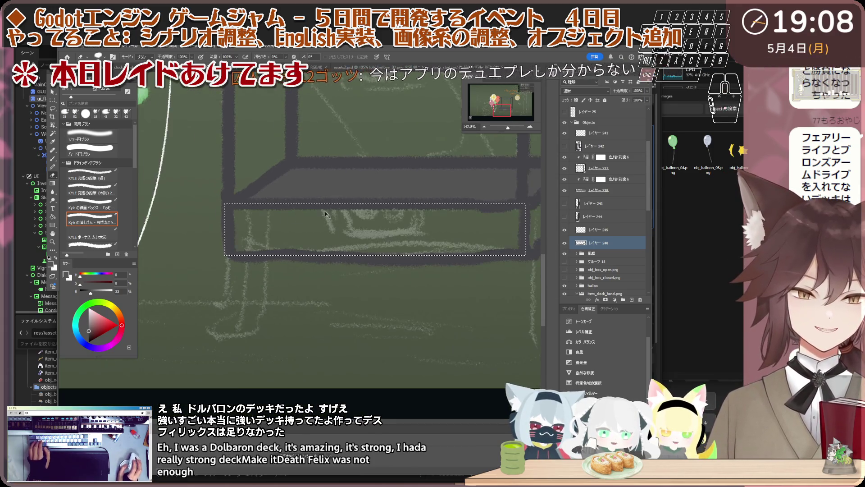
Add a new layer above the 素材 group and refill the front panel dark grey with the Paint Bucket.
click(612, 233)
click(615, 245)
click(616, 254)
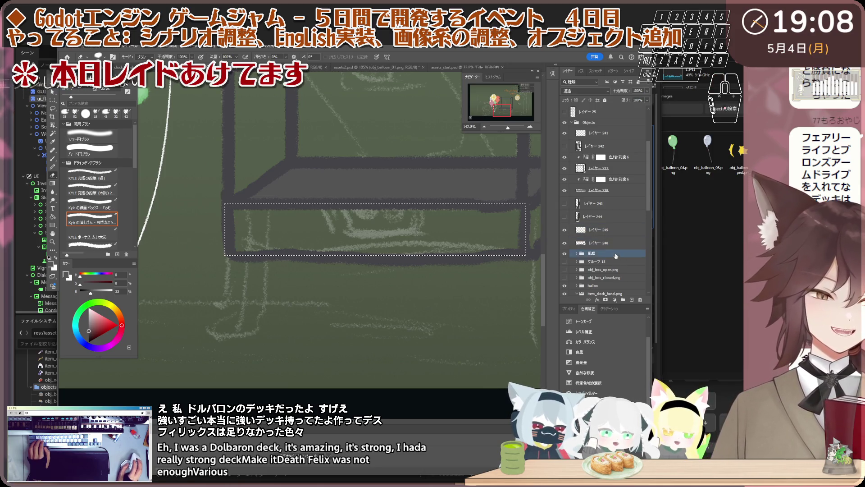
key(ctrl+shift+n)
drag(290, 248, 260, 239)
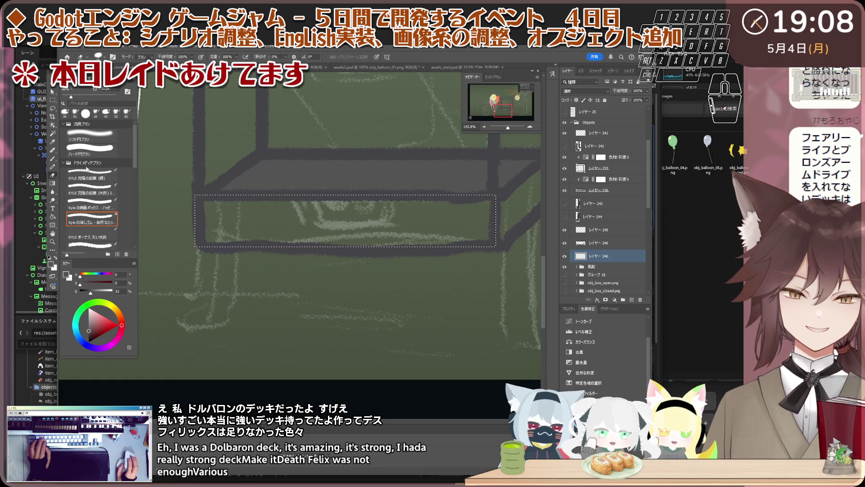
scroll(384, 189, up, 2)
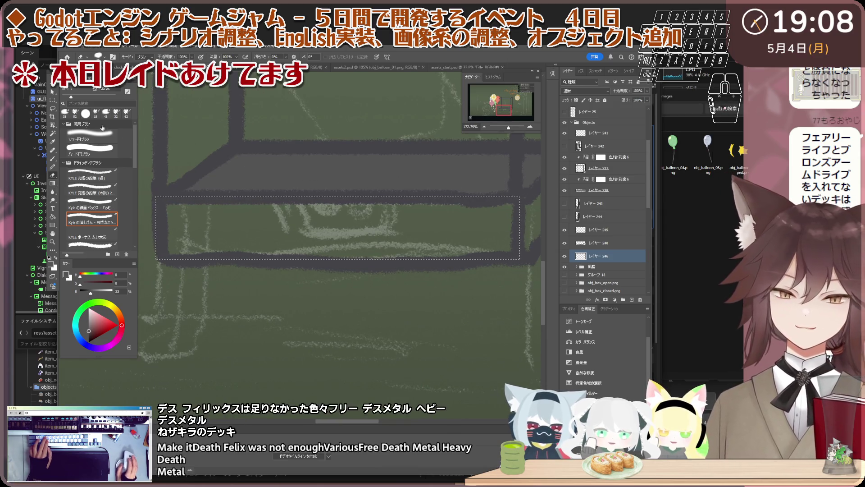
scroll(410, 176, down, 2)
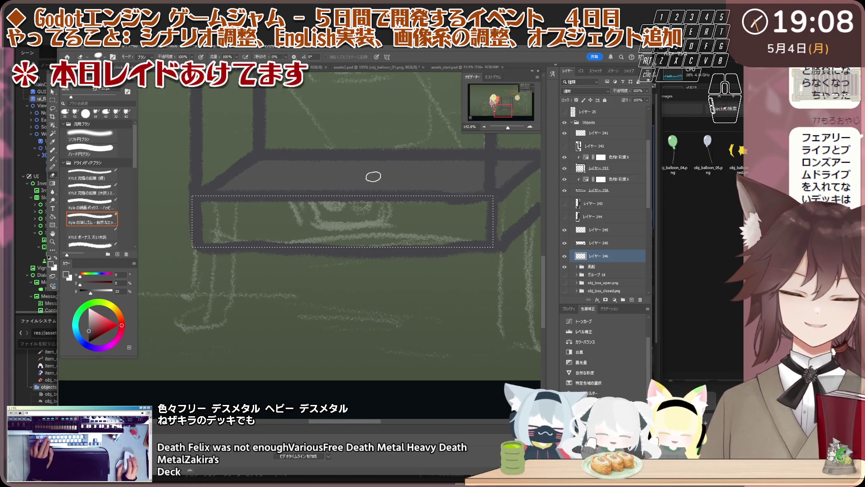
scroll(284, 187, up, 2)
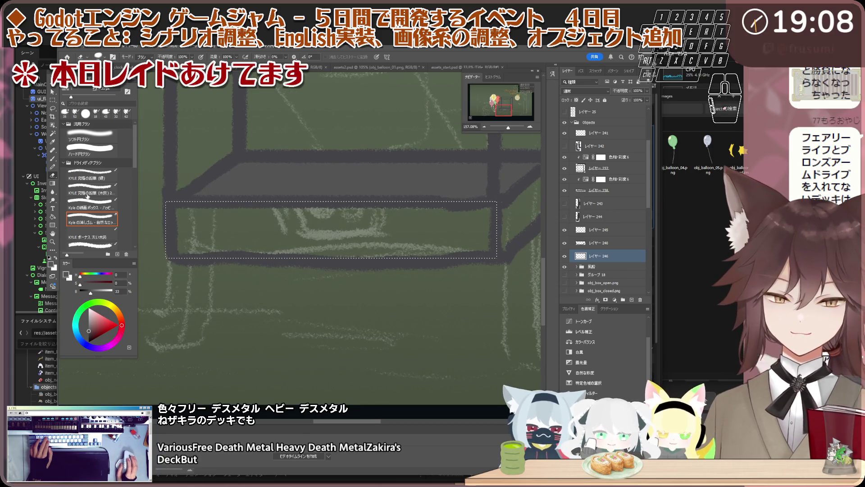
key(g)
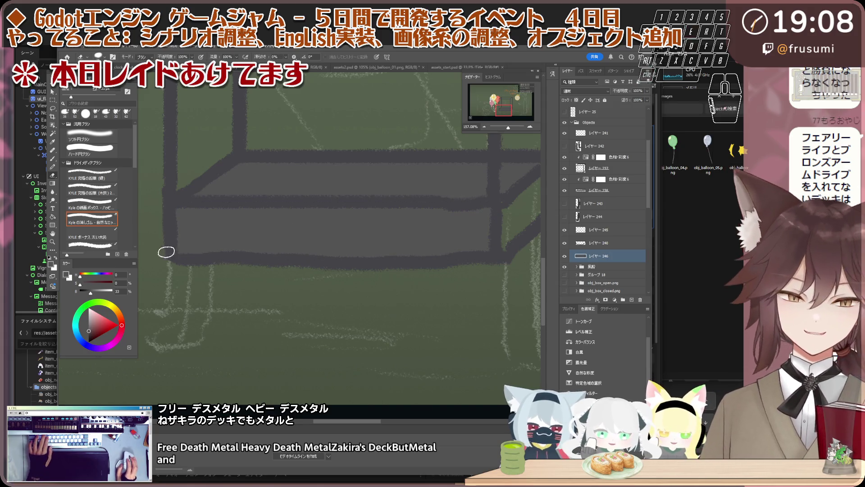
scroll(171, 275, down, 2)
scroll(440, 224, up, 2)
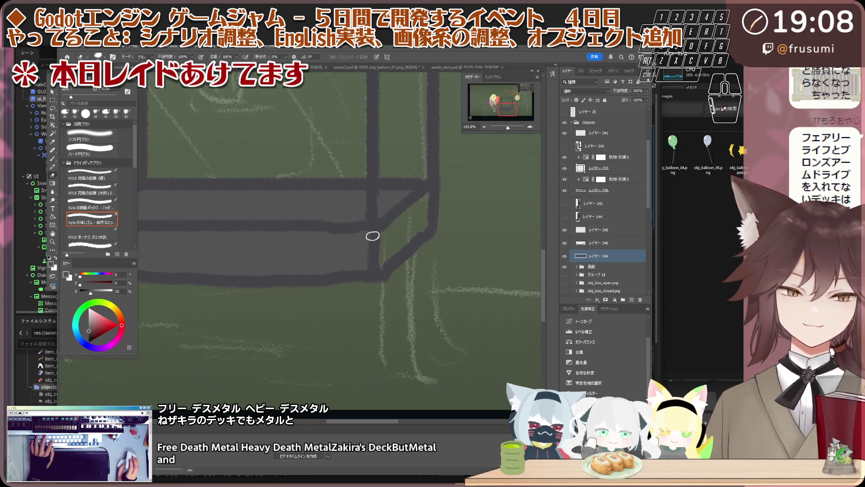
scroll(386, 213, down, 2)
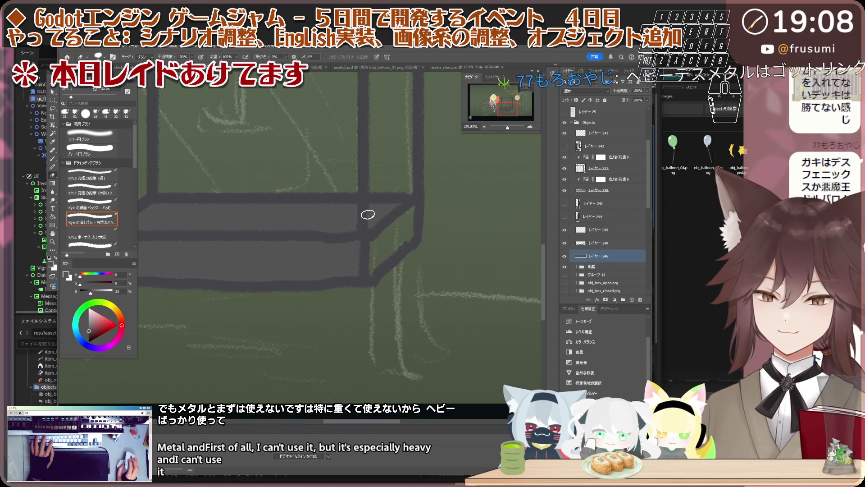
scroll(368, 210, down, 1)
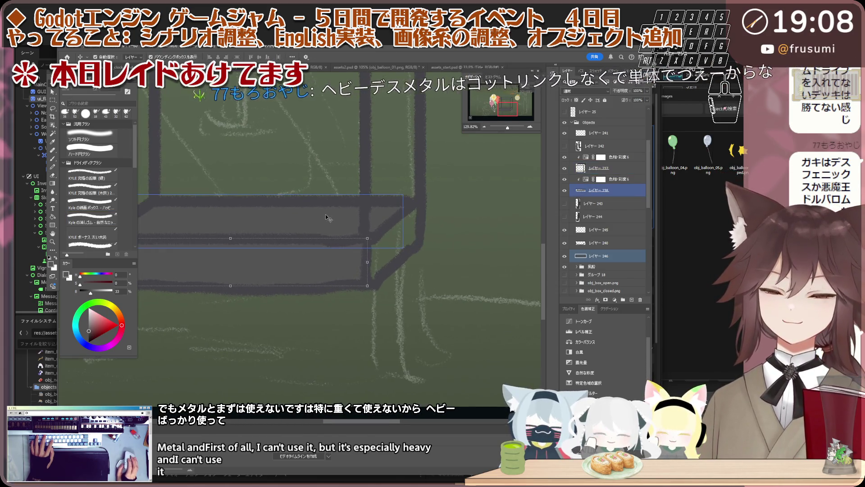
key(v)
scroll(316, 242, up, 2)
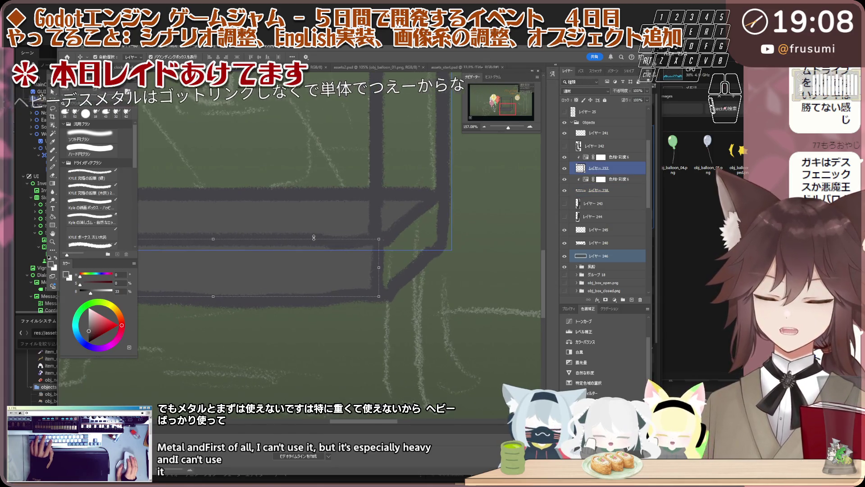
scroll(320, 262, up, 1)
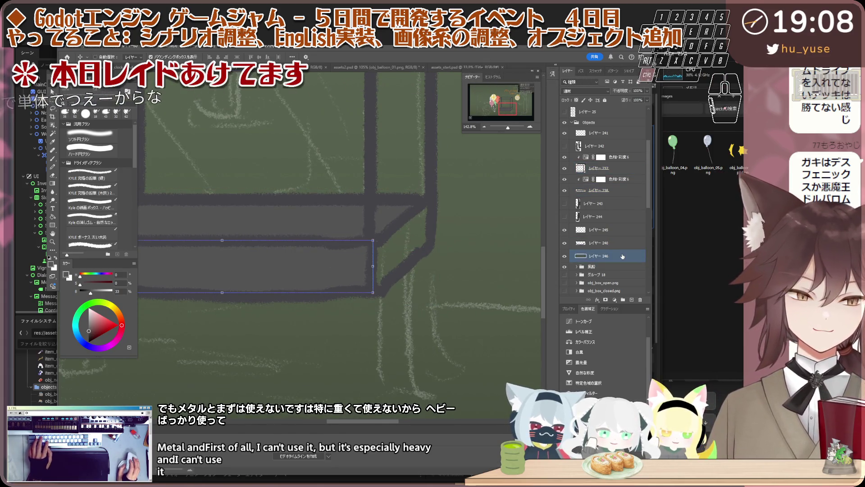
scroll(439, 212, up, 1)
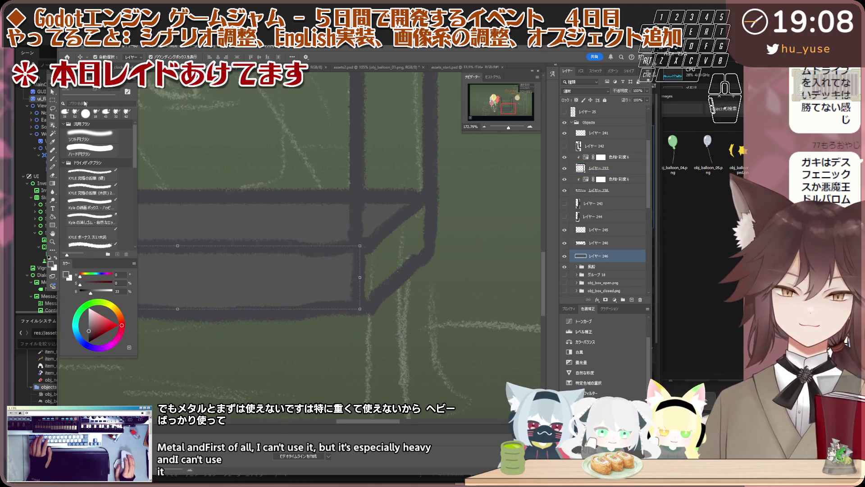
scroll(394, 207, up, 1)
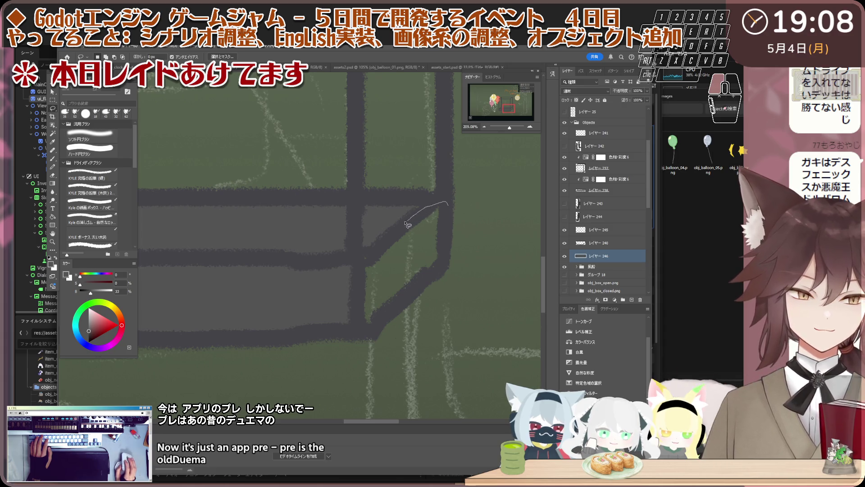
Lasso the green gap at the box's lower corner and brush it dark grey to match the frame.
mouse_move(369, 254)
mouse_down()
mouse_move(451, 240)
mouse_move(443, 267)
mouse_up()
alt+scroll(436, 226, up, 2)
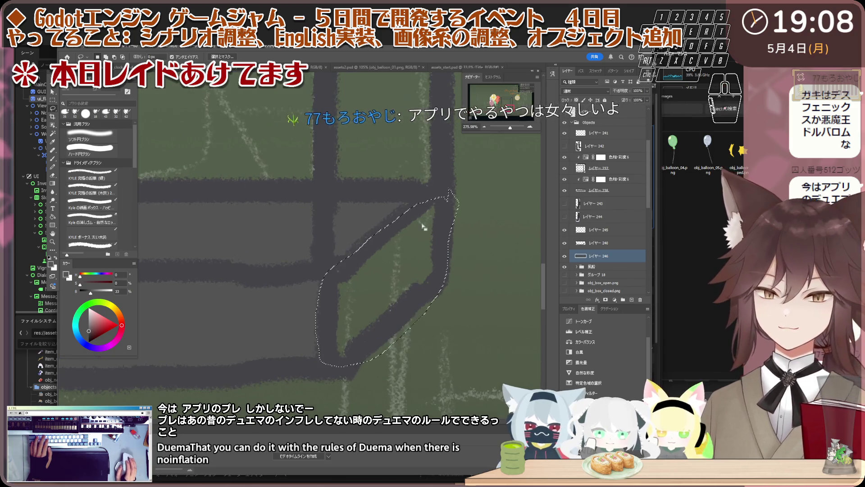
key(b)
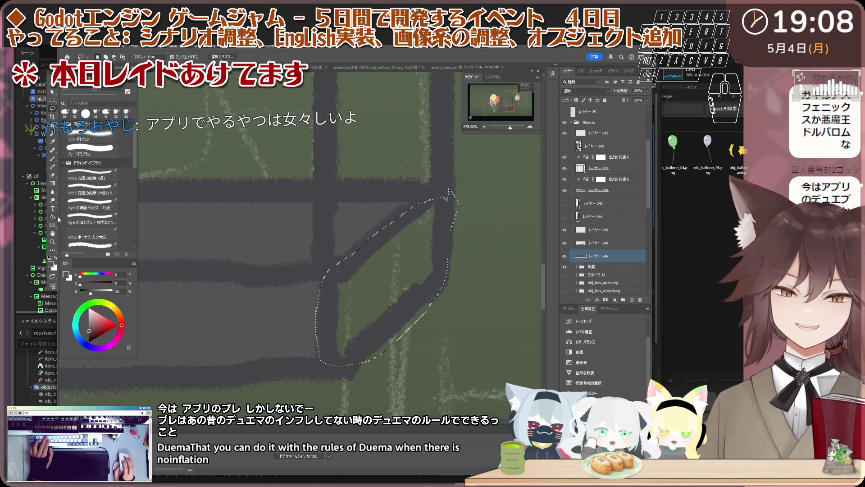
drag(365, 291, 403, 270)
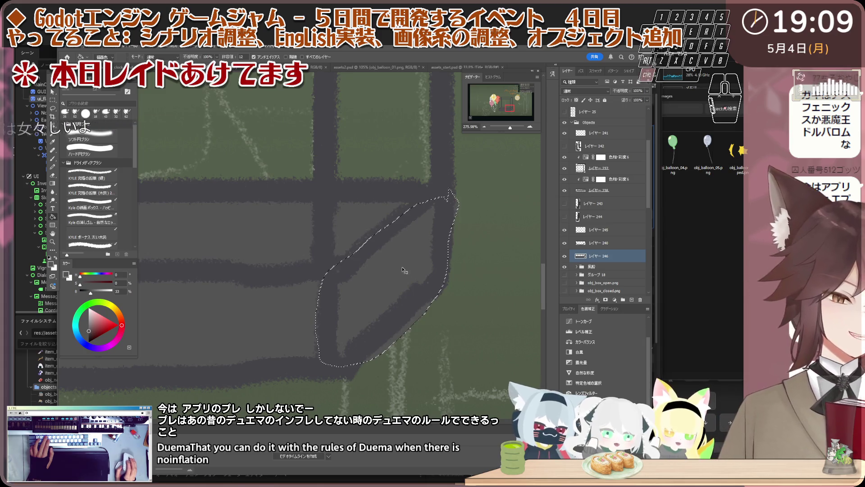
key(w)
key(b)
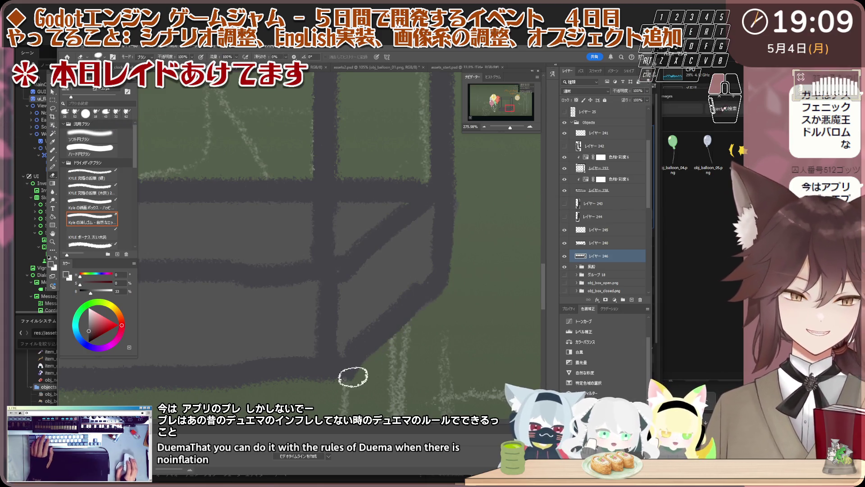
scroll(430, 283, down, 5)
scroll(430, 283, down, 3)
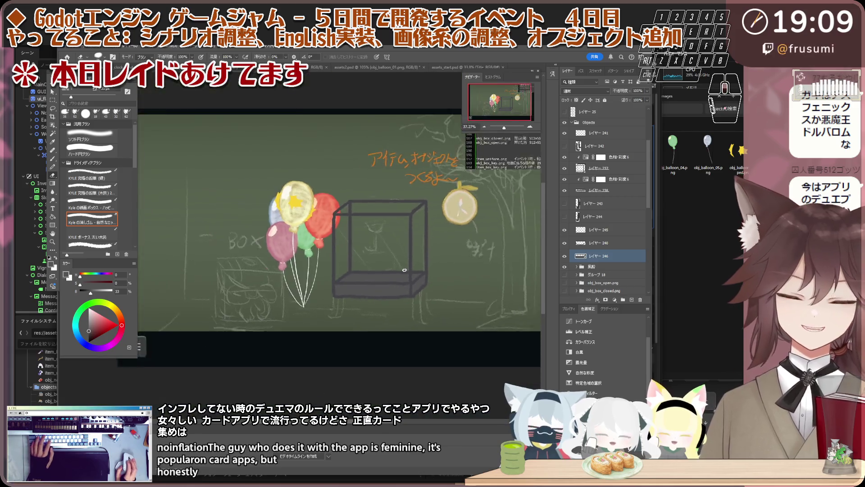
scroll(412, 285, up, 3)
scroll(408, 292, up, 2)
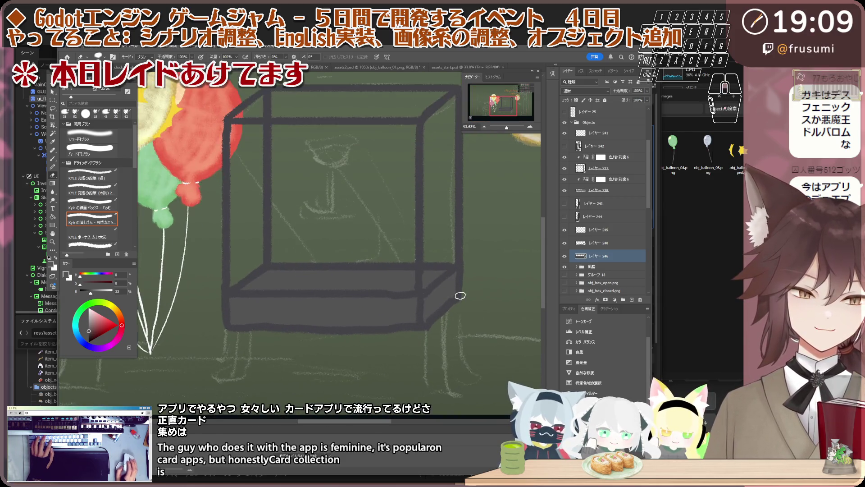
scroll(454, 291, up, 2)
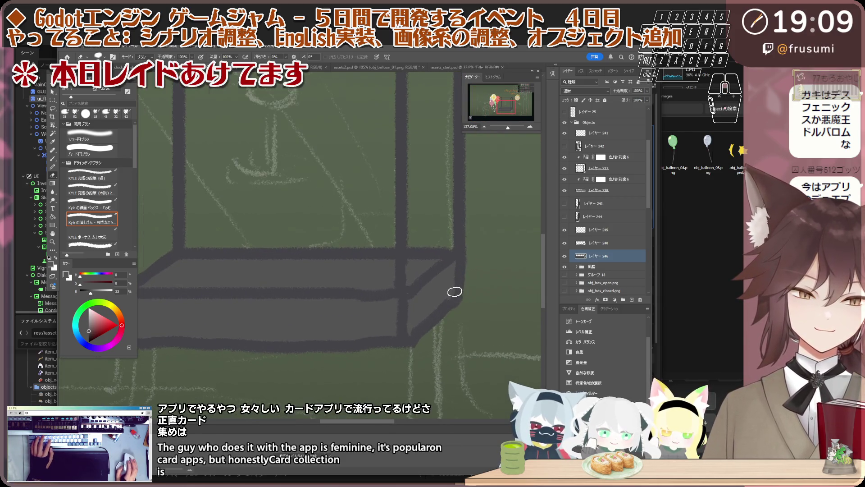
Merge レイヤー 236 with the layer below it via the layer context menu.
click(564, 243)
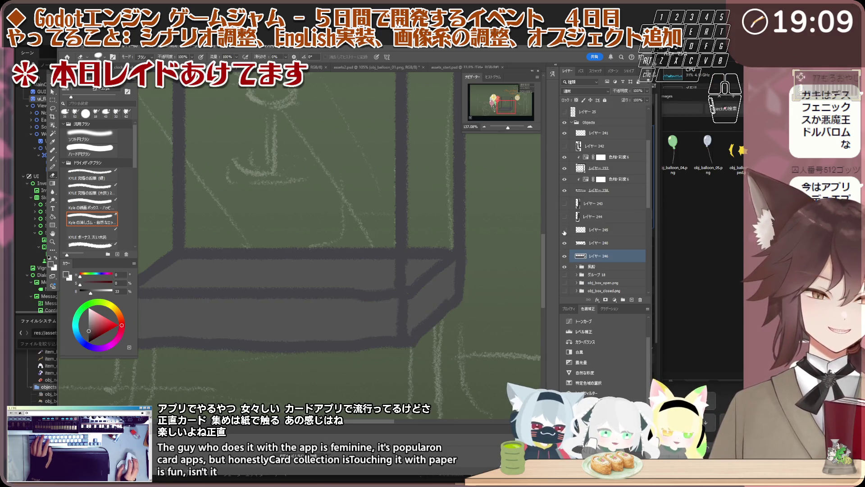
scroll(592, 225, down, 1)
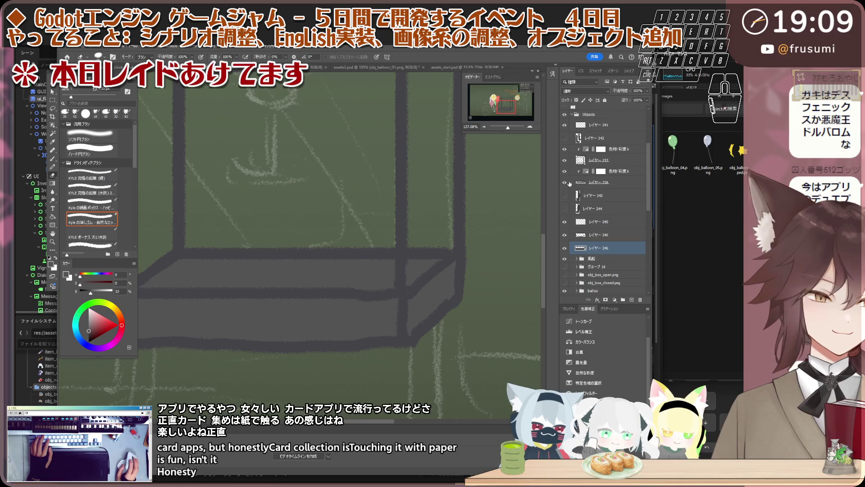
click(636, 180)
right_click(636, 176)
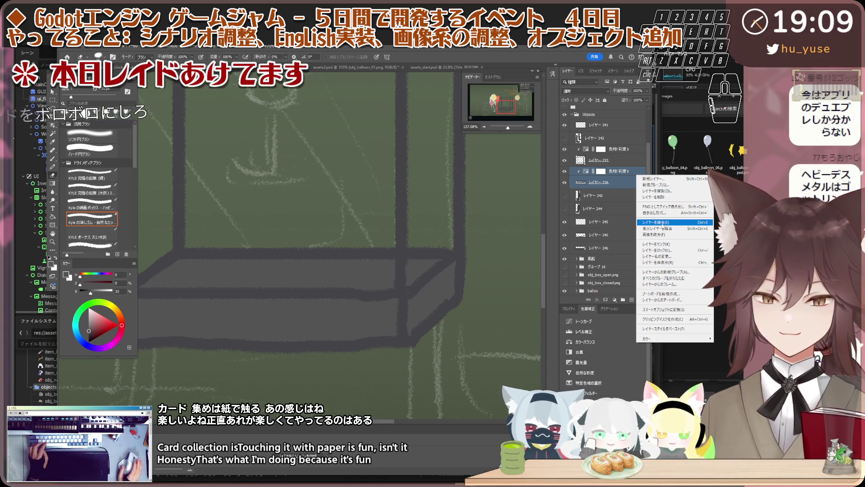
click(681, 224)
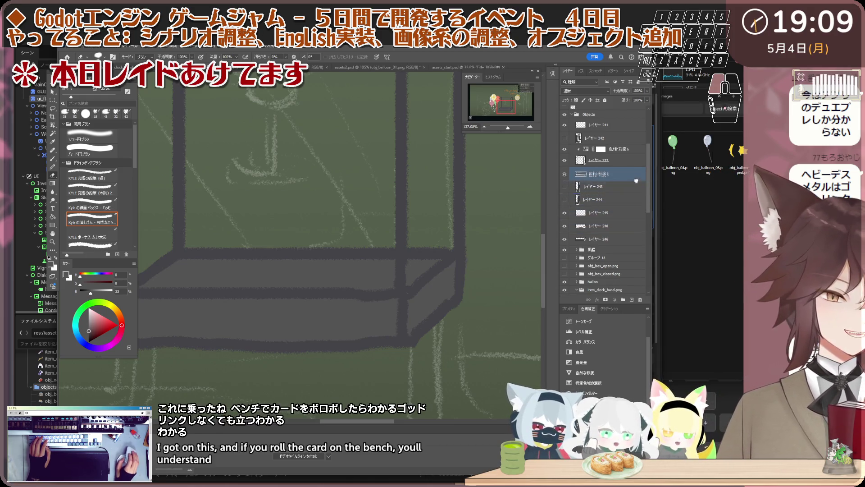
Move 色相・彩度 6 down above レイヤー 246 and merge it with the box layer.
mouse_move(635, 181)
mouse_down()
mouse_move(641, 241)
mouse_move(574, 232)
mouse_up()
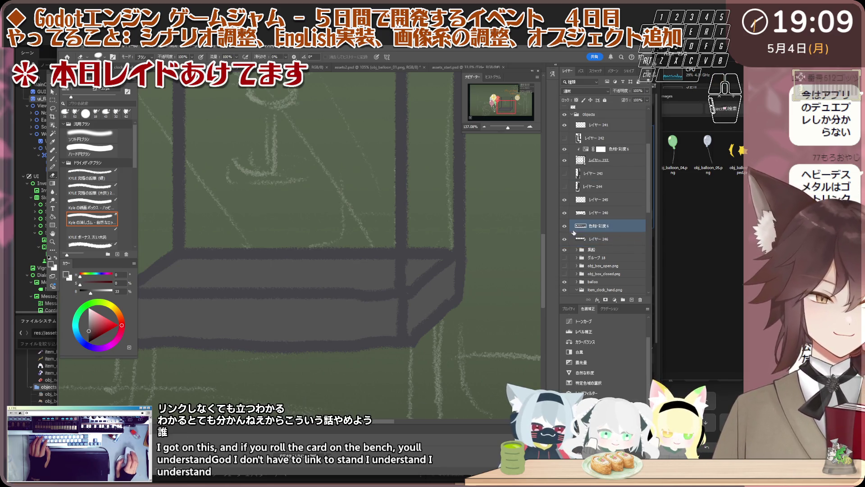
shift+click(626, 238)
right_click(626, 238)
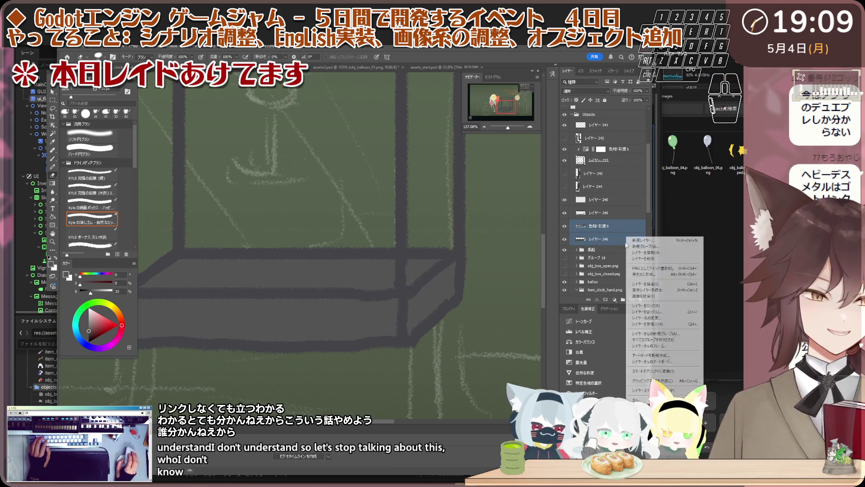
click(659, 284)
scroll(395, 271, down, 2)
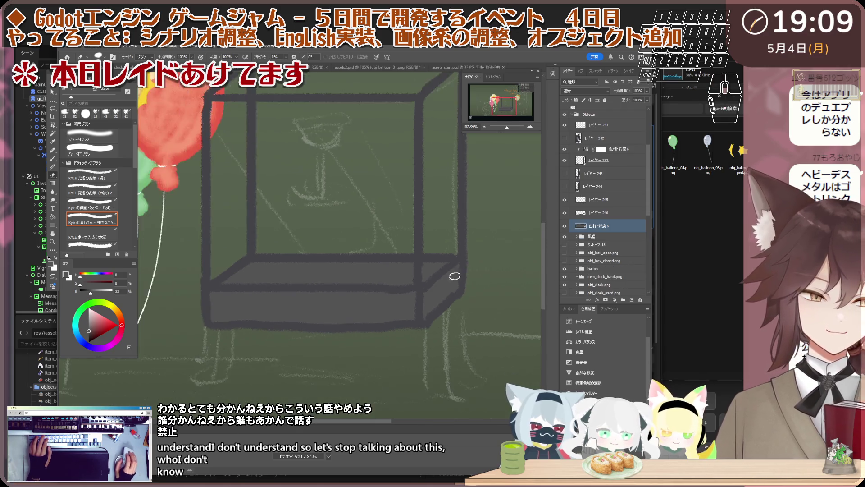
scroll(442, 268, up, 1)
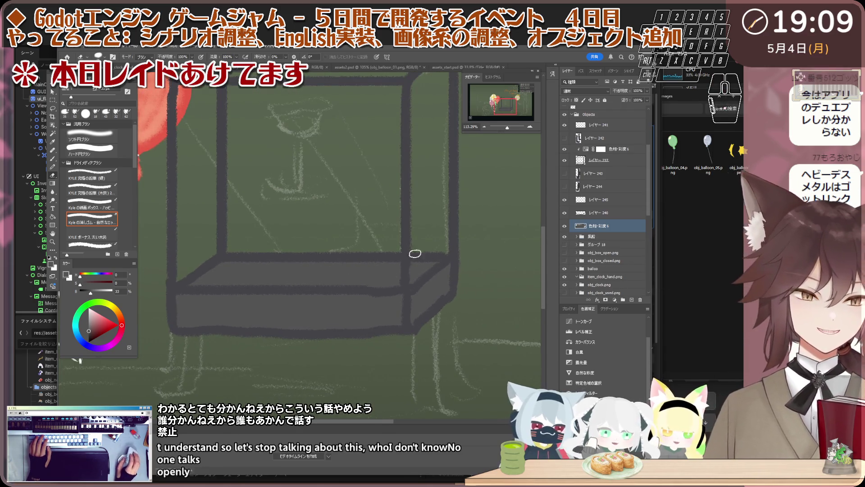
scroll(223, 257, up, 2)
scroll(355, 290, down, 2)
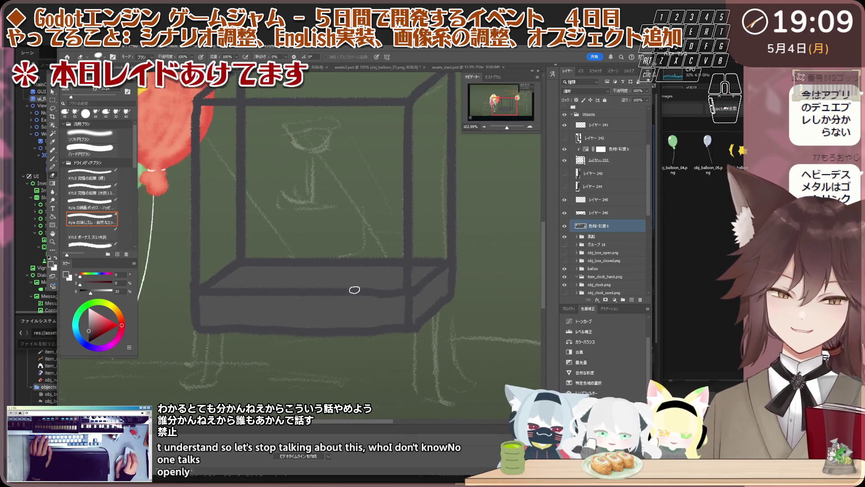
scroll(357, 291, up, 1)
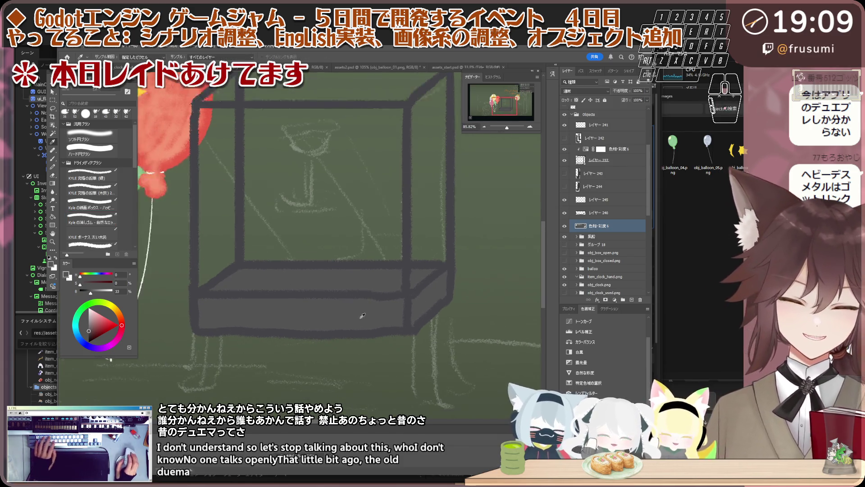
scroll(471, 299, up, 2)
key(b)
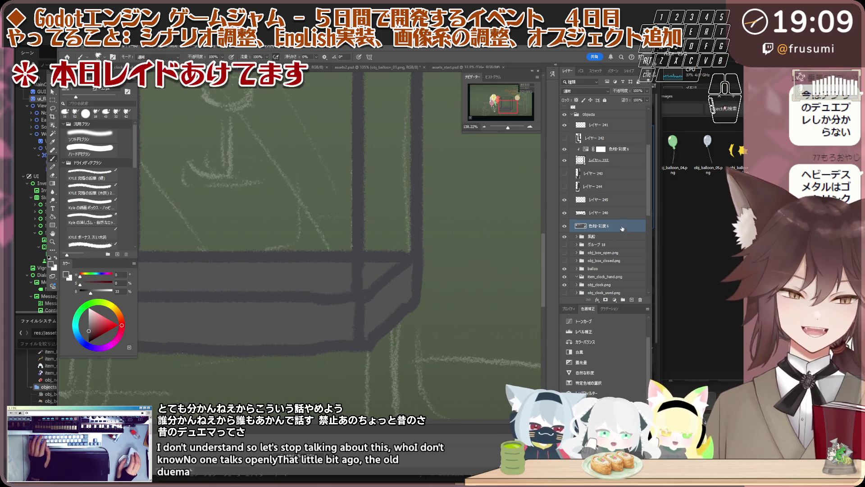
Add a Multiply layer clipped to the box, paint grey shading on the right side panel, and set it to 40% opacity.
click(633, 300)
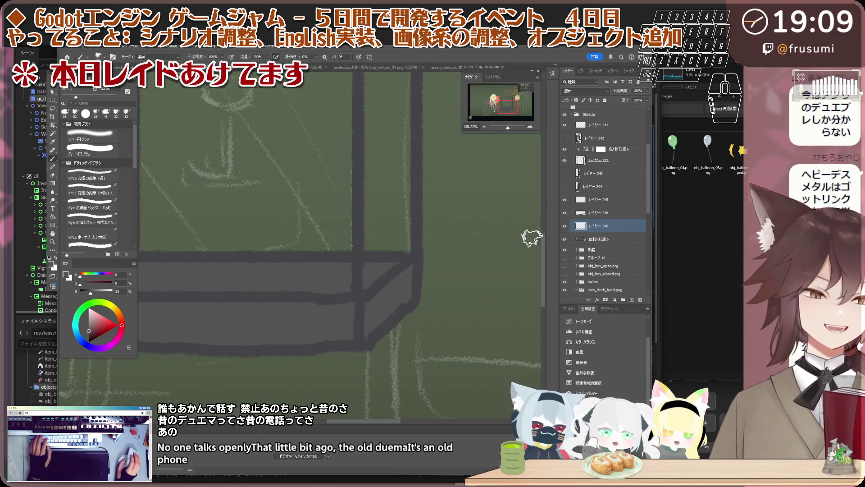
scroll(398, 262, up, 1)
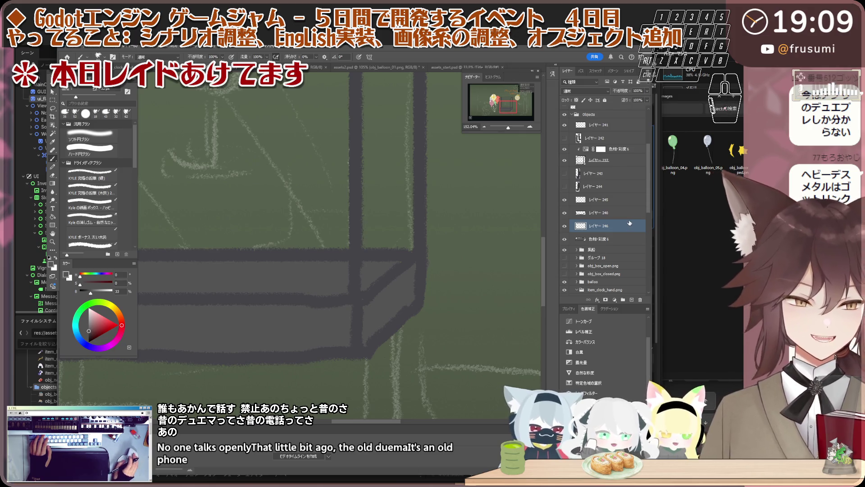
right_click(629, 223)
click(667, 377)
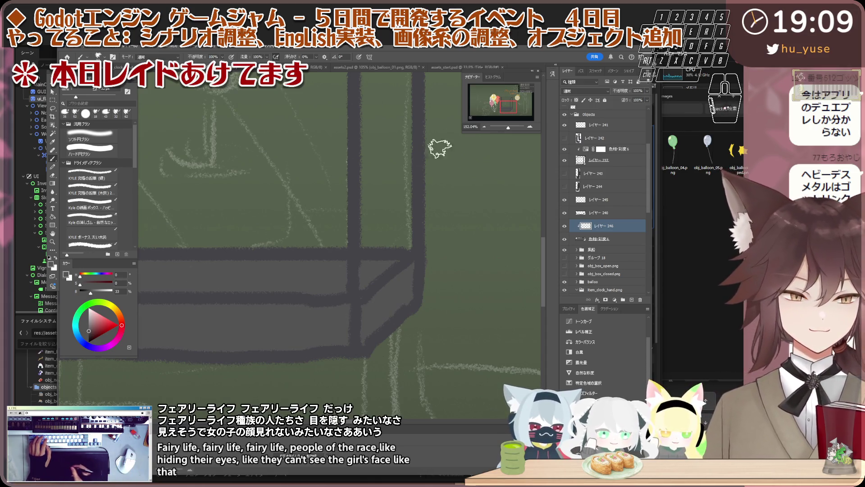
click(582, 90)
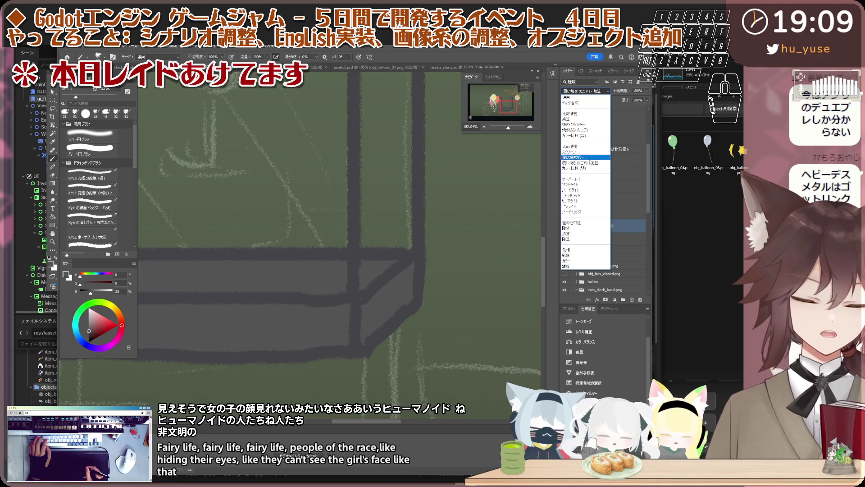
click(588, 119)
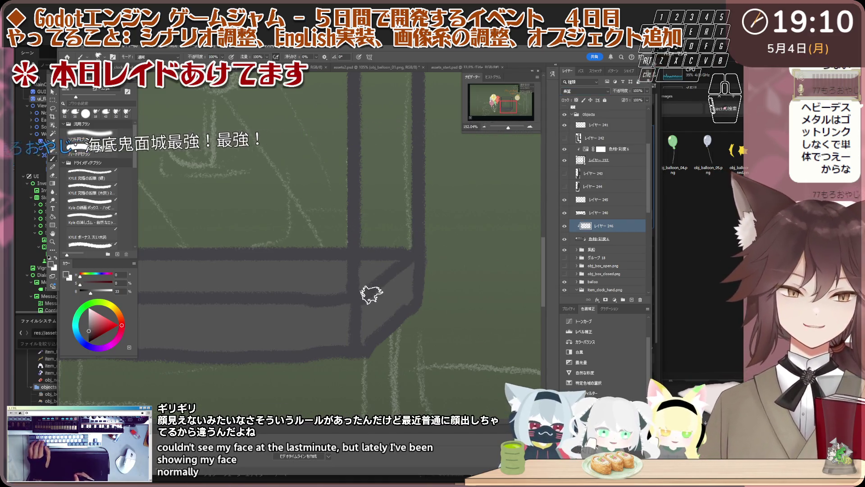
mouse_move(365, 342)
mouse_down()
mouse_move(408, 276)
mouse_move(406, 284)
mouse_up()
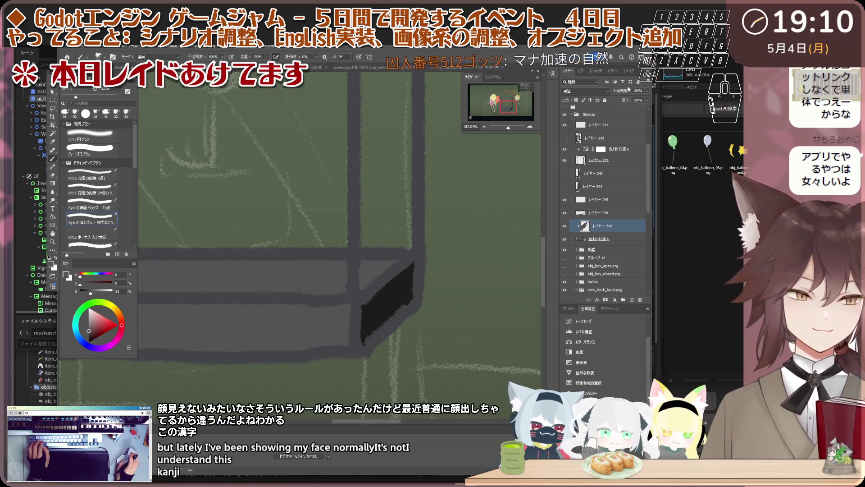
mouse_move(641, 91)
mouse_down()
mouse_move(617, 91)
mouse_move(629, 91)
mouse_up()
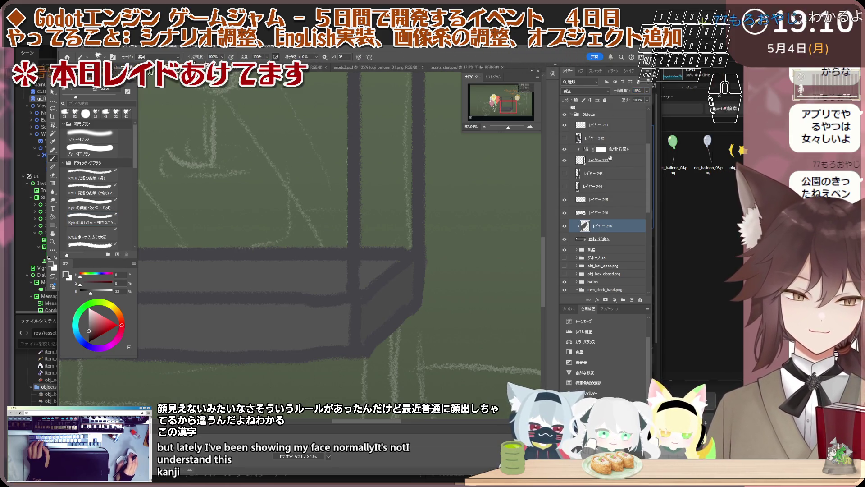
click(610, 157)
scroll(411, 246, down, 5)
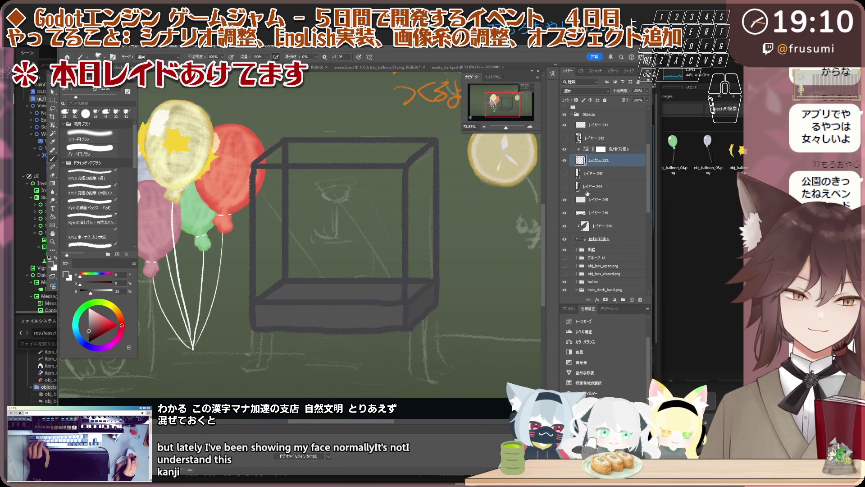
click(599, 213)
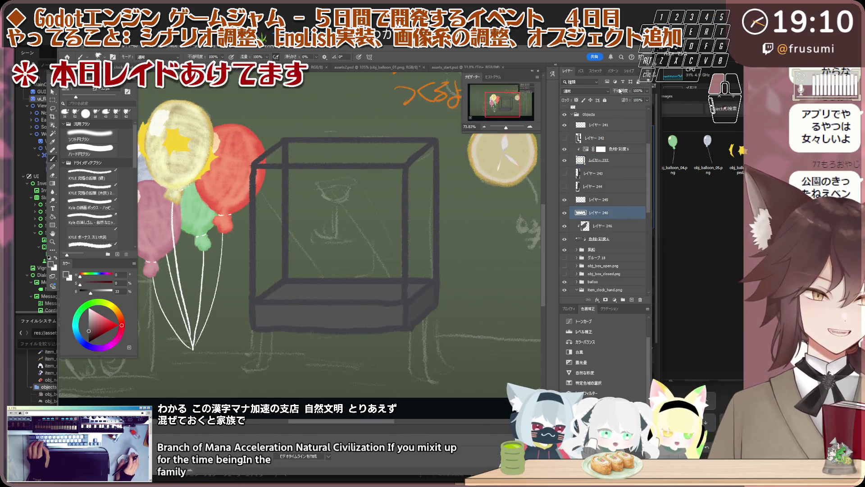
click(621, 200)
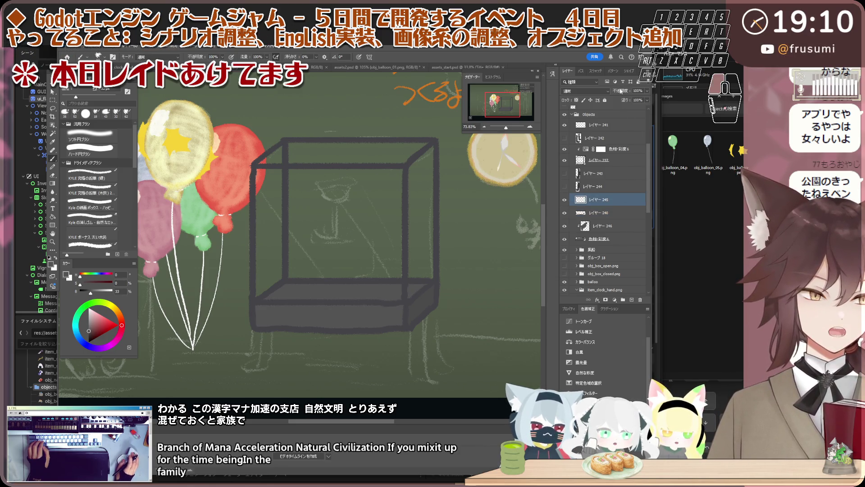
key(alt+bracketleft)
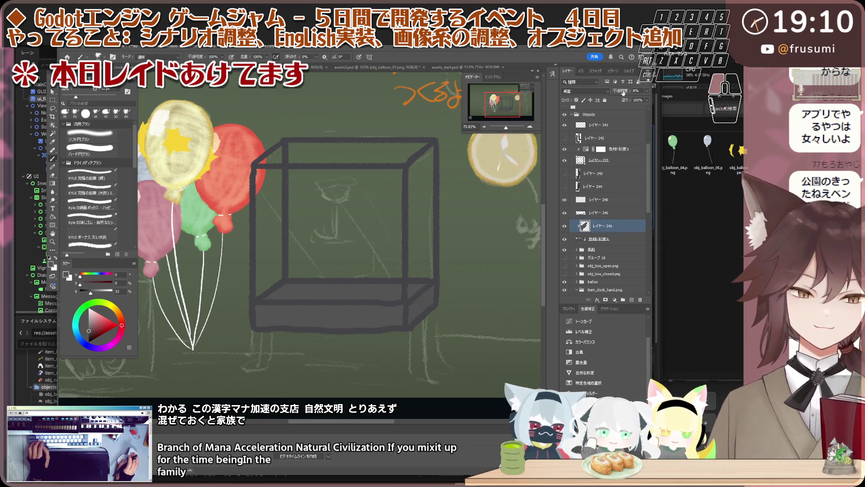
scroll(346, 311, down, 1)
scroll(346, 312, up, 2)
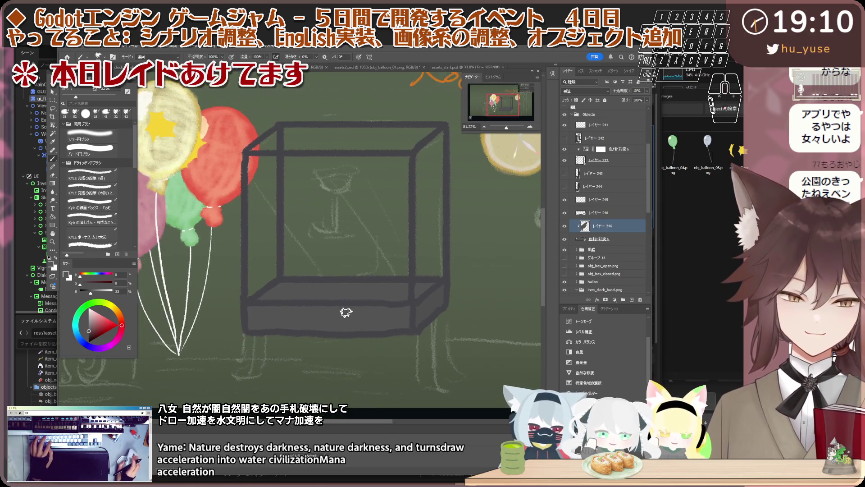
scroll(346, 312, up, 2)
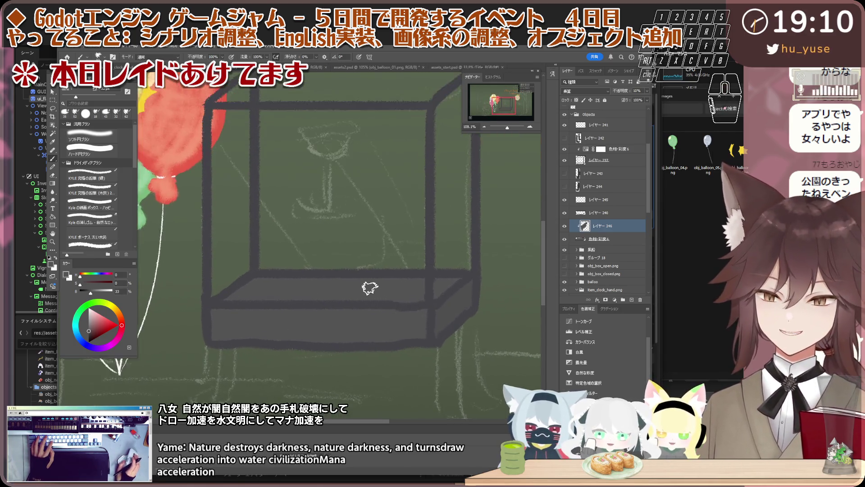
scroll(370, 287, down, 1)
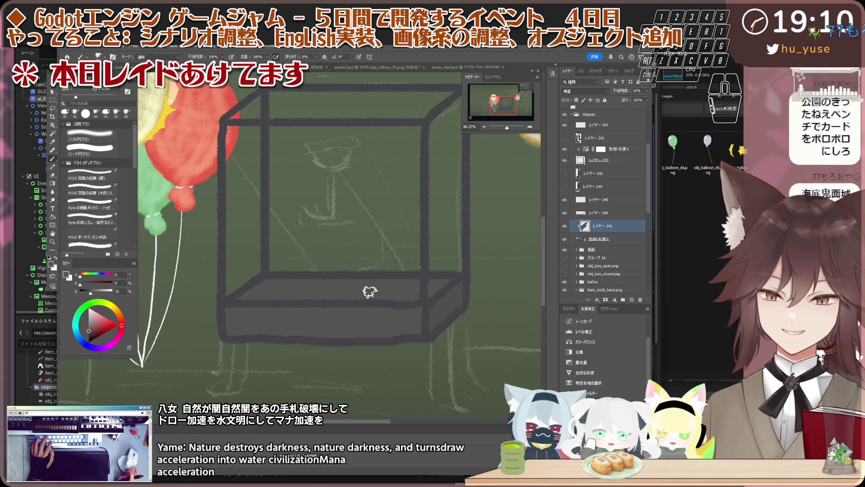
scroll(376, 267, up, 1)
scroll(376, 267, up, 2)
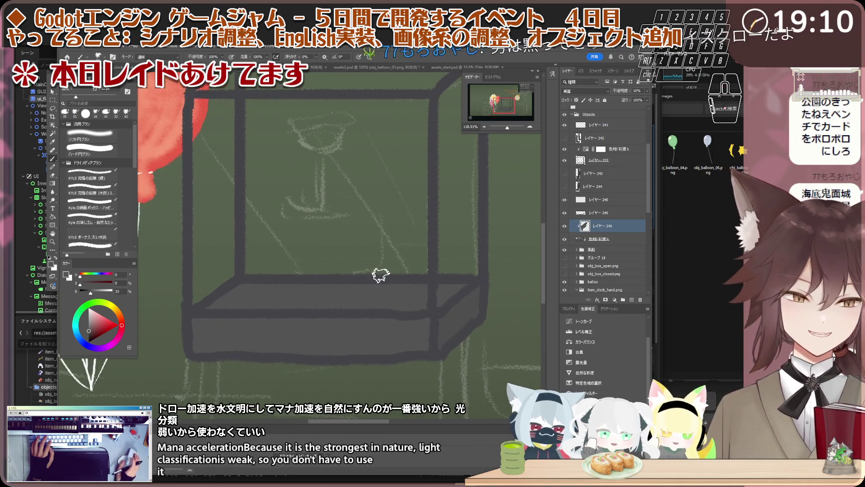
scroll(378, 269, up, 1)
click(598, 238)
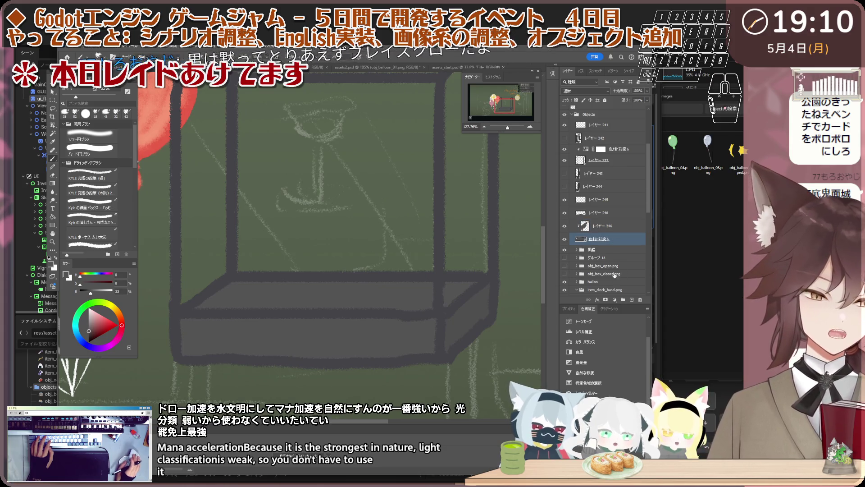
scroll(333, 310, down, 2)
scroll(333, 310, down, 2)
scroll(330, 310, up, 2)
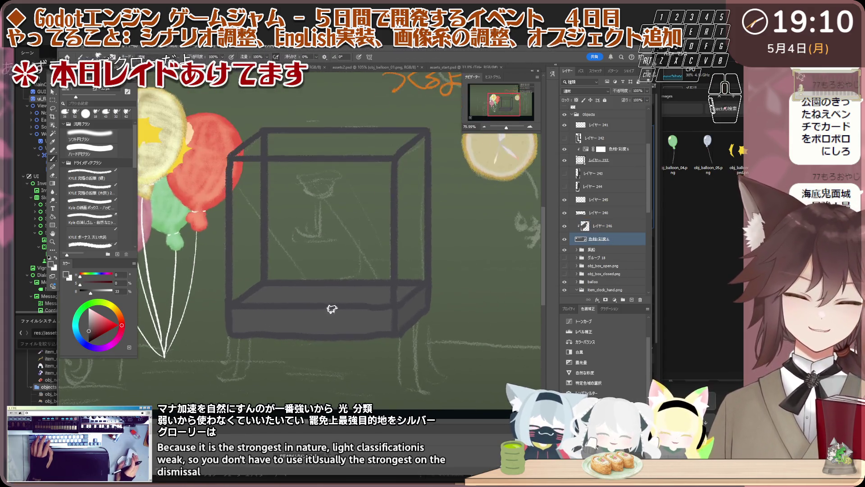
scroll(358, 309, down, 2)
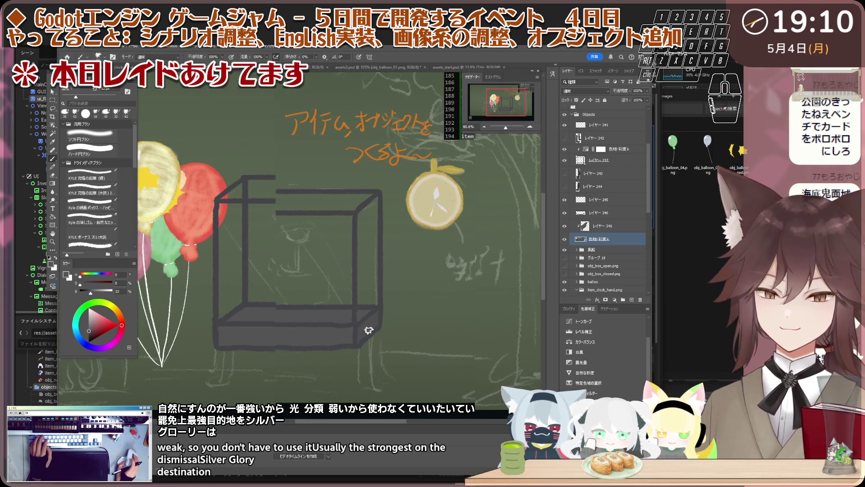
scroll(449, 246, up, 1)
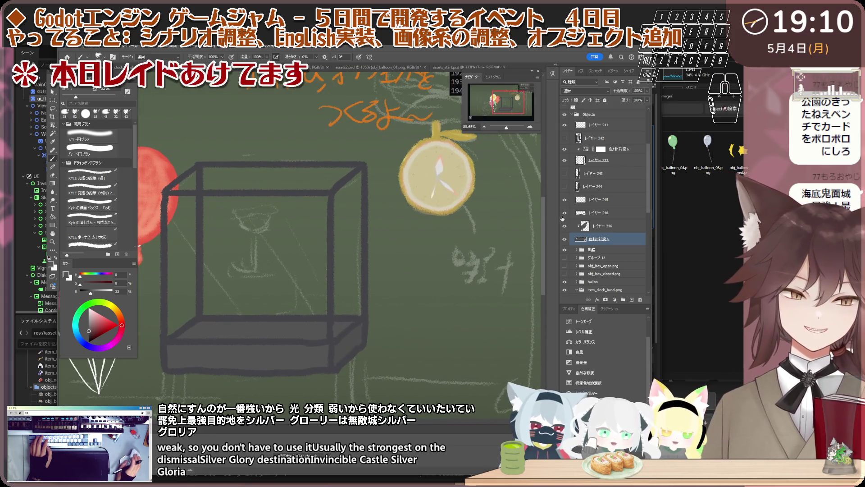
drag(365, 285, 361, 290)
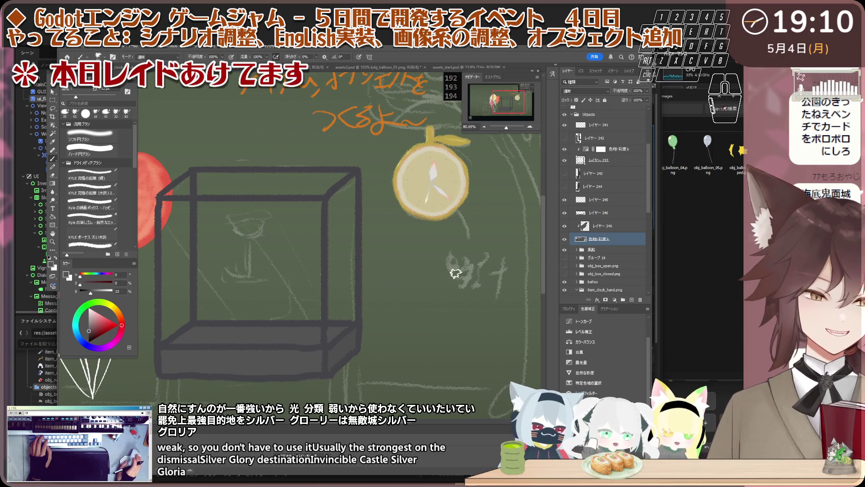
scroll(406, 305, down, 1)
scroll(366, 331, up, 1)
scroll(350, 344, down, 1)
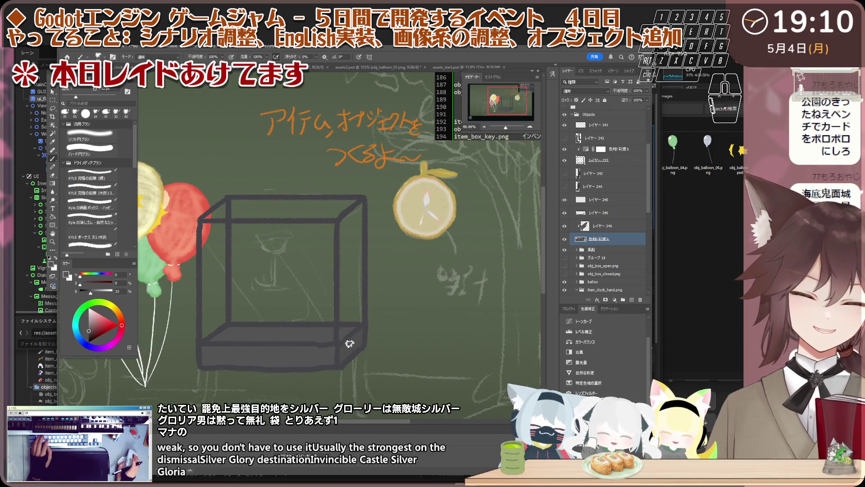
scroll(355, 355, down, 1)
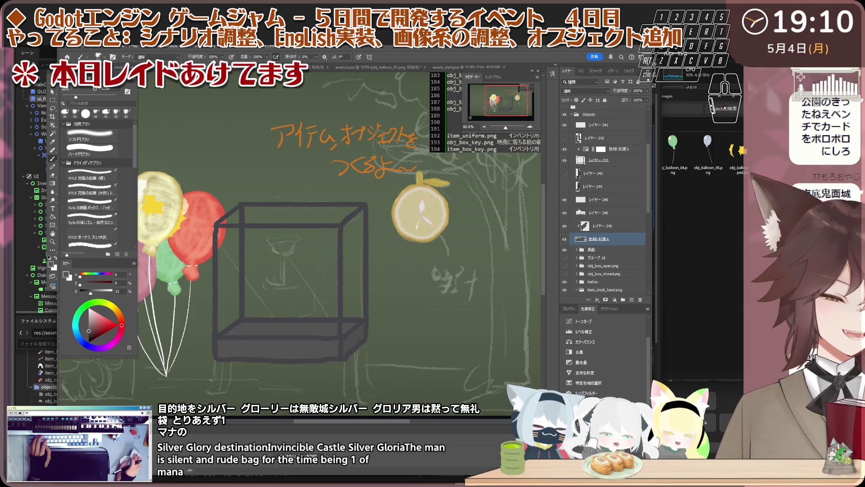
Draw two curved legs under the box's lower-left corner and reposition them with the Move tool.
drag(237, 332, 230, 379)
drag(215, 338, 206, 402)
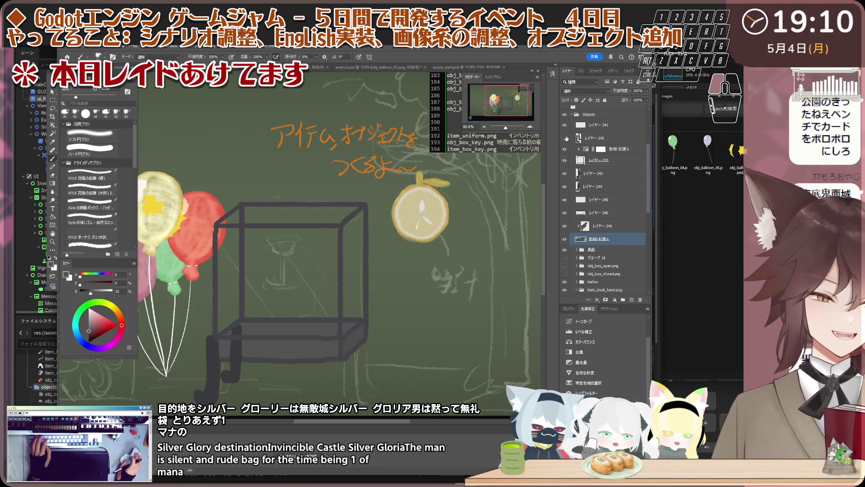
scroll(370, 367, up, 1)
scroll(370, 367, up, 1)
scroll(370, 367, up, 1)
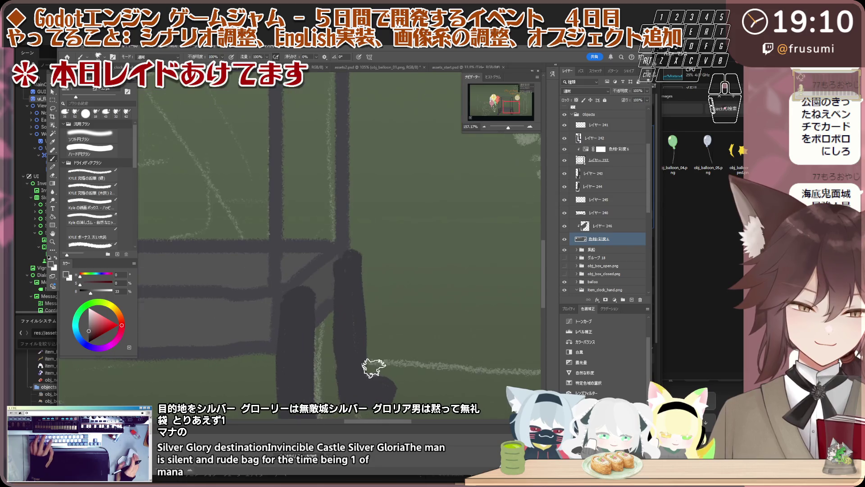
key(v)
click(371, 367)
ctrl+click(620, 160)
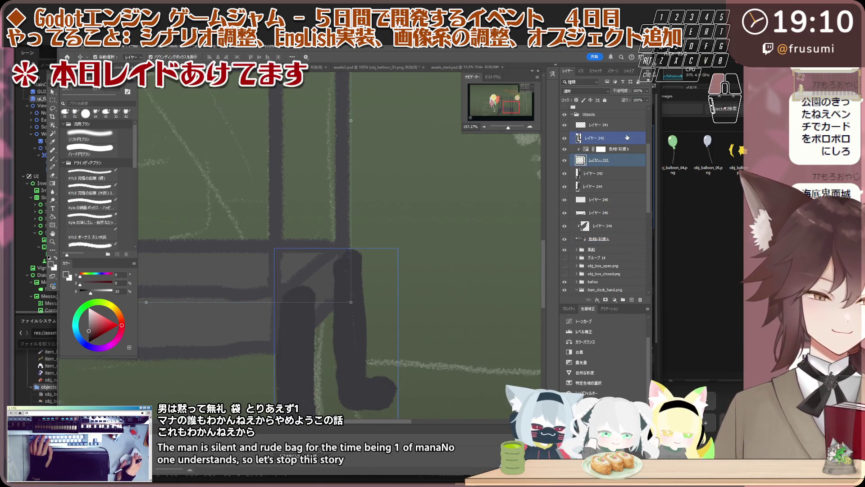
ctrl+click(611, 212)
Sample a colour, return to the brush, then select レイヤー 243 holding a front leg.
key(i)
scroll(333, 354, up, 2)
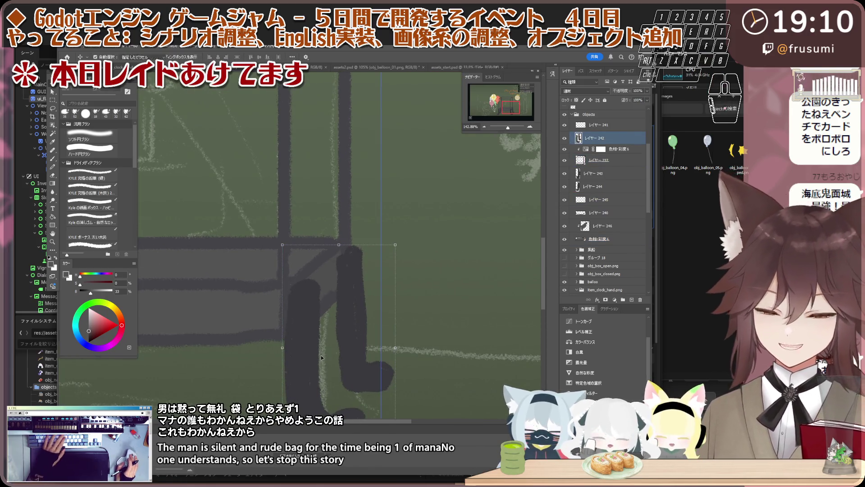
scroll(333, 353, down, 2)
key(b)
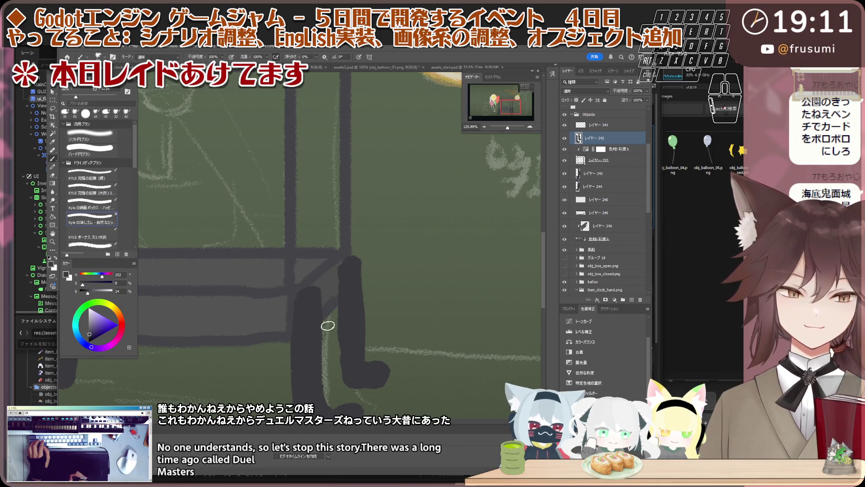
scroll(322, 303, down, 5)
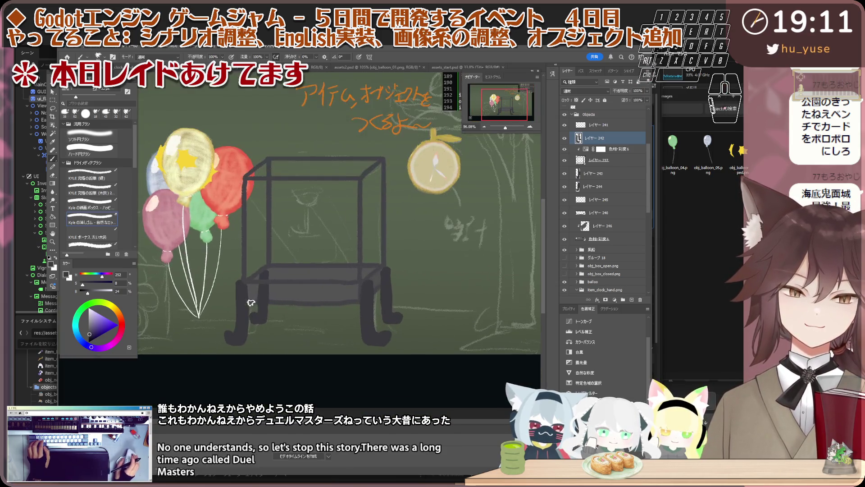
scroll(270, 296, up, 5)
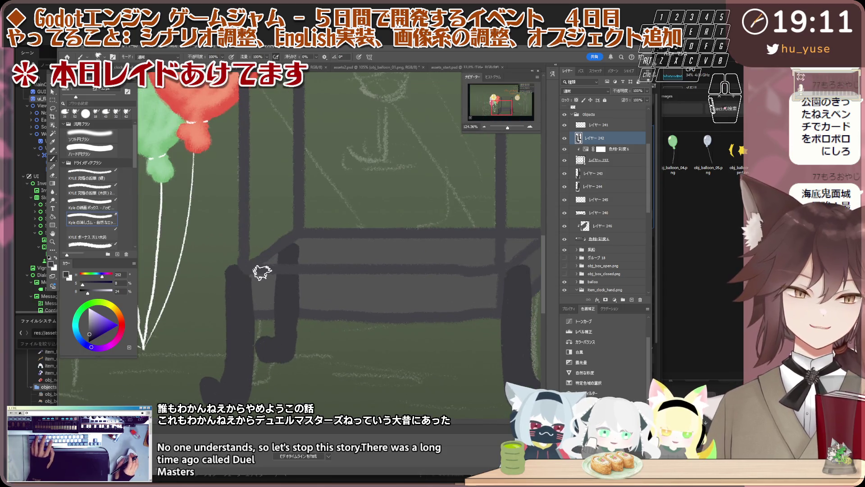
key(v)
click(595, 173)
Merge the front leg layer into its neighbour from the layer context menu.
right_click(620, 162)
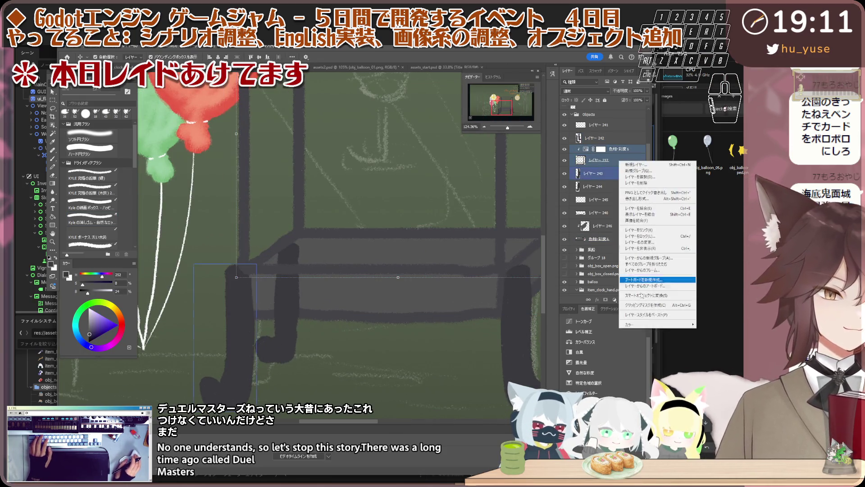
click(678, 208)
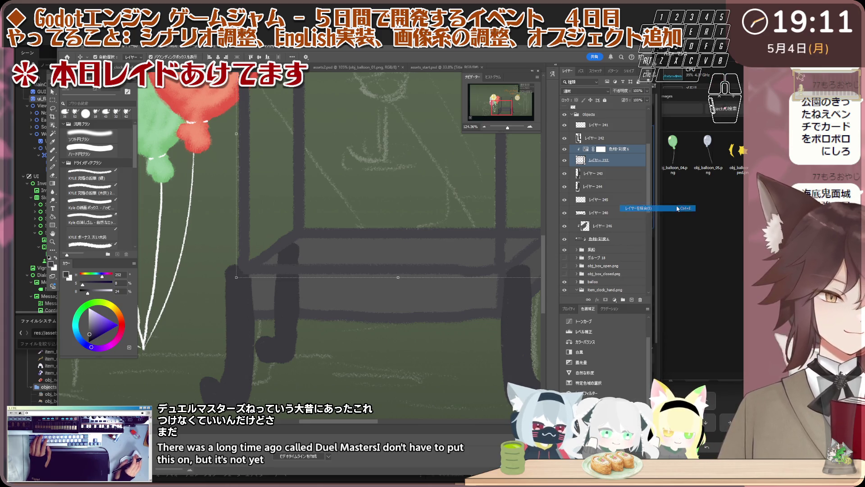
scroll(233, 282, down, 1)
scroll(232, 282, down, 1)
scroll(233, 282, up, 1)
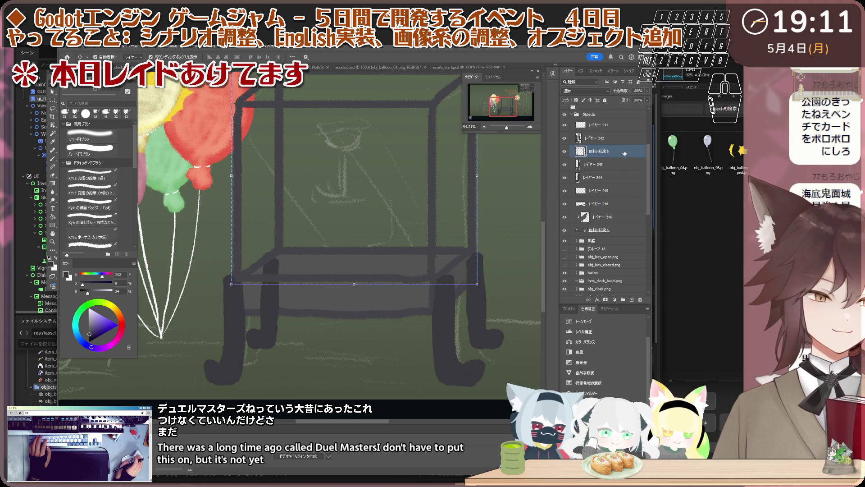
click(248, 310)
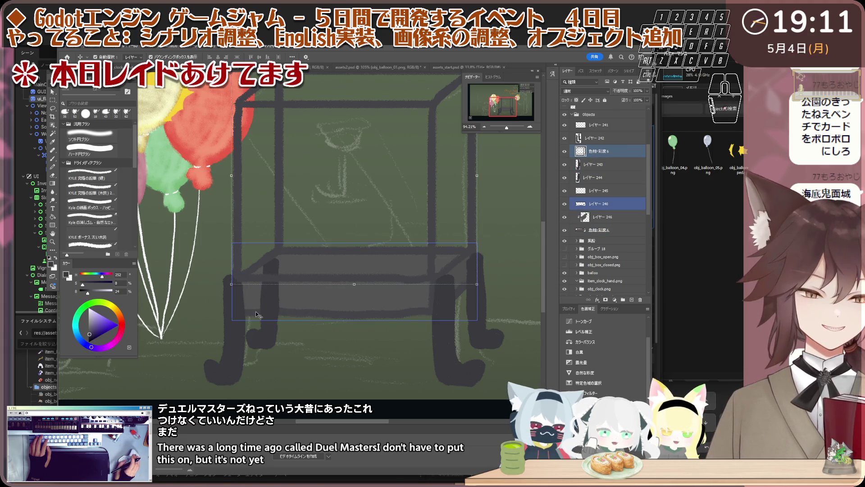
shift+click(255, 312)
Click through the leg and adjustment layers to check which holds which leg, ending on レイヤー 243.
click(599, 204)
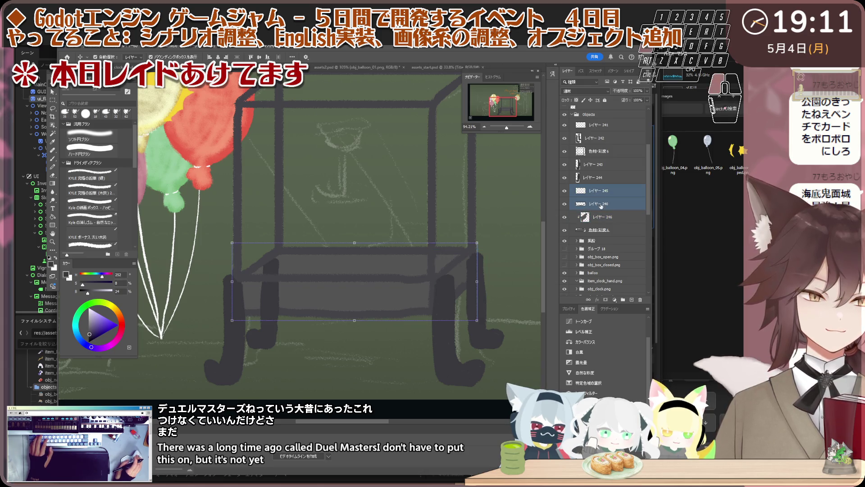
click(598, 230)
scroll(318, 282, down, 1)
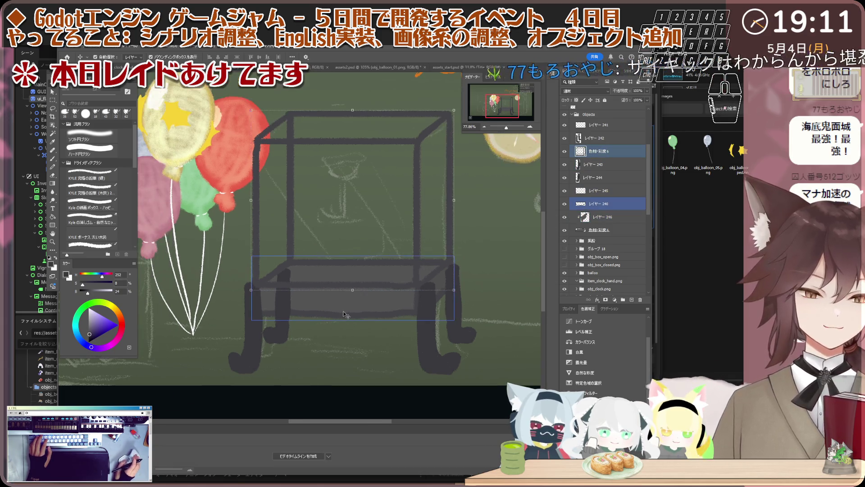
scroll(318, 281, up, 1)
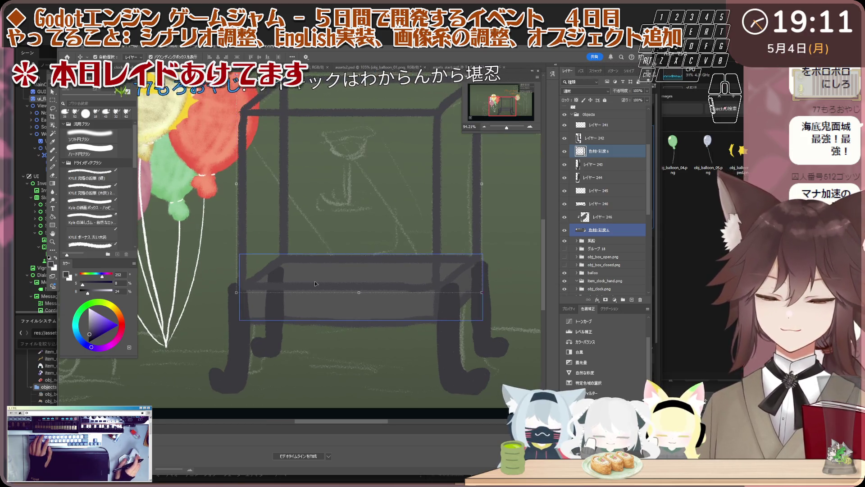
click(244, 346)
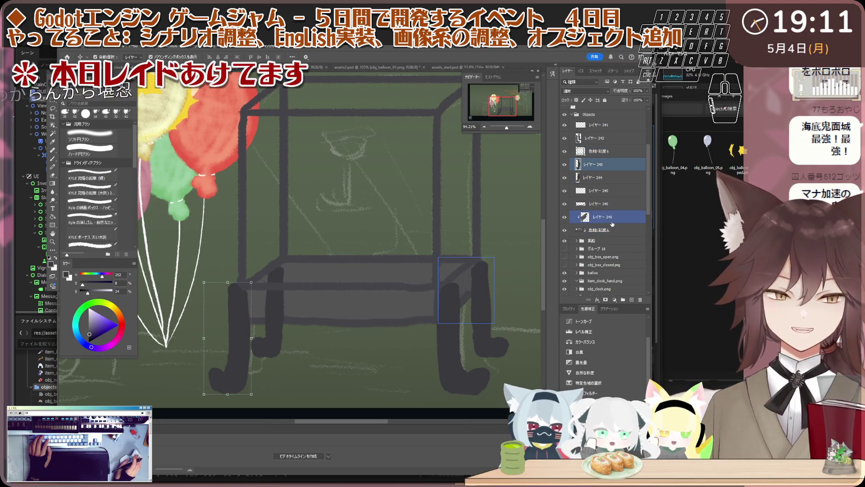
shift+click(609, 177)
click(621, 169)
scroll(621, 169, up, 1)
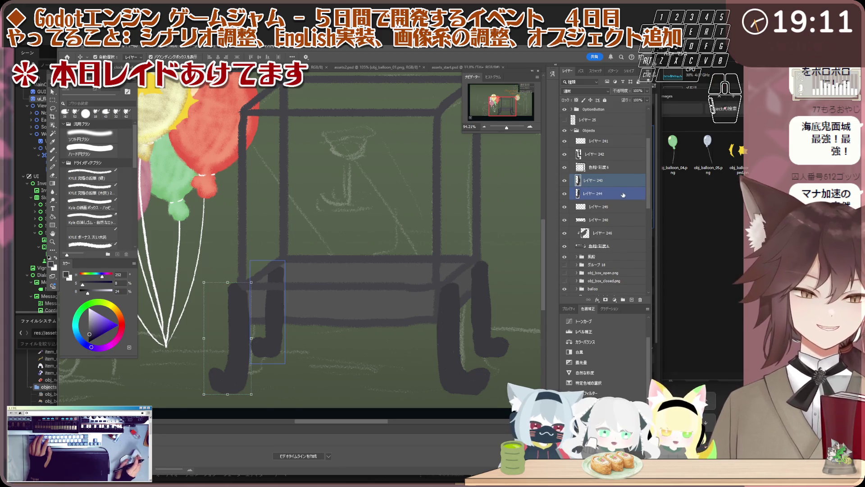
Move レイヤー 243 above 色相・彩度 6 and drag back-leg レイヤー 244 lower in the stack.
drag(616, 163, 617, 160)
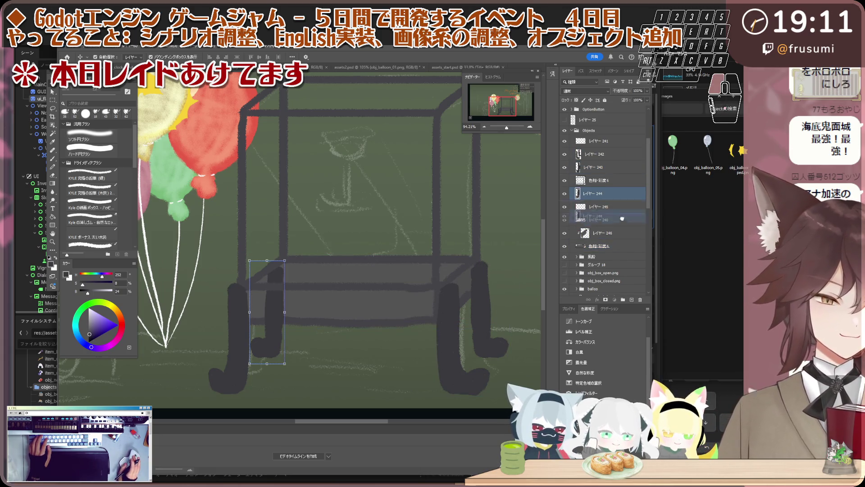
drag(622, 218, 621, 249)
scroll(309, 300, down, 5)
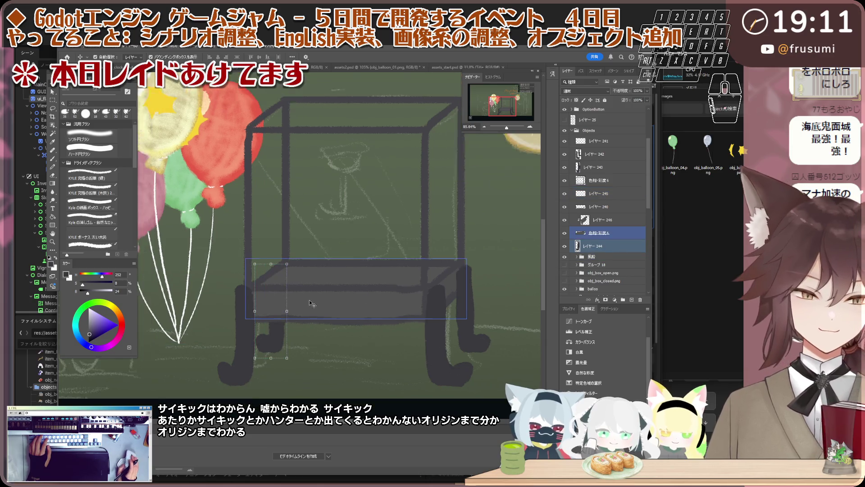
scroll(408, 310, up, 2)
scroll(399, 306, up, 2)
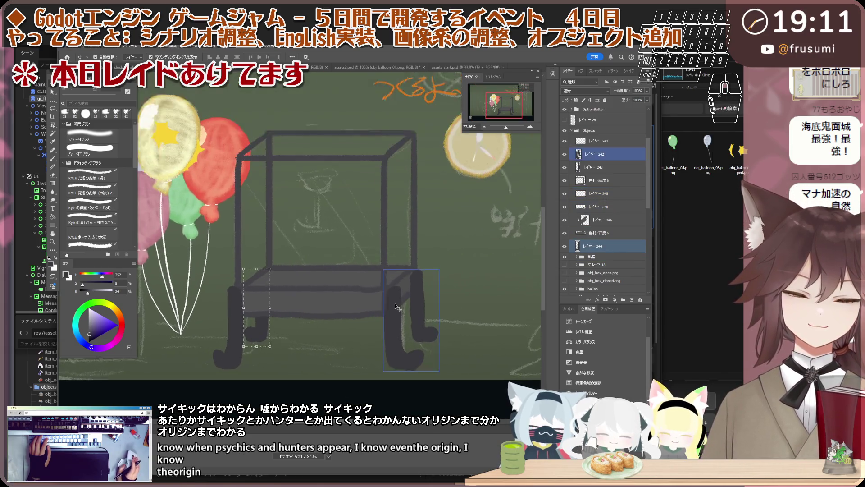
scroll(394, 303, up, 1)
click(598, 206)
key(ctrl+minus)
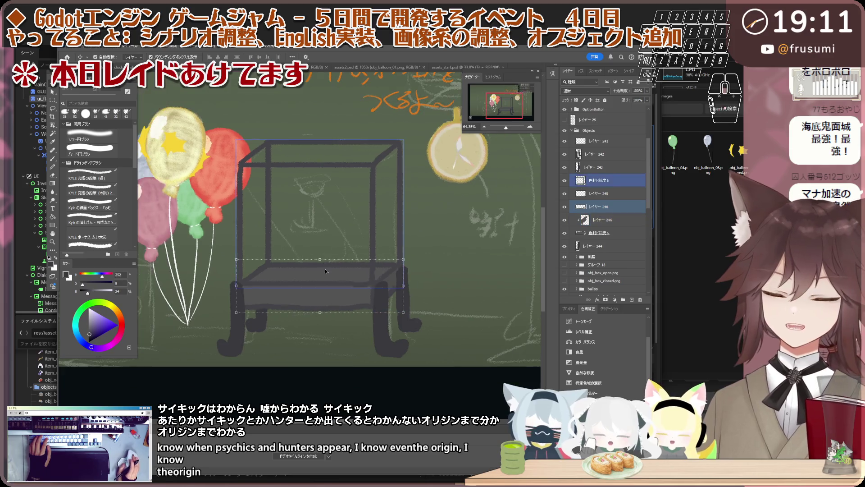
click(620, 245)
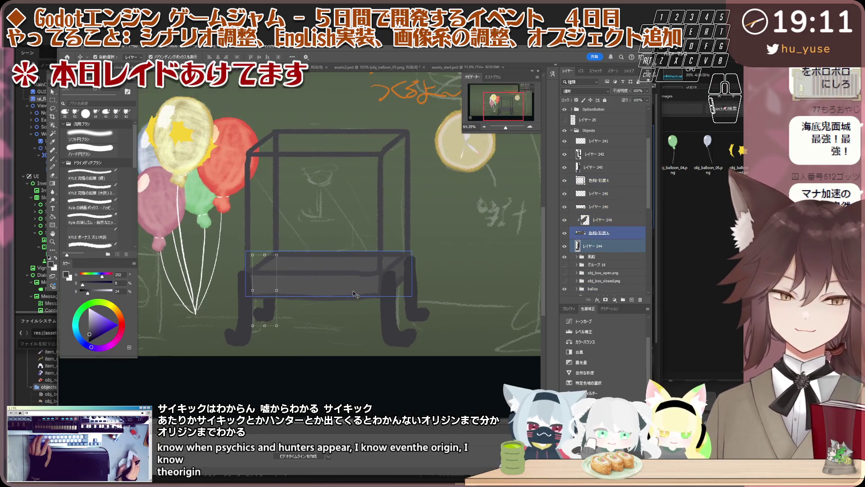
scroll(325, 290, down, 3)
scroll(326, 290, down, 2)
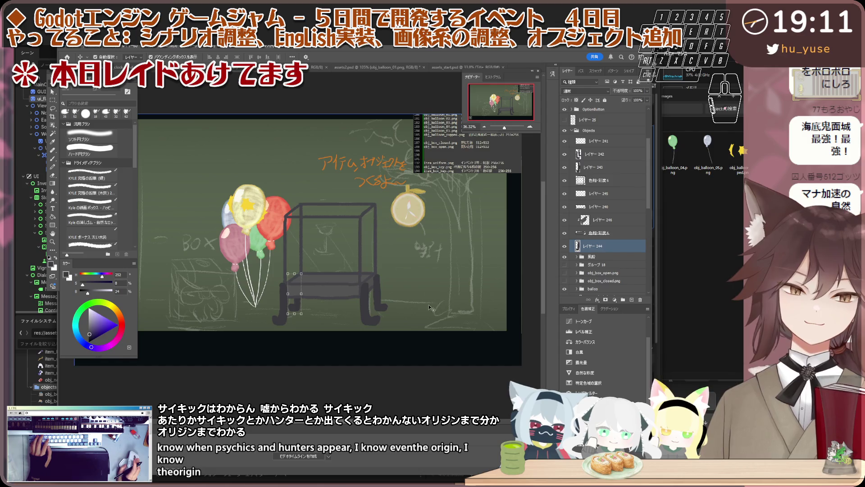
scroll(325, 277, up, 1)
scroll(326, 278, up, 1)
scroll(325, 277, up, 1)
scroll(332, 279, up, 1)
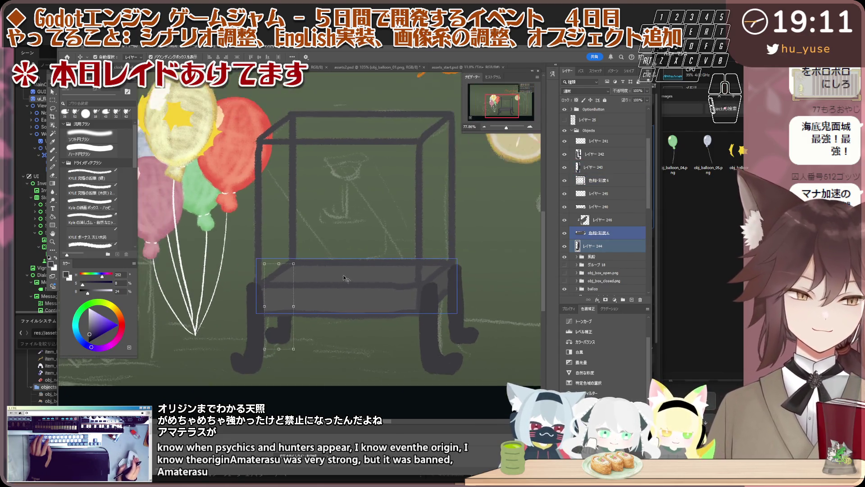
scroll(343, 277, up, 1)
Create a new blank layer, レイヤー 247, beneath layer 244 and select it.
click(618, 249)
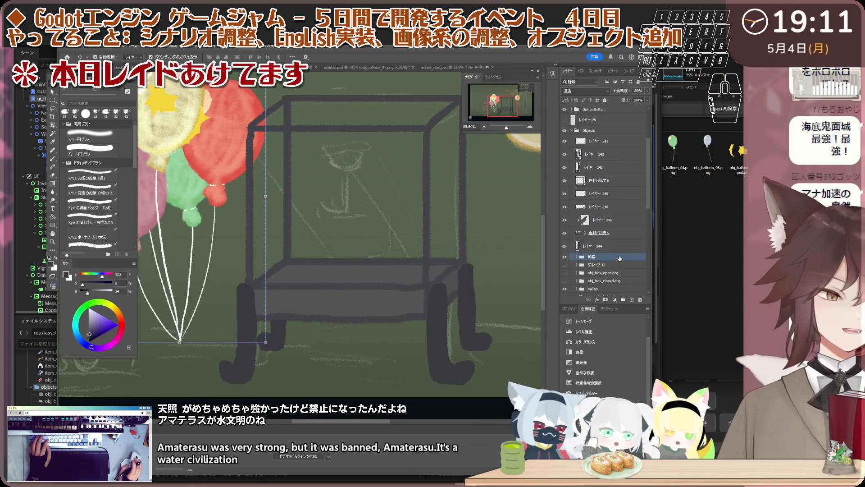
click(632, 300)
ctrl+click(601, 233)
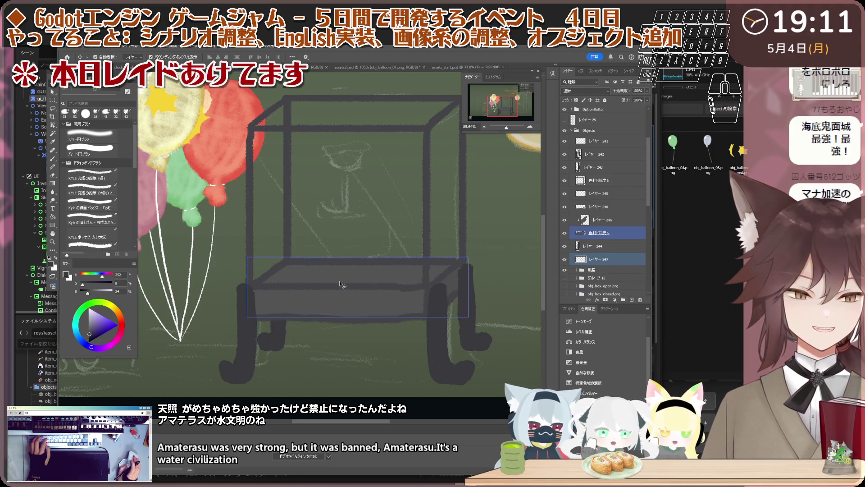
scroll(341, 275, up, 1)
scroll(341, 275, up, 1)
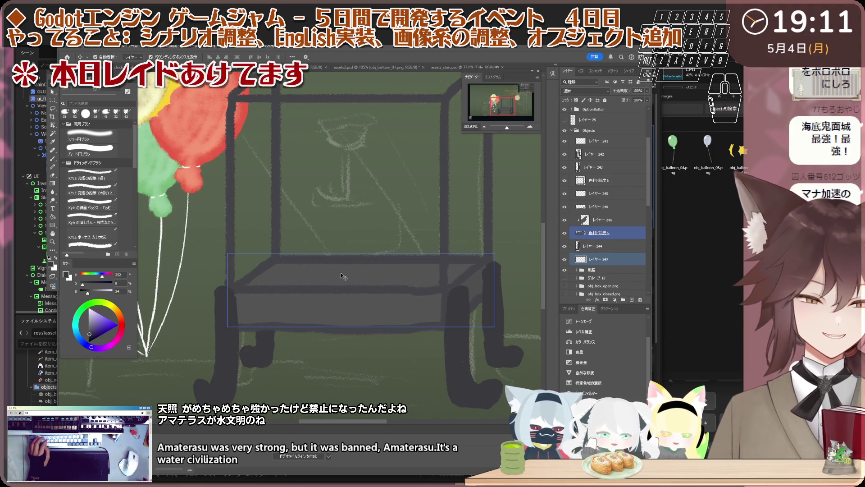
scroll(341, 273, down, 2)
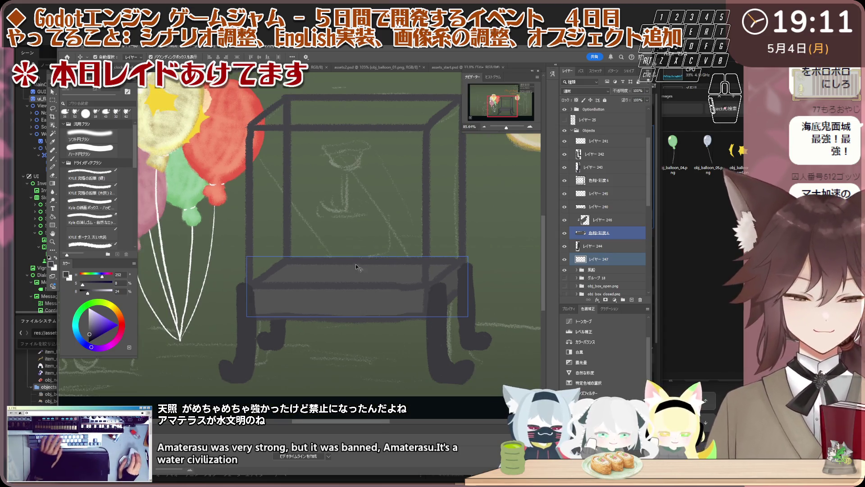
scroll(356, 264, up, 2)
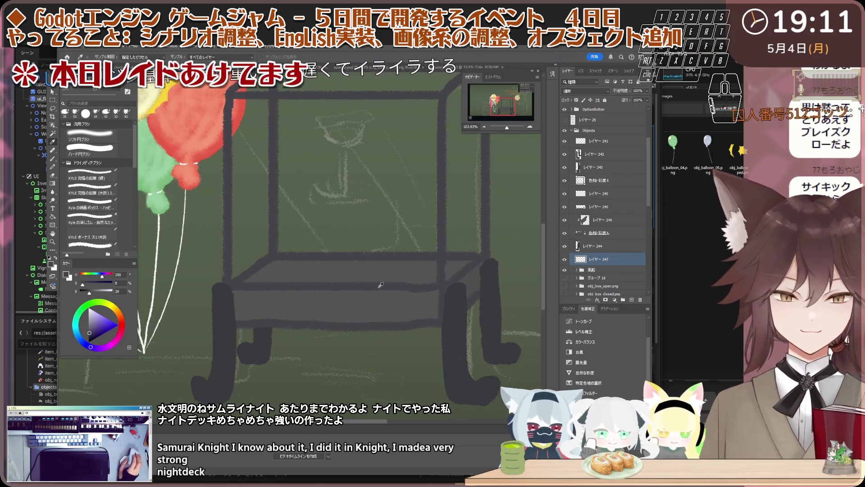
scroll(365, 292, up, 1)
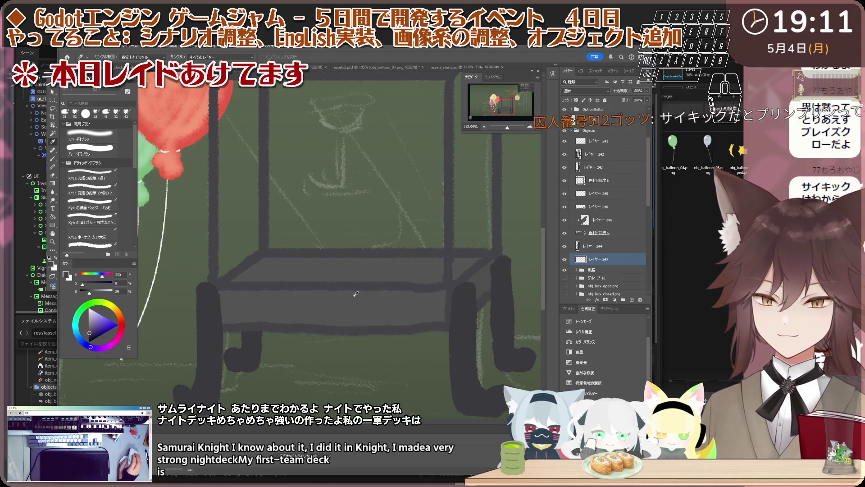
scroll(356, 293, up, 1)
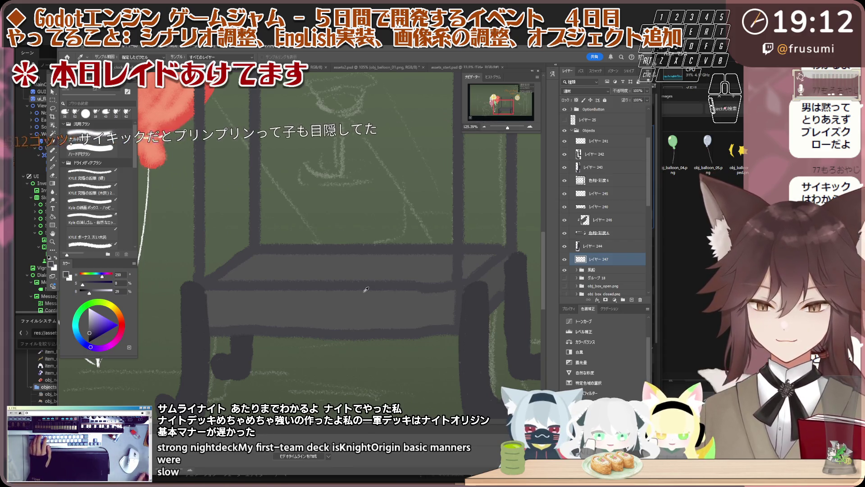
scroll(337, 264, down, 1)
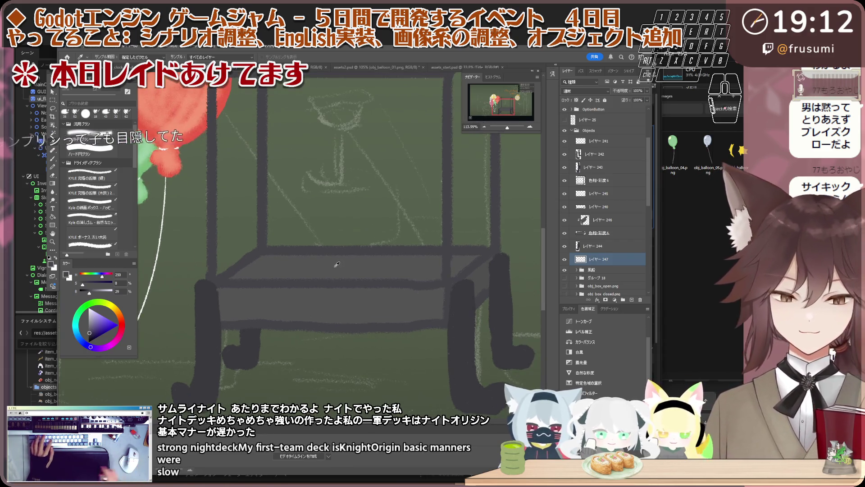
Repaint the front label rectangle as a thicker dark frame with rounded corners.
key(b)
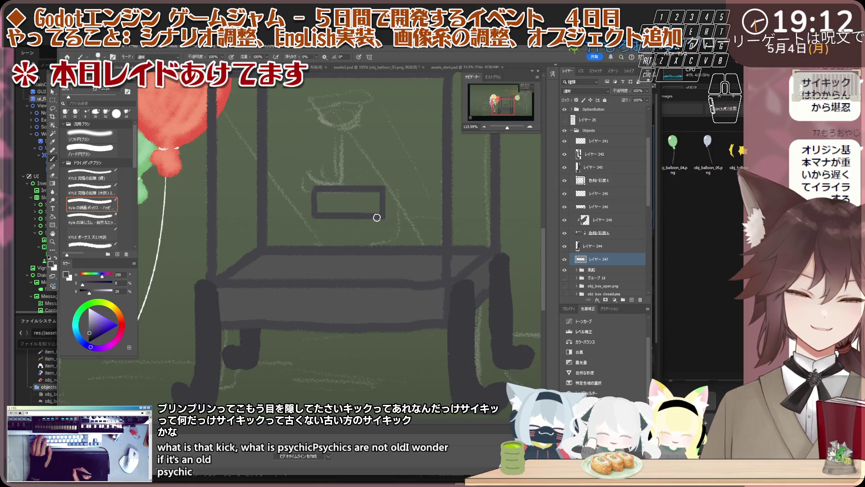
scroll(377, 217, down, 3)
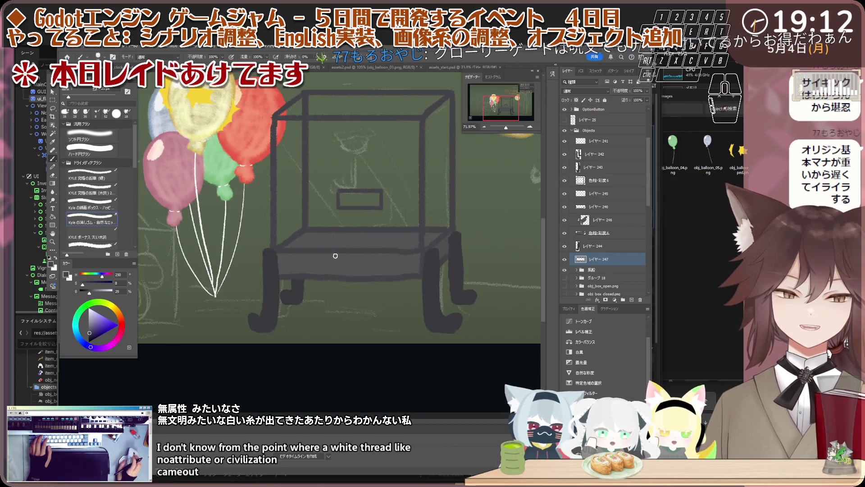
scroll(336, 256, up, 1)
scroll(338, 250, up, 2)
scroll(352, 230, up, 2)
scroll(357, 220, up, 1)
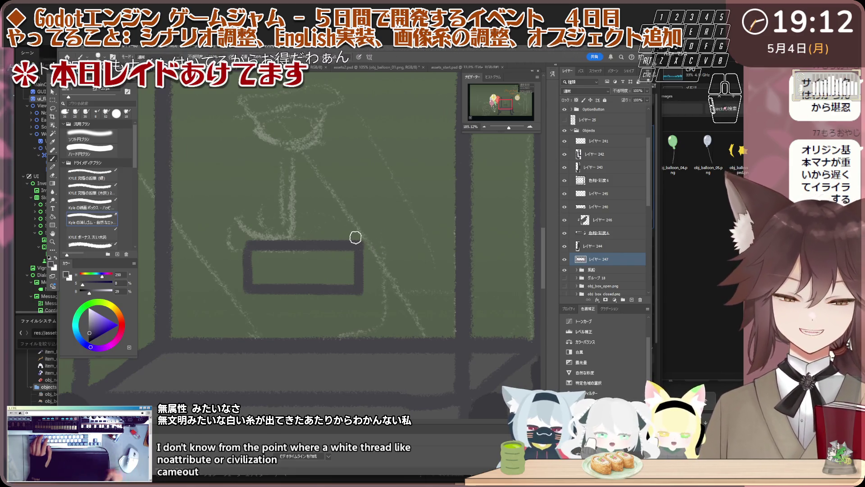
scroll(356, 243, down, 2)
scroll(358, 251, up, 1)
scroll(358, 252, up, 1)
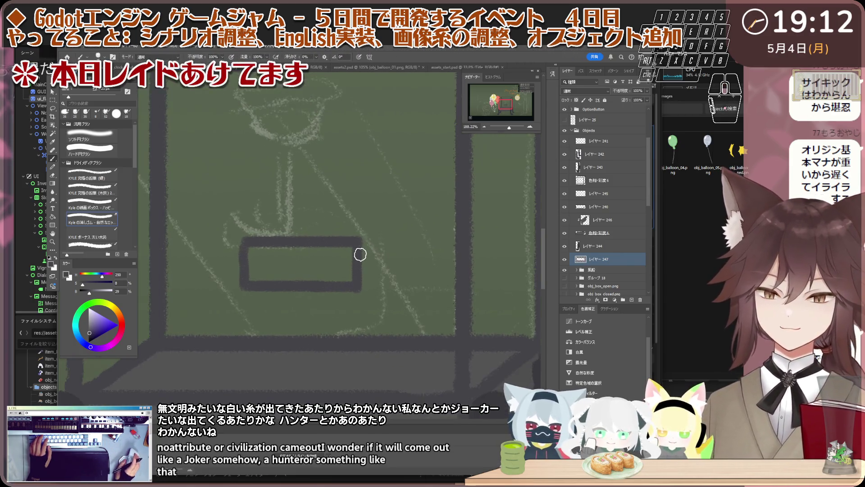
scroll(353, 257, up, 2)
scroll(336, 266, down, 1)
scroll(336, 267, down, 1)
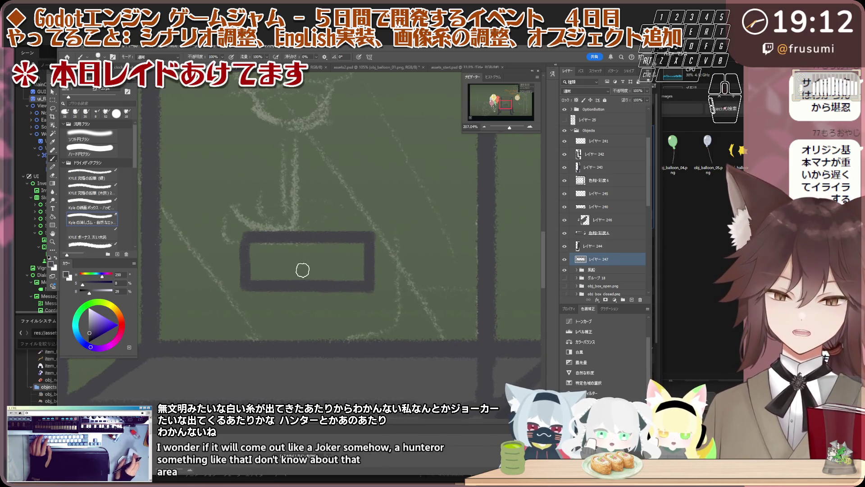
scroll(334, 269, down, 1)
scroll(333, 272, down, 1)
scroll(332, 273, down, 1)
scroll(332, 273, up, 2)
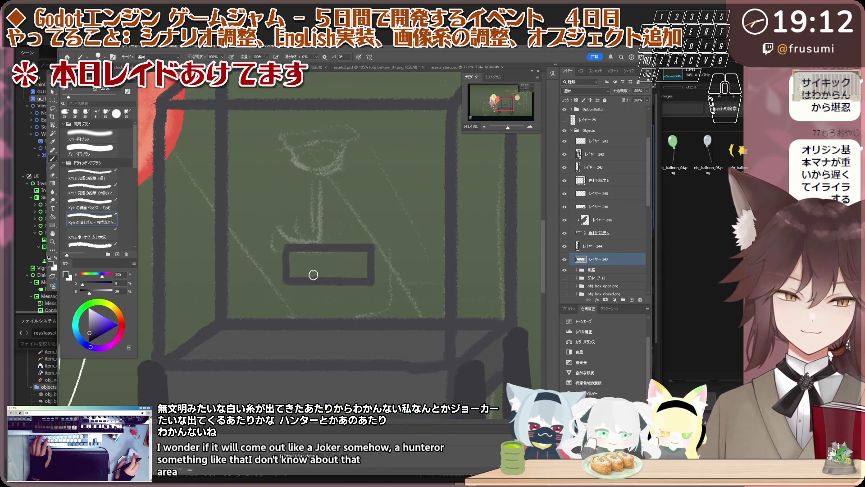
scroll(334, 269, up, 1)
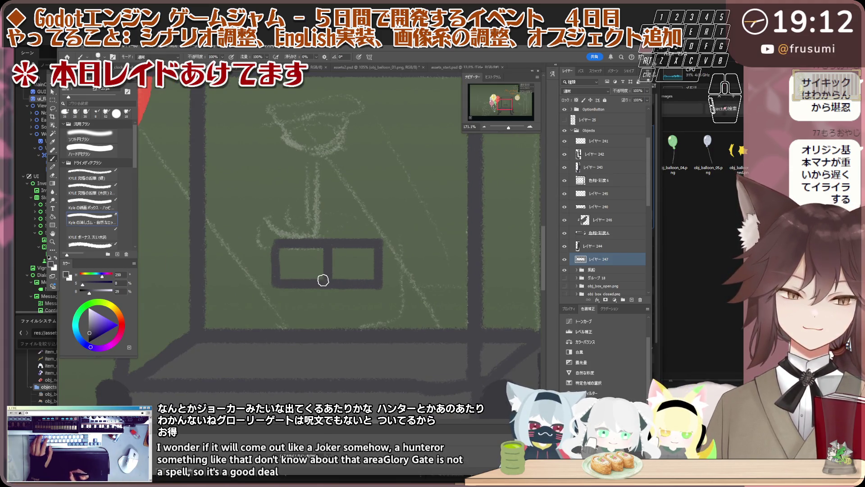
scroll(323, 281, down, 5)
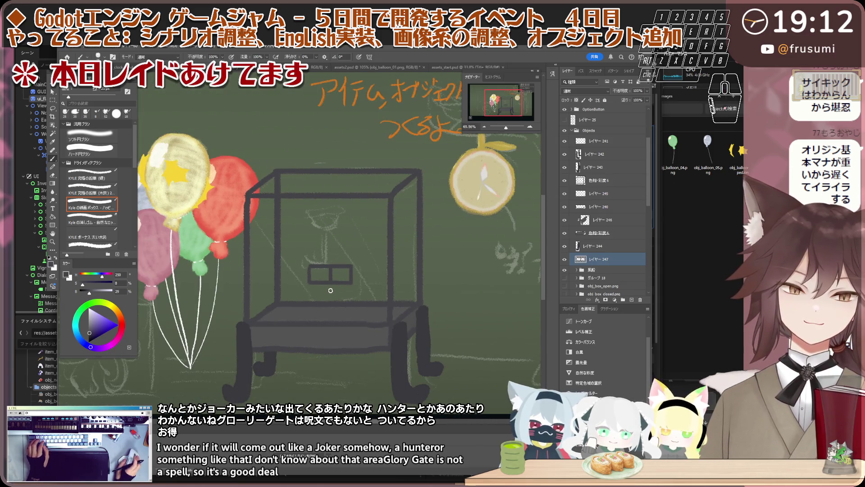
scroll(330, 290, up, 2)
scroll(330, 283, up, 2)
scroll(331, 278, up, 1)
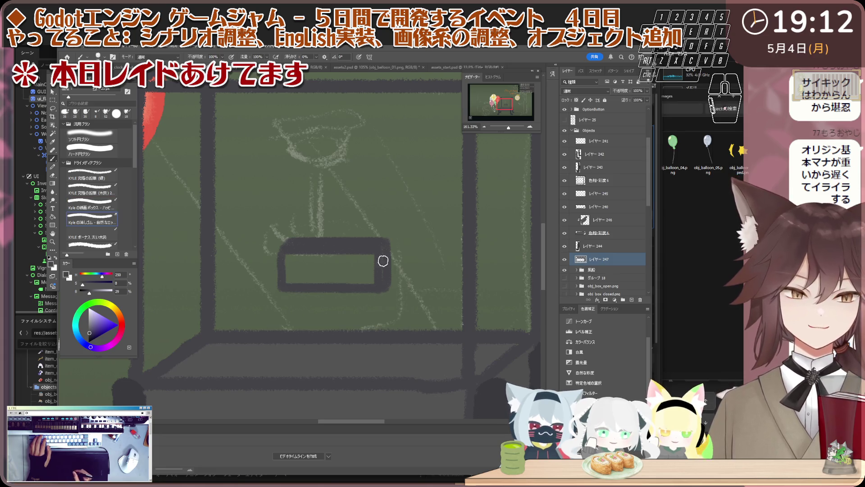
scroll(358, 271, down, 5)
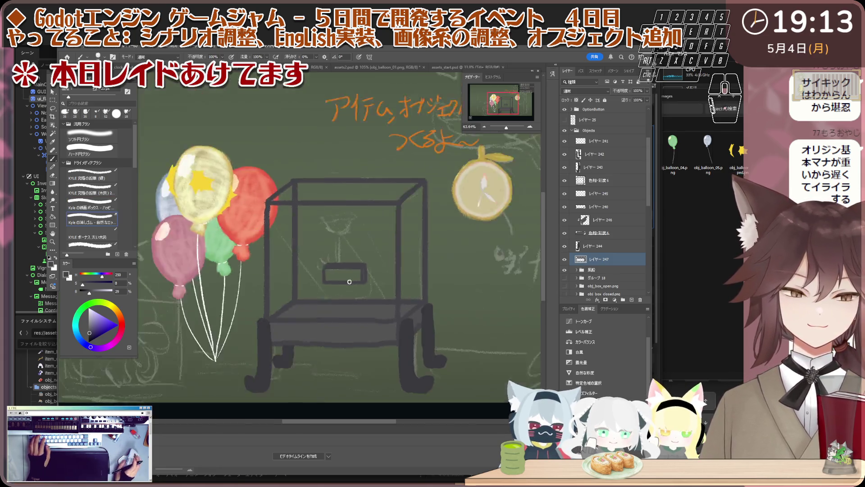
scroll(355, 273, down, 2)
scroll(352, 278, up, 2)
scroll(349, 280, up, 3)
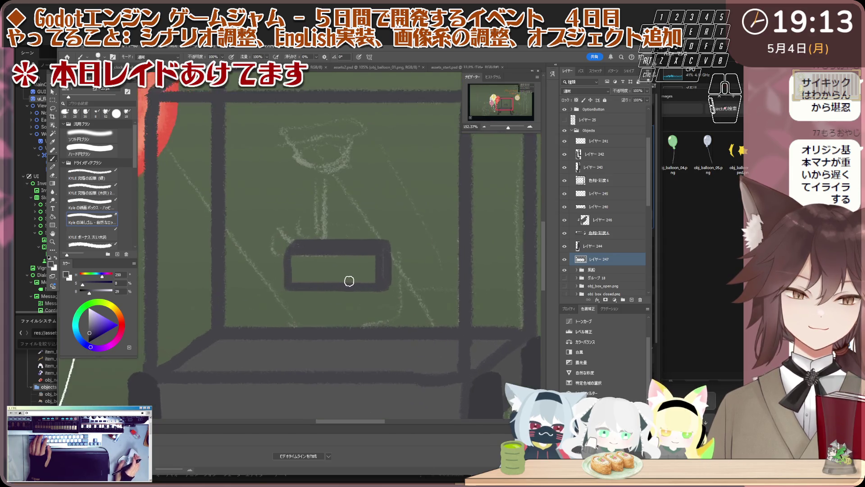
scroll(348, 280, up, 2)
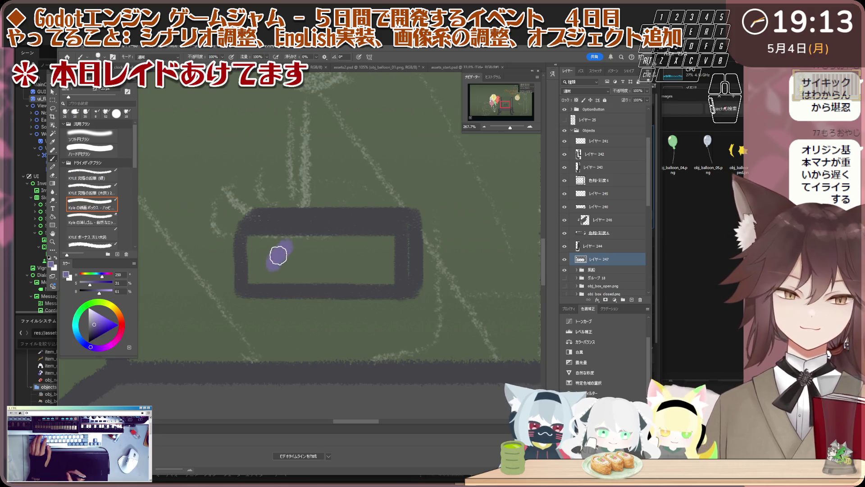
Undo the stray purple strokes in the label and add a new empty layer for the icon.
key(ctrl+z)
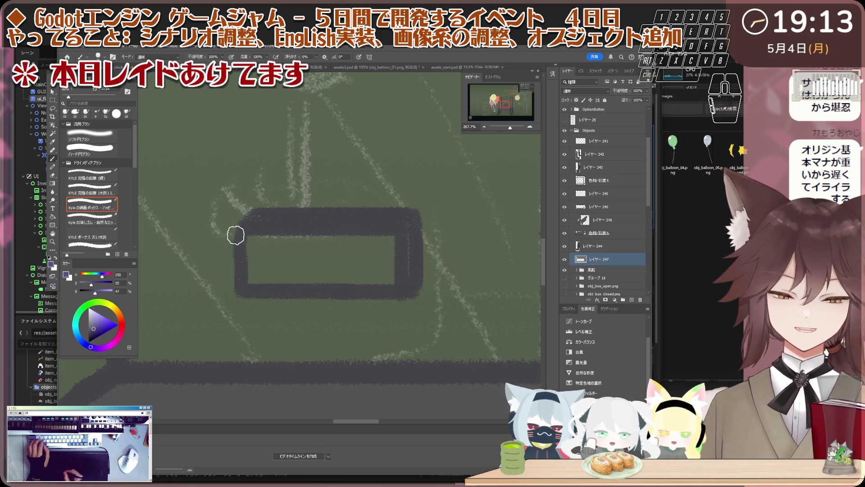
mouse_move(268, 257)
mouse_down()
mouse_move(282, 272)
mouse_move(294, 242)
mouse_move(291, 275)
mouse_move(362, 258)
mouse_up()
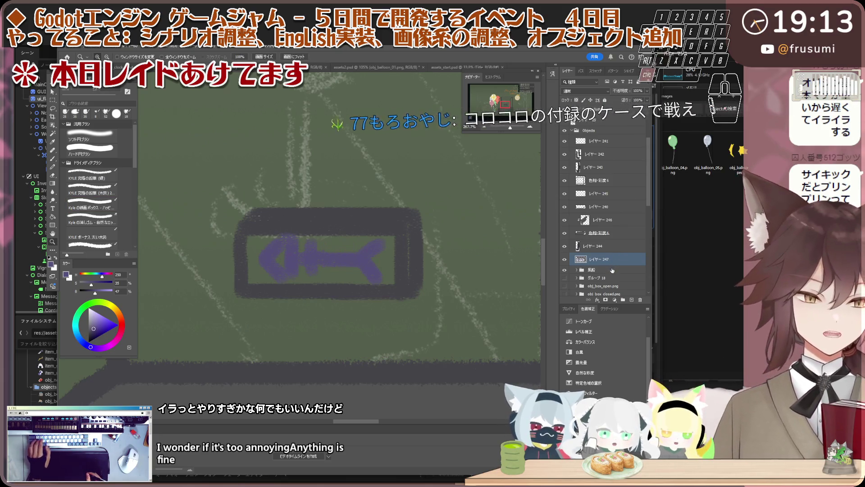
key(ctrl+z)
key(ctrl+z)
key(ctrl+z)
key(ctrl+z)
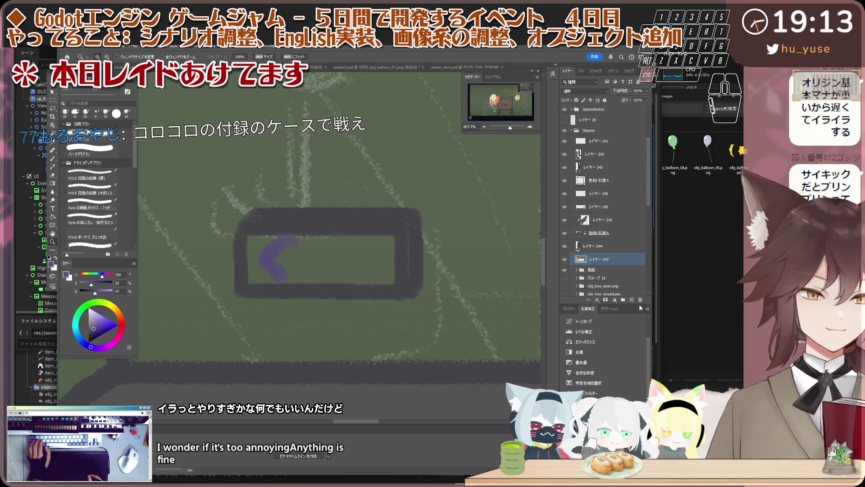
key(ctrl+z)
click(632, 300)
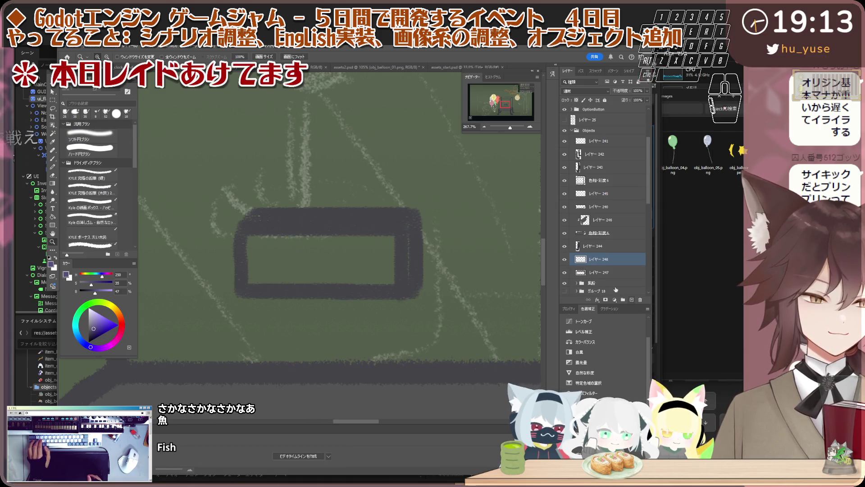
key(b)
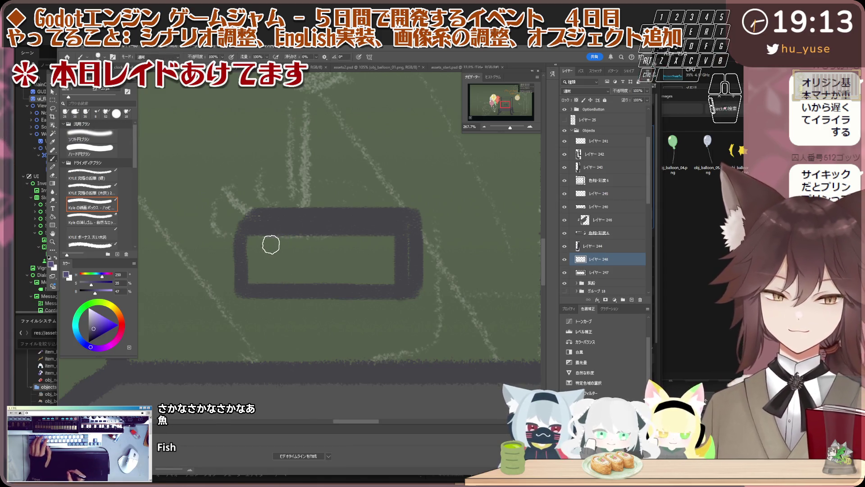
Paint a purple triangular fish head and a straight spine toward the tail inside the label.
mouse_move(287, 239)
mouse_down()
mouse_move(262, 251)
mouse_move(284, 253)
mouse_move(269, 268)
mouse_up()
drag(288, 238, 290, 277)
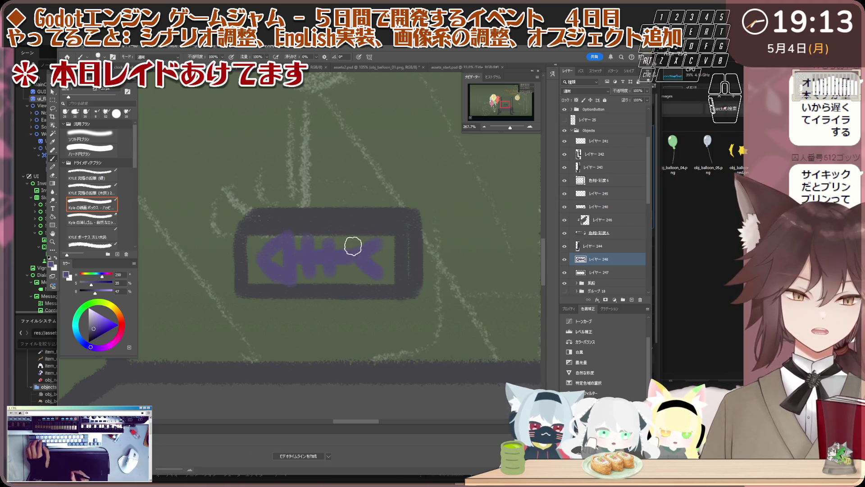
key(ctrl+z)
drag(291, 257, 361, 257)
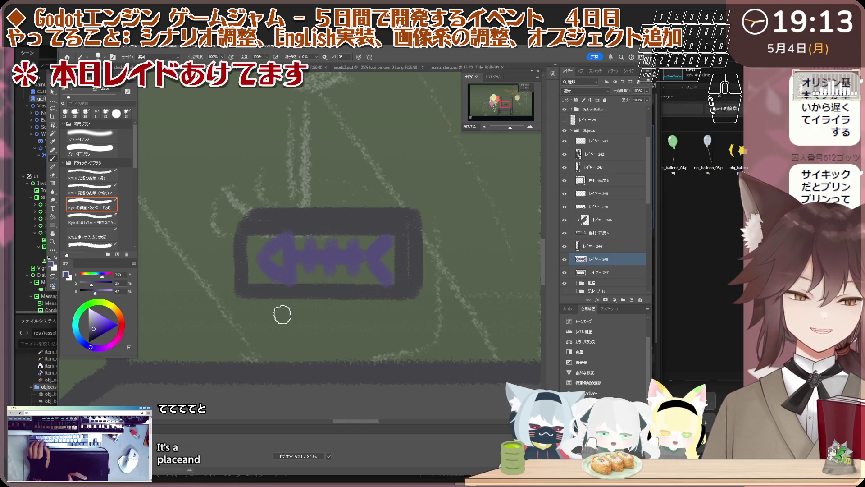
scroll(299, 284, down, 5)
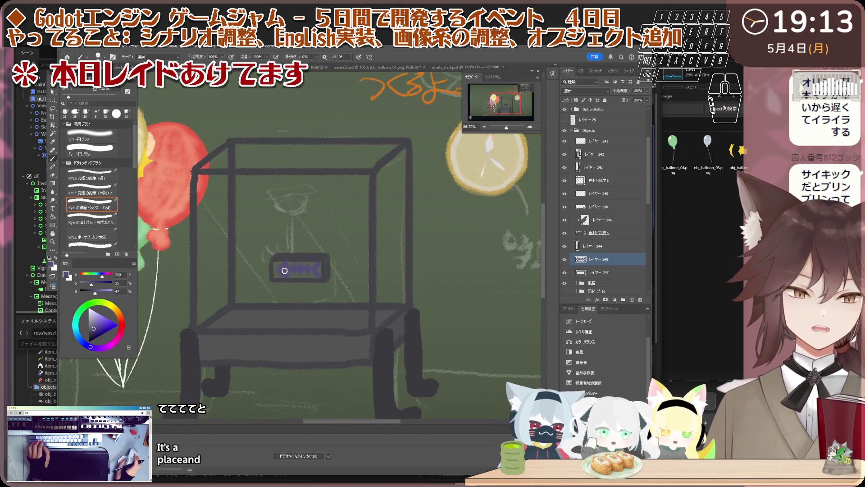
scroll(407, 260, up, 2)
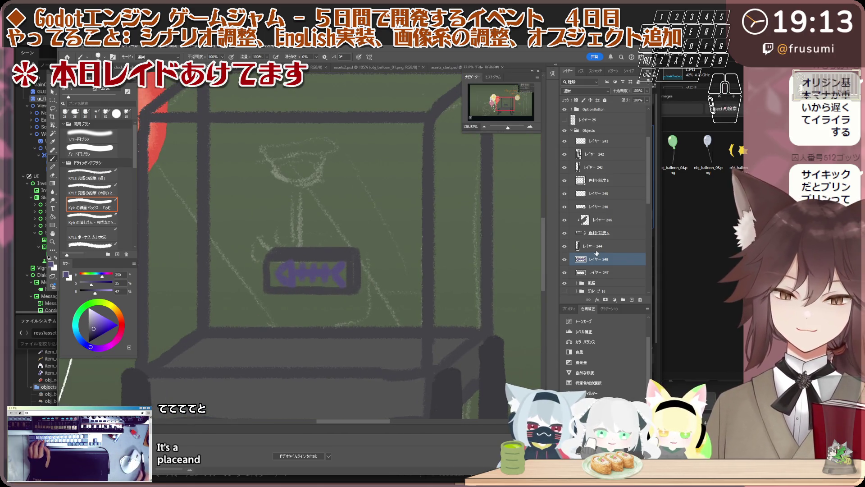
Free-transform the fish-bone icon smaller, nudge it left to fit the label, and commit.
key(ctrl+t)
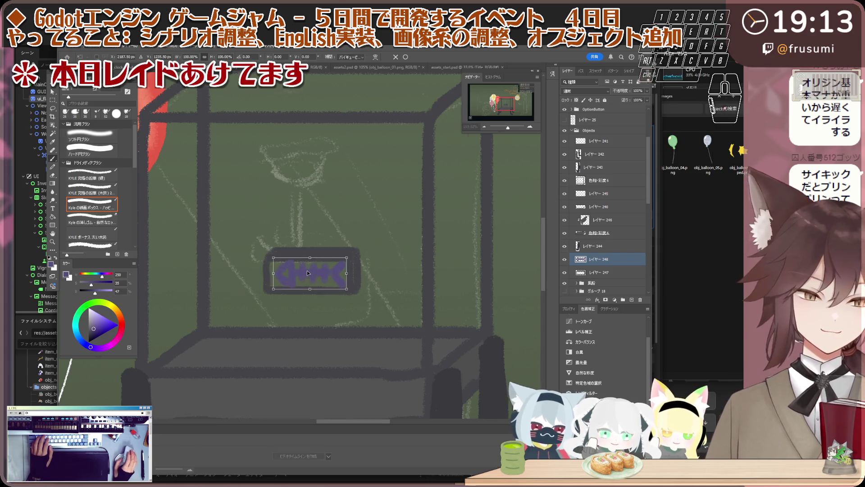
scroll(307, 272, up, 3)
drag(381, 246, 347, 266)
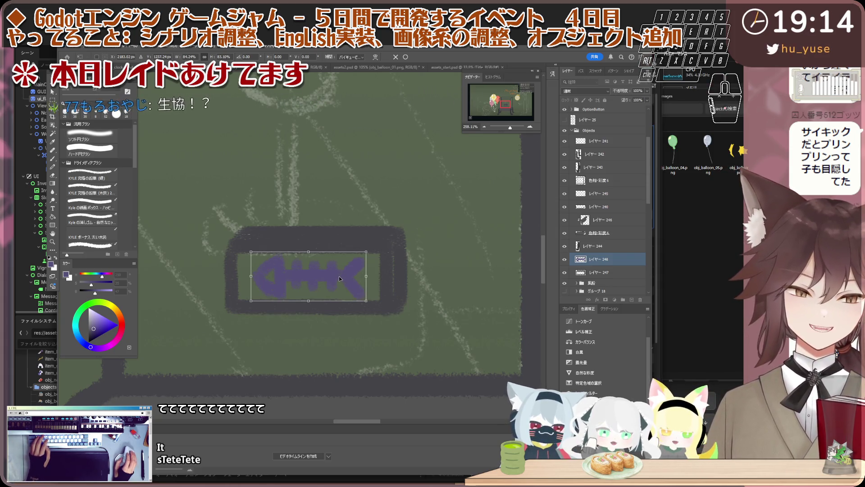
drag(340, 278, 338, 278)
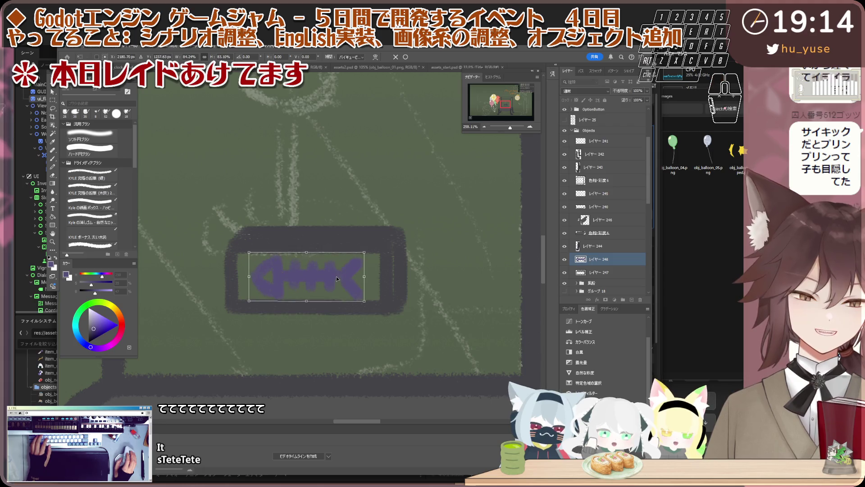
scroll(337, 278, down, 2)
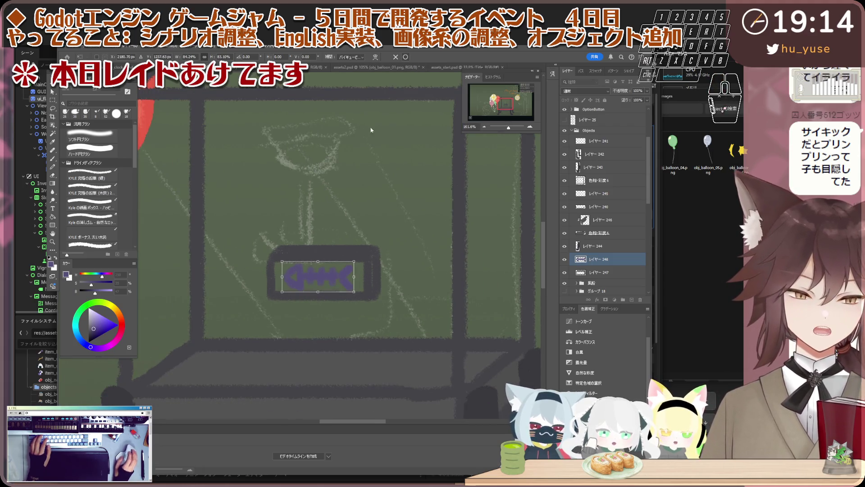
key(Return)
key(b)
scroll(341, 203, down, 4)
scroll(341, 223, up, 3)
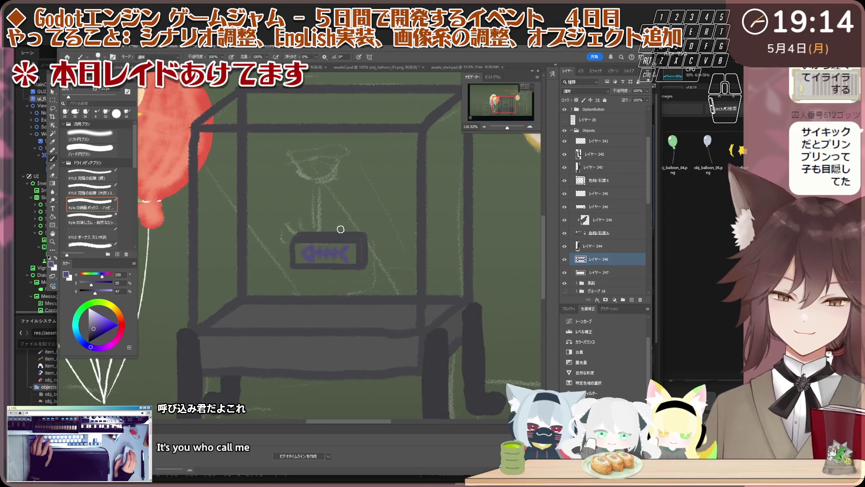
scroll(341, 229, down, 1)
scroll(341, 234, down, 1)
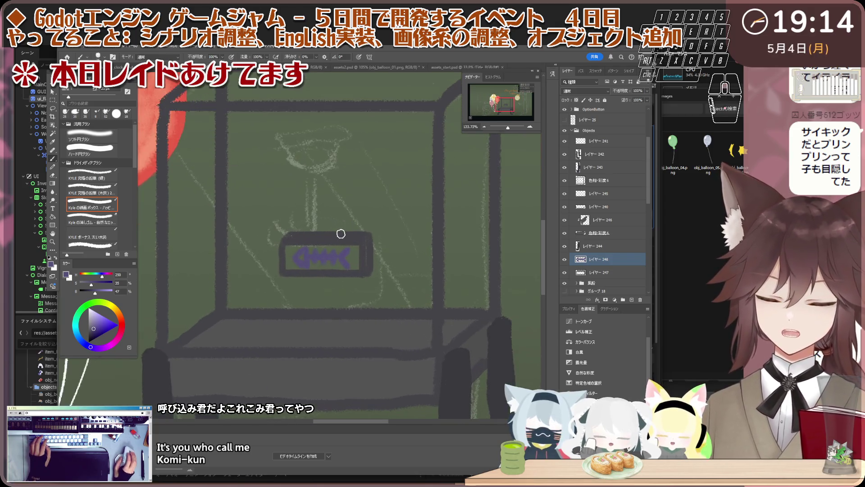
scroll(341, 234, down, 1)
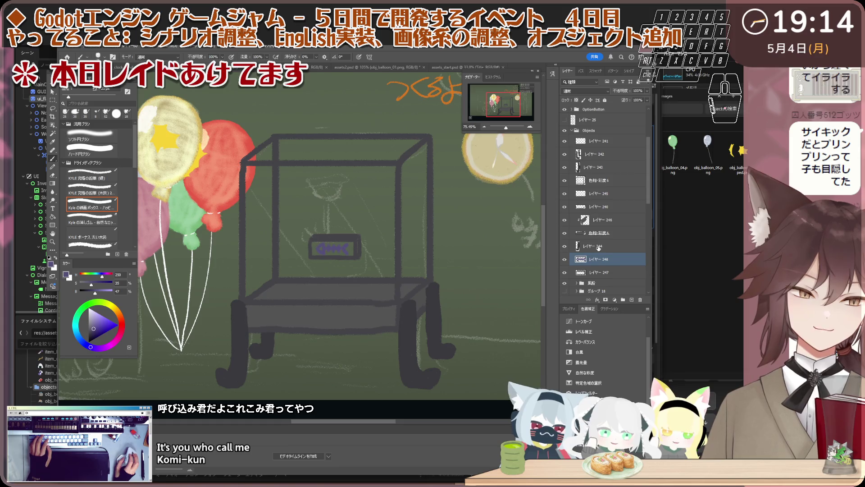
Add a new empty layer in the 素材 group and make layer 248 active beneath 247.
click(613, 273)
key(ctrl+plus)
scroll(623, 285, down, 1)
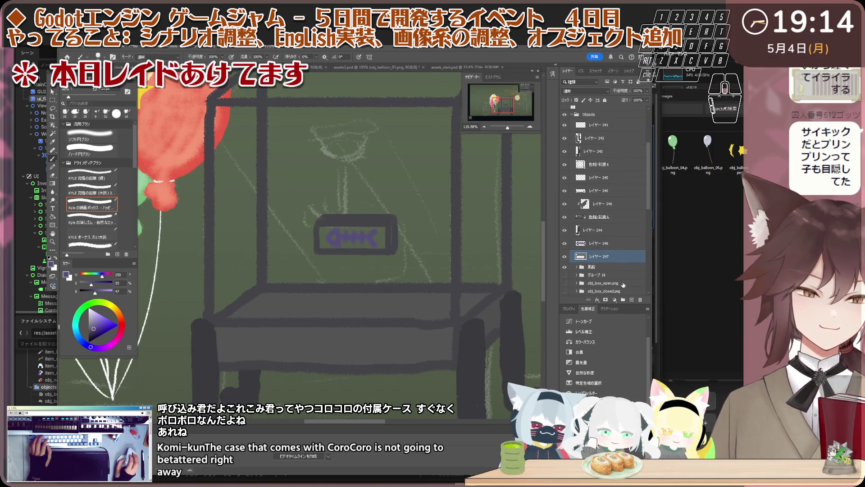
click(620, 269)
click(631, 299)
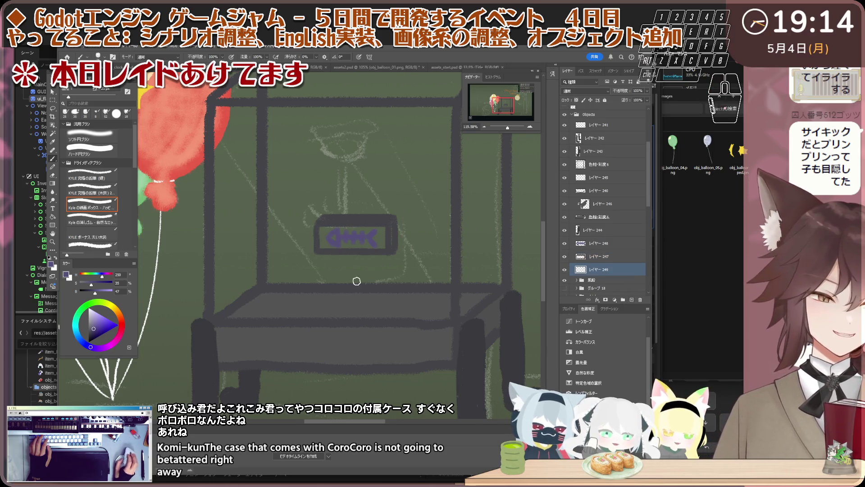
scroll(385, 291, up, 1)
scroll(389, 292, up, 2)
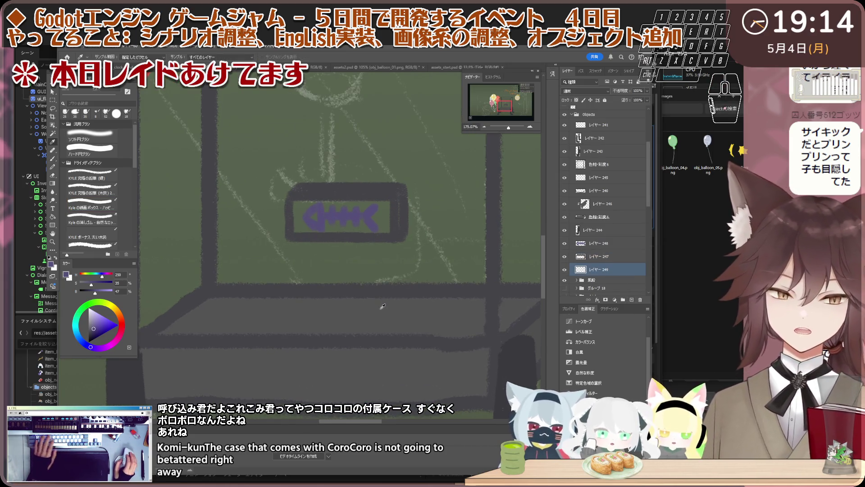
scroll(389, 292, down, 3)
scroll(390, 292, up, 2)
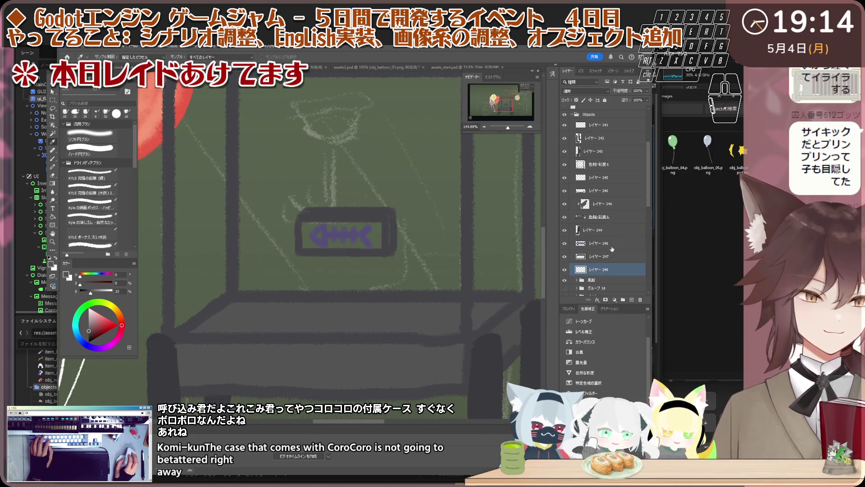
click(613, 257)
scroll(330, 305, down, 1)
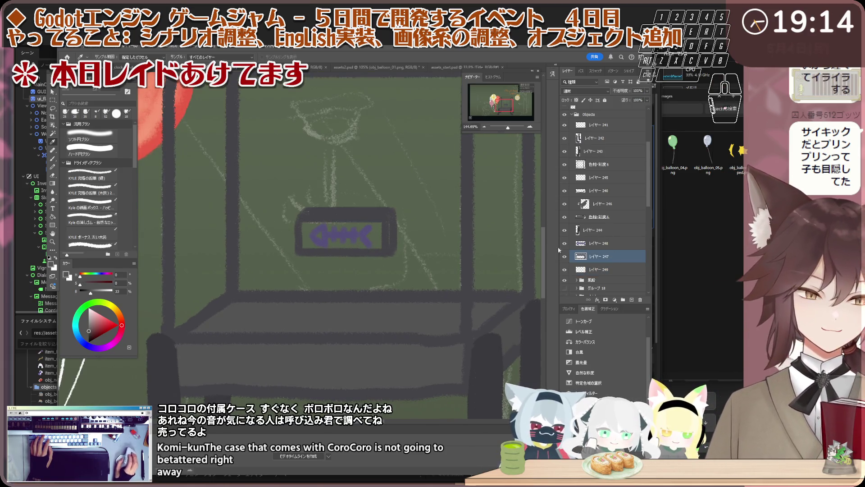
scroll(330, 305, down, 1)
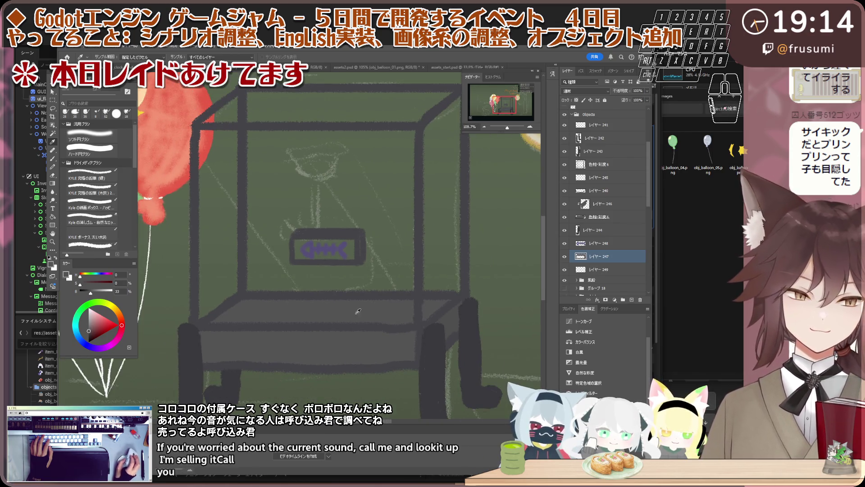
scroll(359, 311, up, 1)
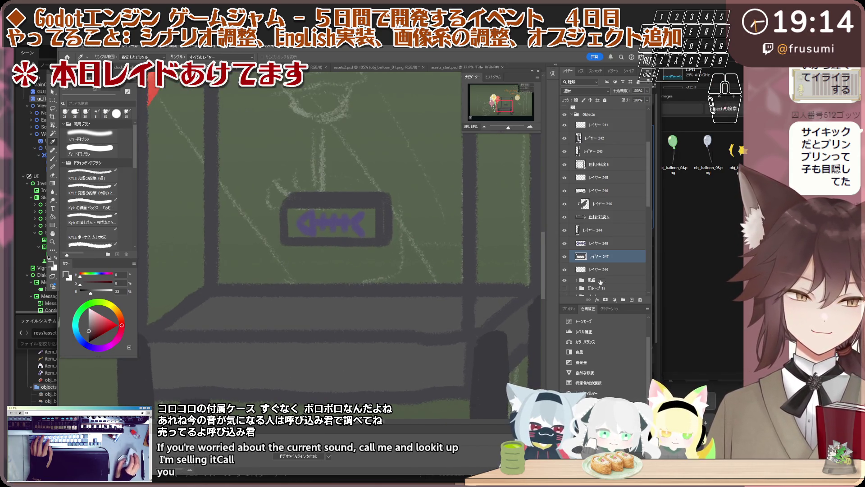
key(alt+bracketleft)
scroll(307, 255, up, 1)
scroll(306, 263, up, 3)
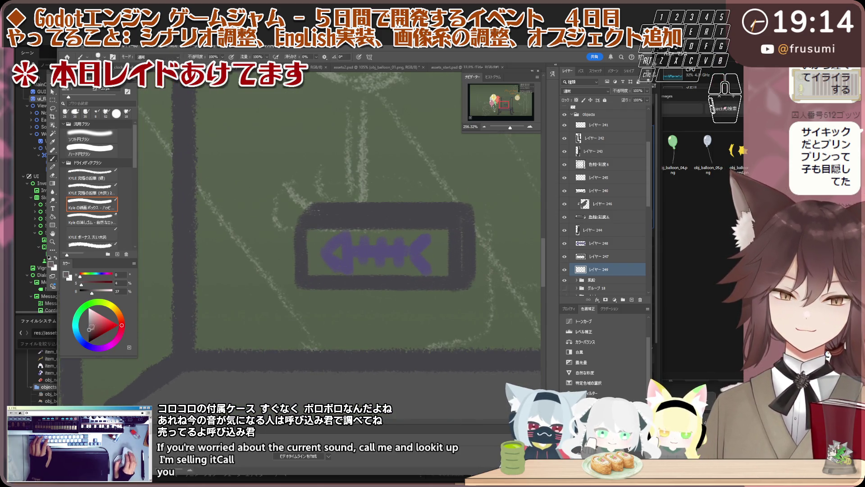
scroll(299, 273, down, 1)
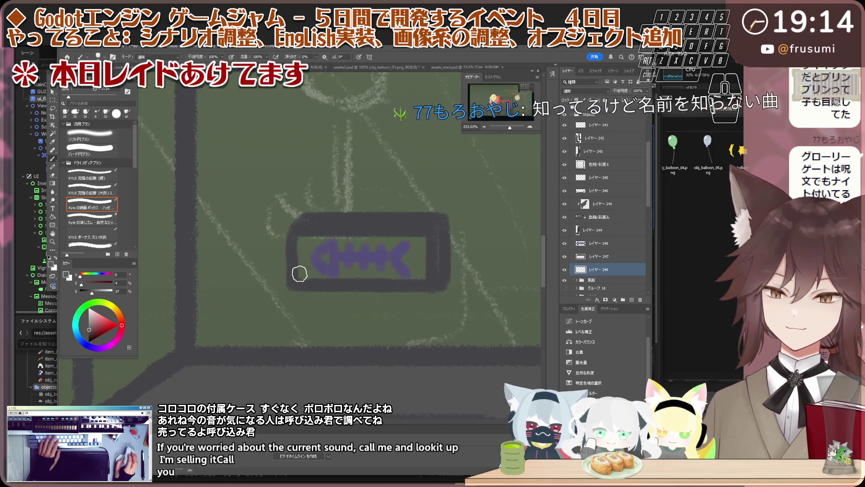
Sample a pale grey from the drawing and brush it behind the purple fish-bone icon.
key(i)
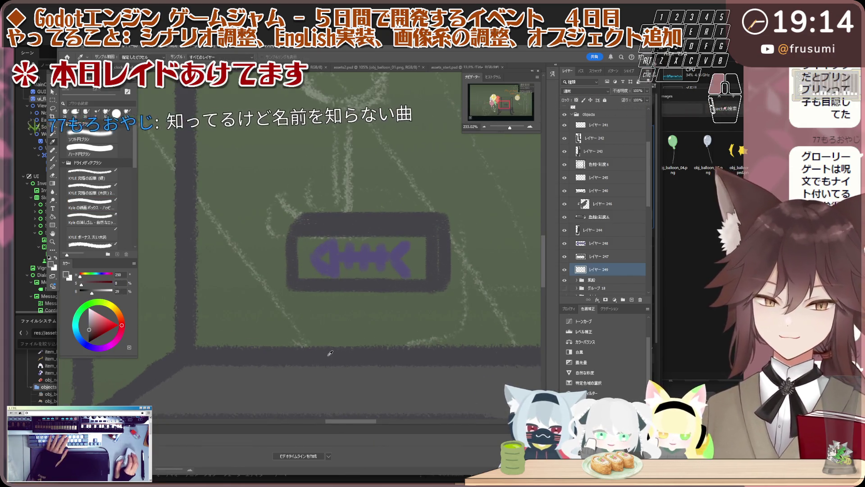
key(b)
scroll(320, 260, up, 2)
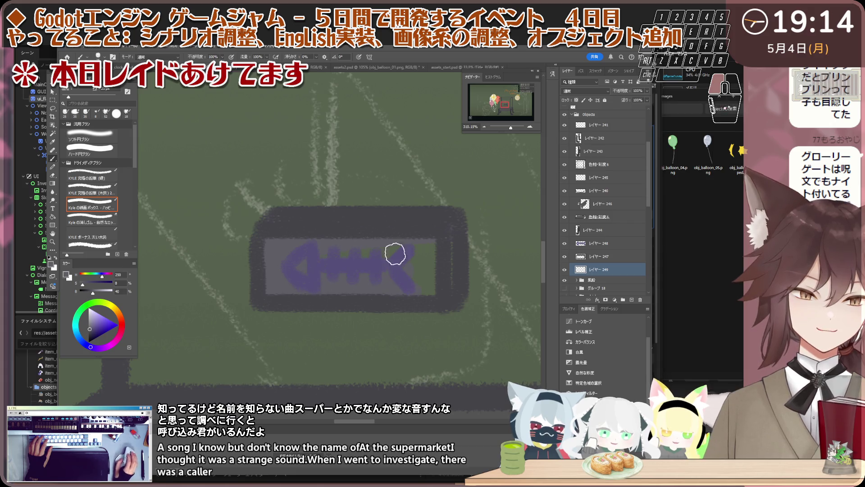
Dab grey beneath the label frame and erase the stray grey bump to its right.
click(378, 317)
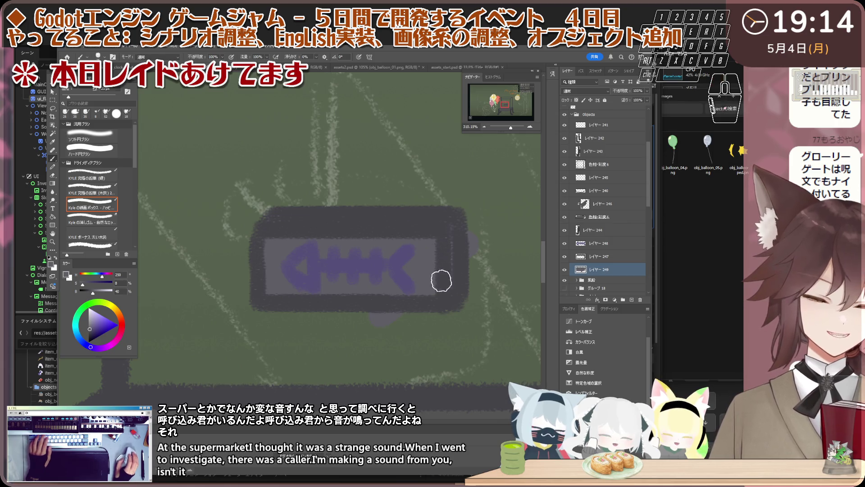
key(e)
drag(472, 233, 473, 255)
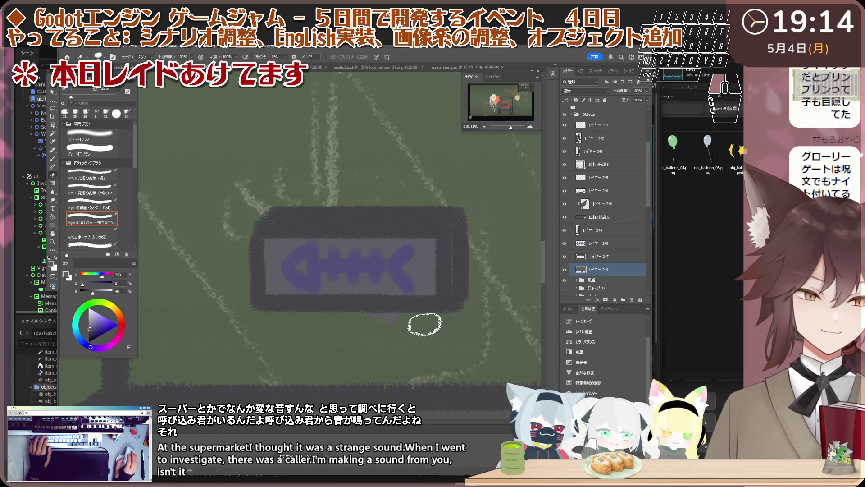
key(b)
scroll(399, 309, down, 3)
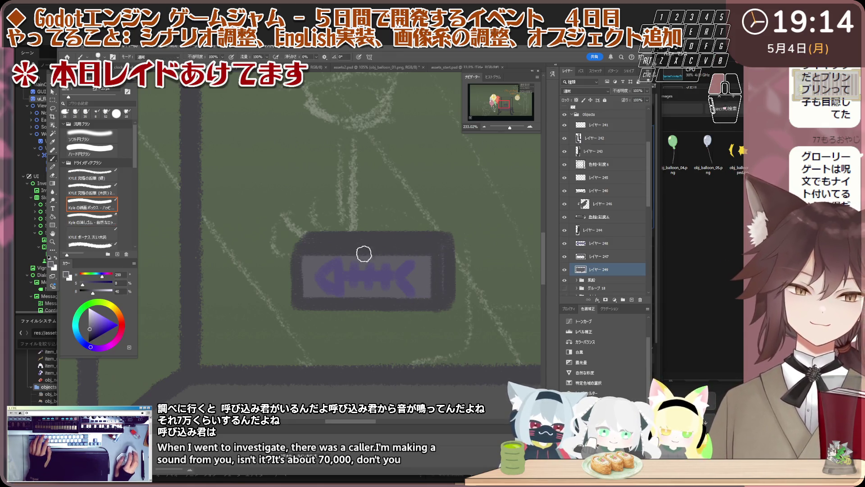
scroll(423, 296, down, 2)
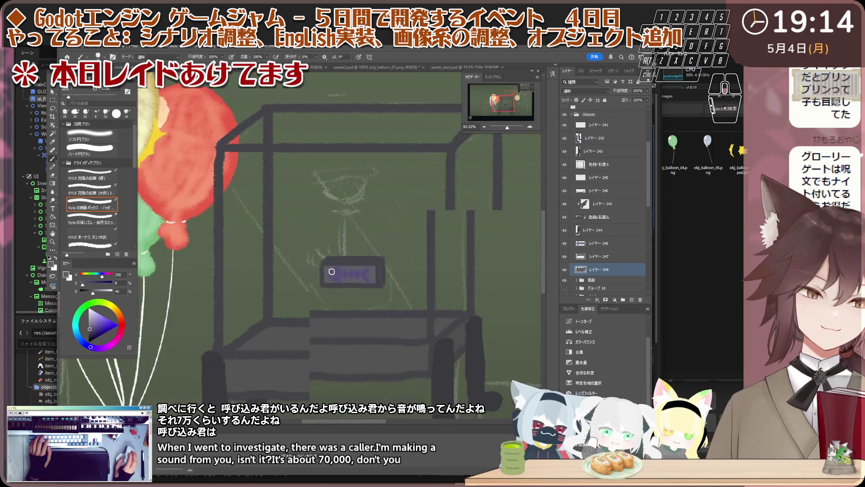
scroll(406, 291, down, 2)
scroll(345, 273, up, 2)
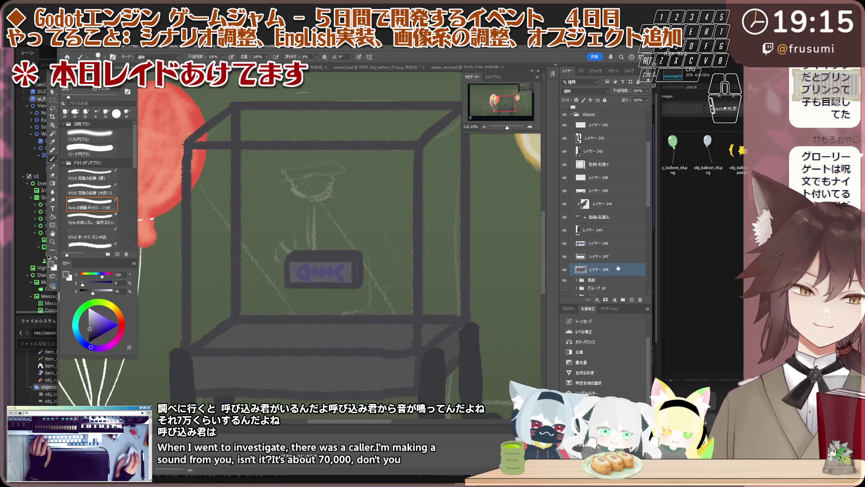
scroll(382, 244, up, 1)
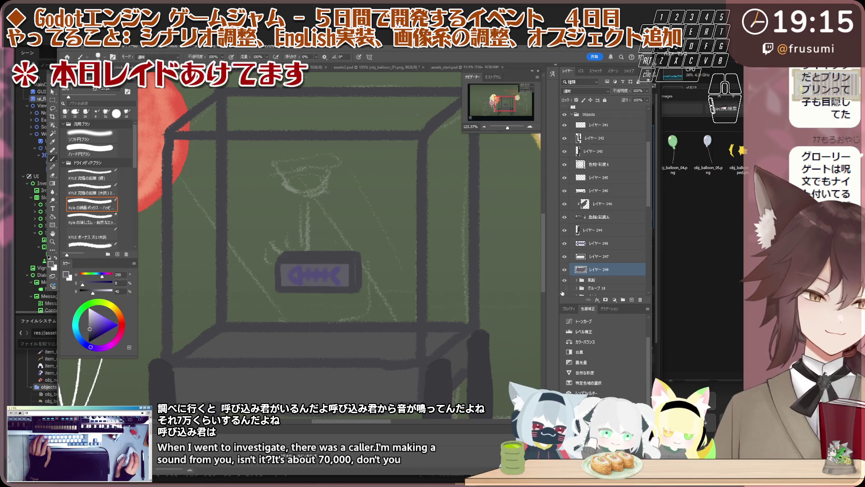
Select layers 247 and 249 together and put them into a new group.
click(610, 256)
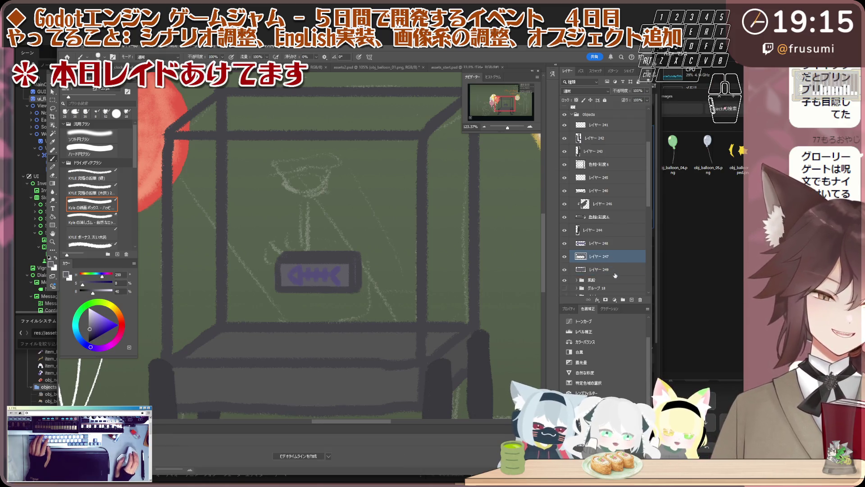
shift+click(614, 271)
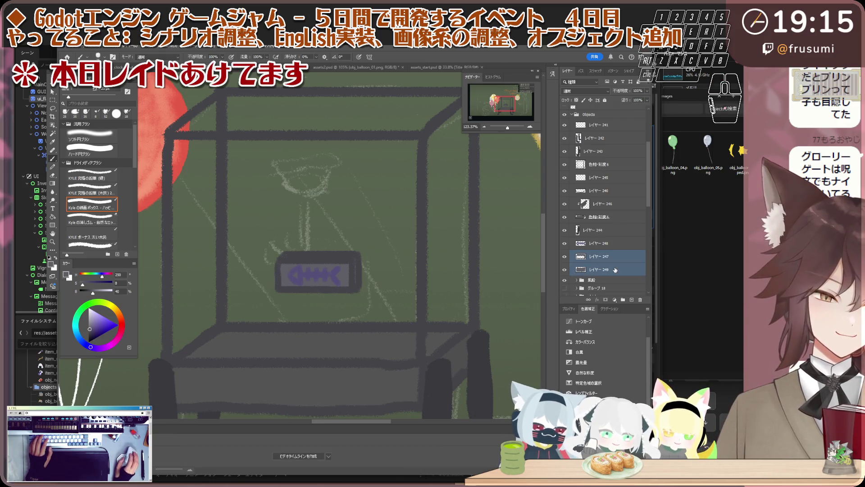
click(604, 257)
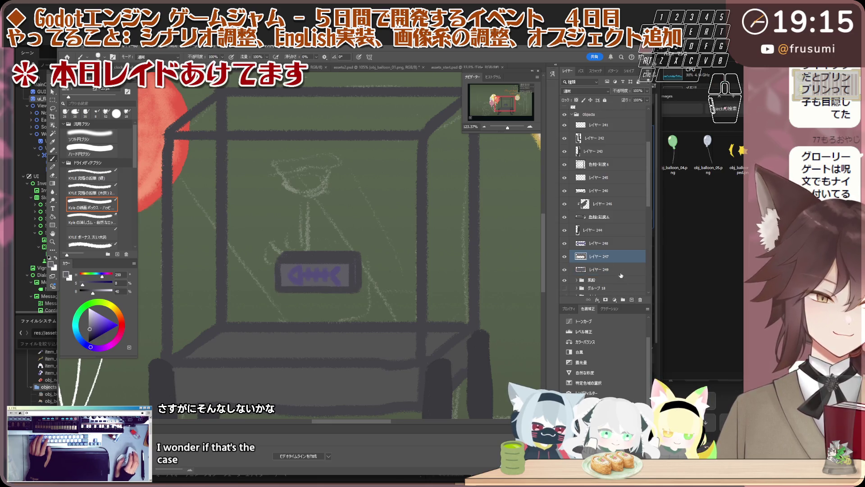
shift+click(619, 273)
click(625, 300)
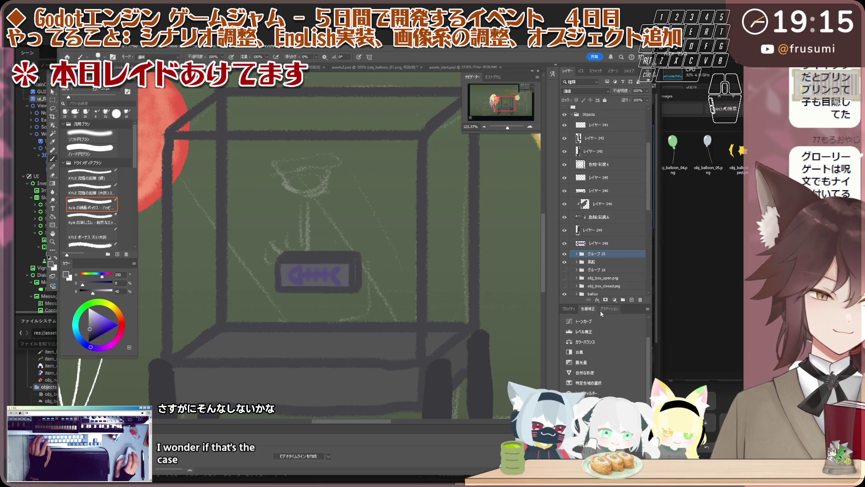
Discard an unwanted Selective Color layer and add a Hue/Saturation adjustment above the group.
click(601, 383)
right_click(616, 329)
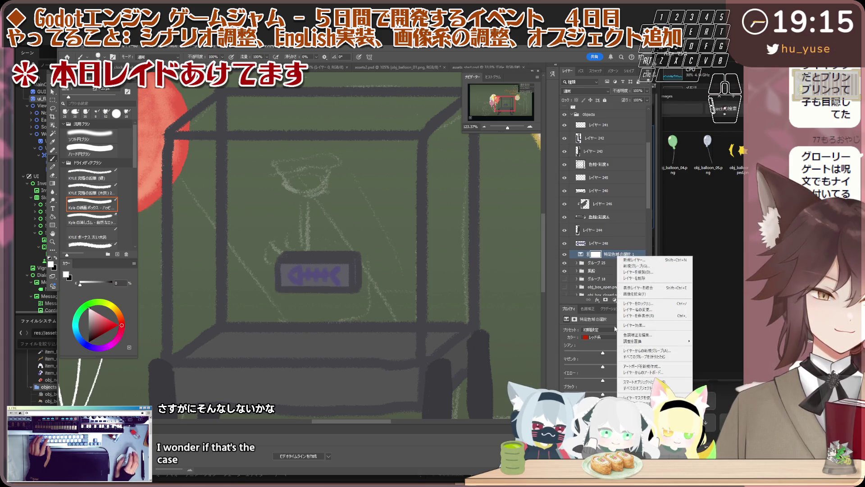
key(Escape)
key(Delete)
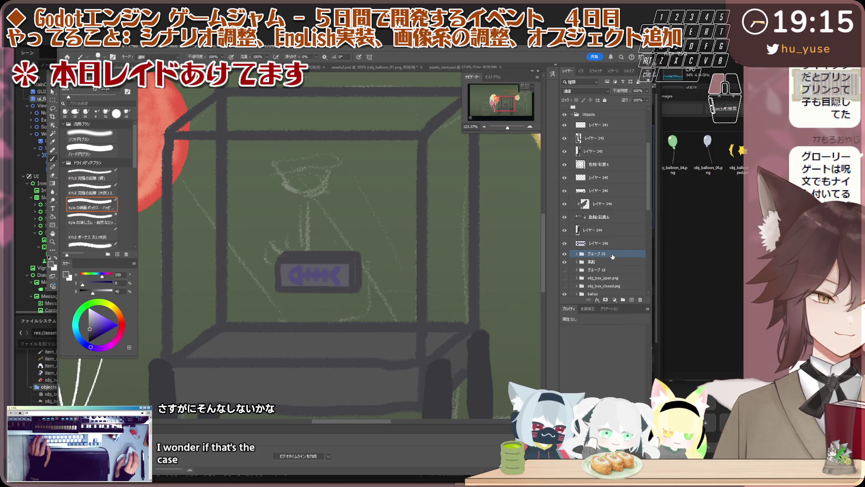
click(597, 309)
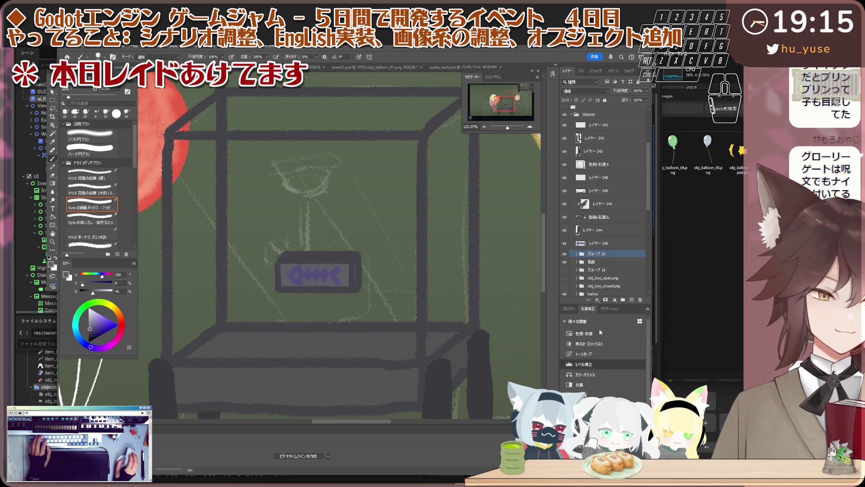
click(599, 332)
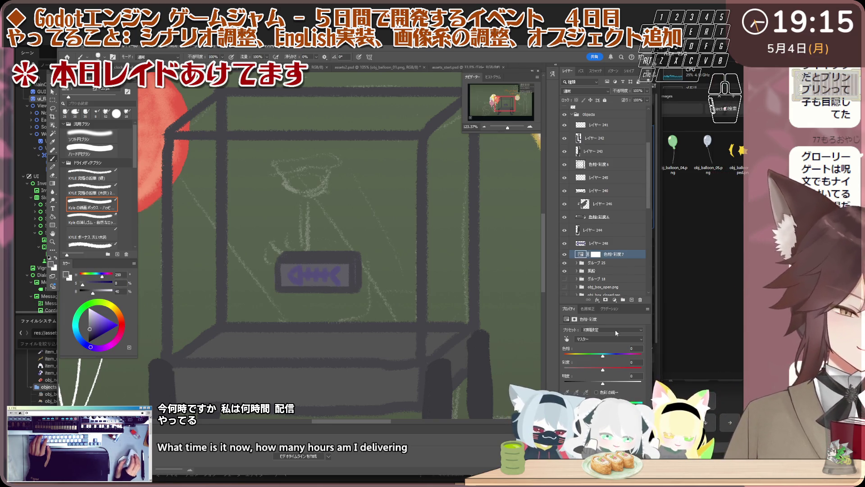
Brighten the label to lightness +28 and shift its hue to +149.
right_click(630, 253)
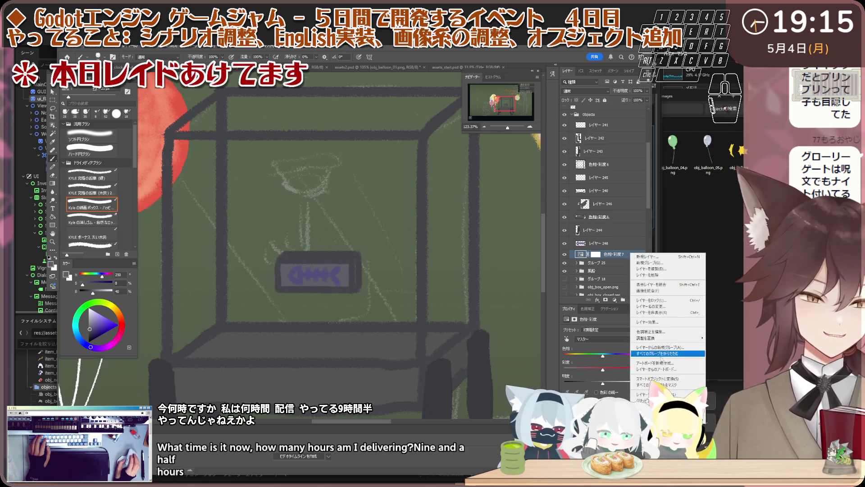
click(603, 383)
mouse_move(603, 383)
mouse_down()
mouse_move(615, 383)
mouse_move(605, 384)
mouse_move(610, 355)
mouse_move(652, 356)
mouse_up()
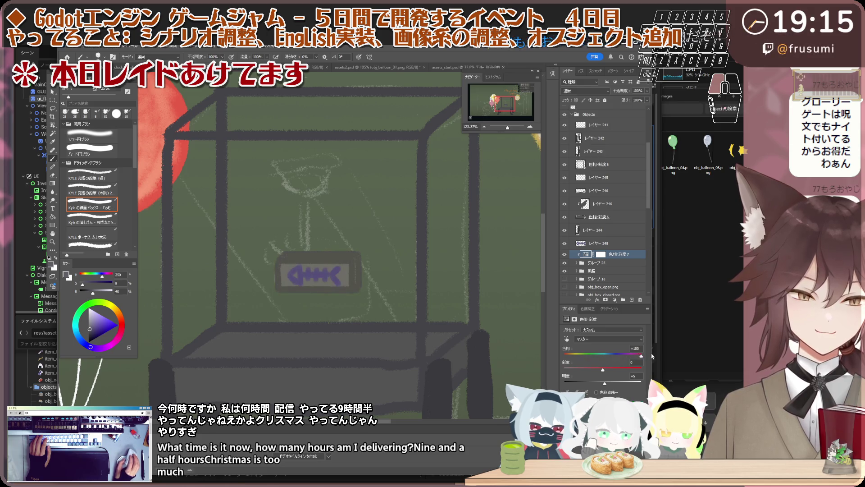
drag(635, 358, 640, 357)
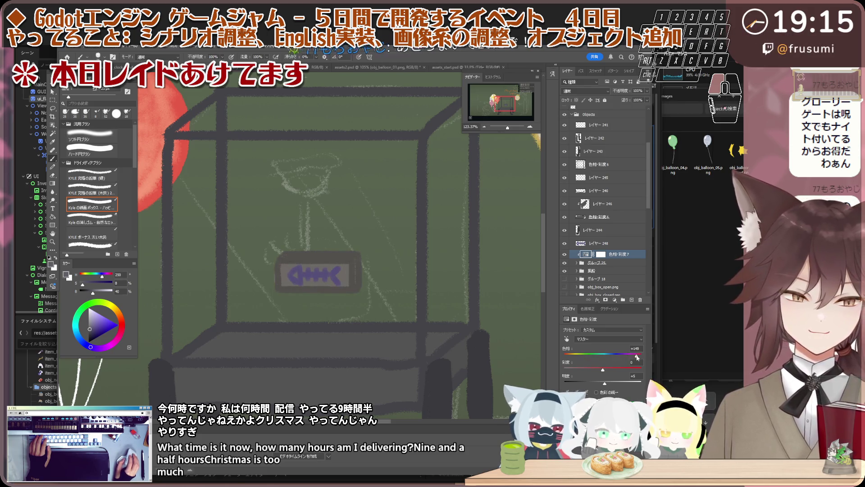
Merge the group into a single layer and bring up its blending modes.
right_click(618, 262)
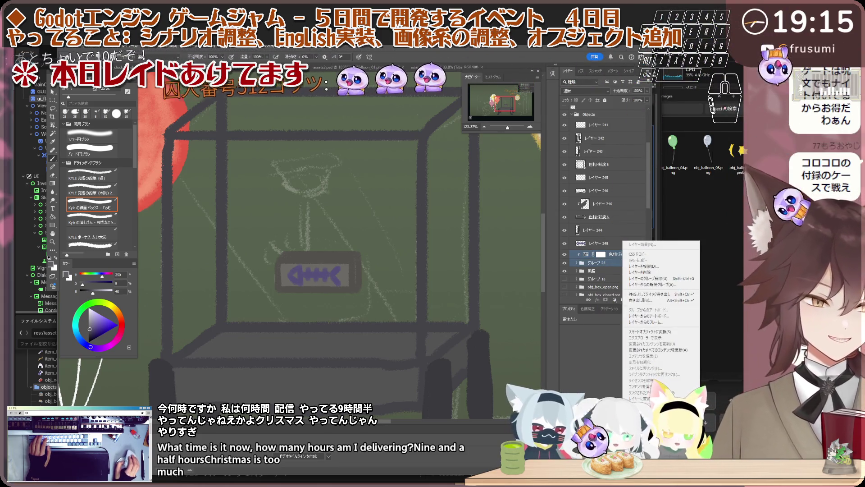
key(ctrl+e)
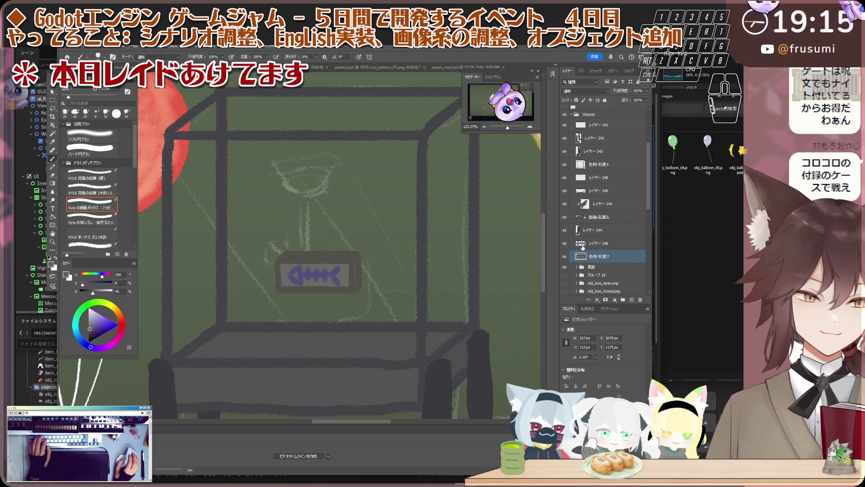
click(582, 91)
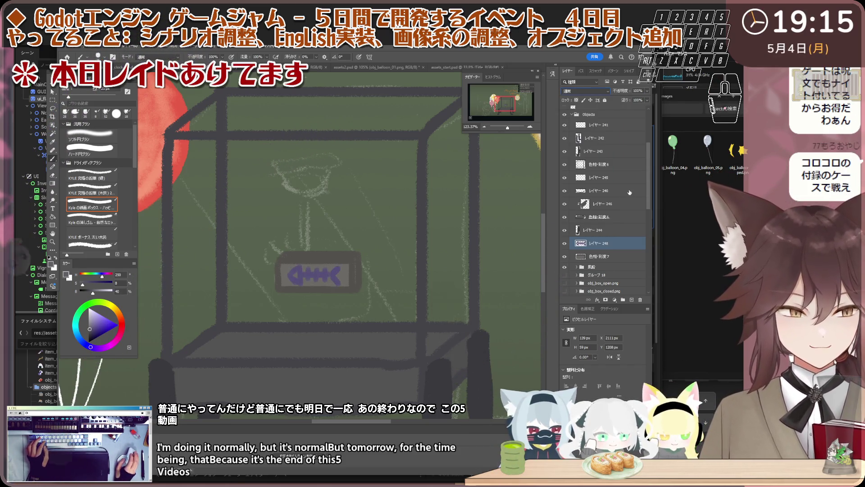
Give the merged label Hard Light blending and group 色相・彩度 7 with Ctrl+G.
click(612, 193)
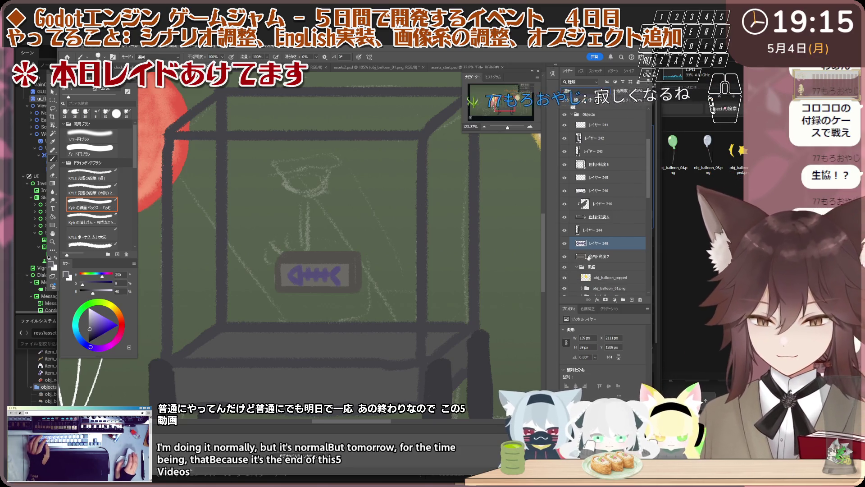
scroll(602, 233, down, 1)
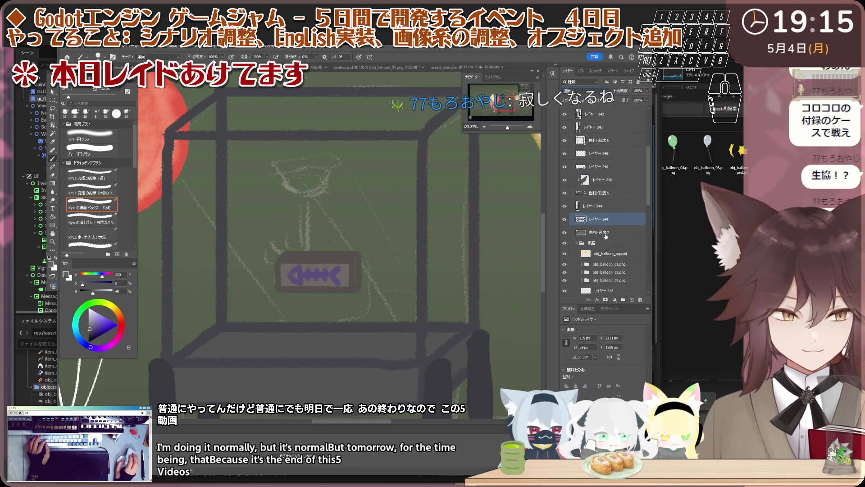
click(602, 232)
key(ctrl+g)
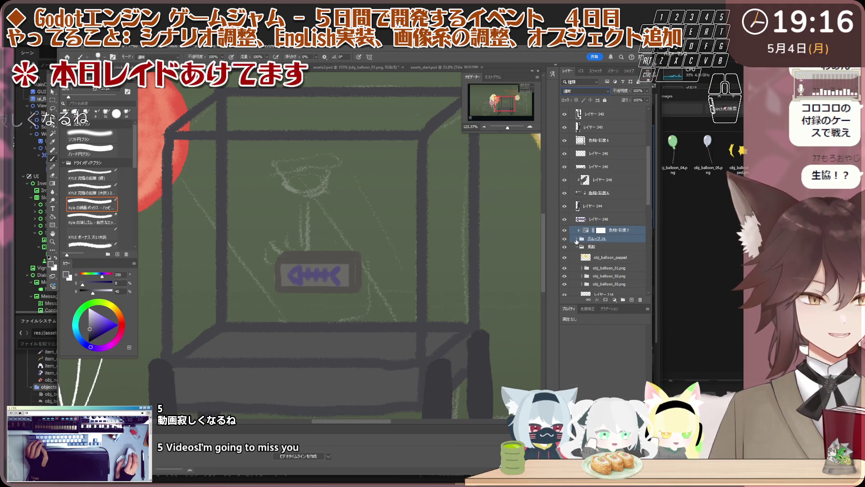
click(576, 239)
Reorder layer 248 inside the group so the fish turns yellow, then bring up its layer style.
click(611, 225)
drag(612, 251, 608, 249)
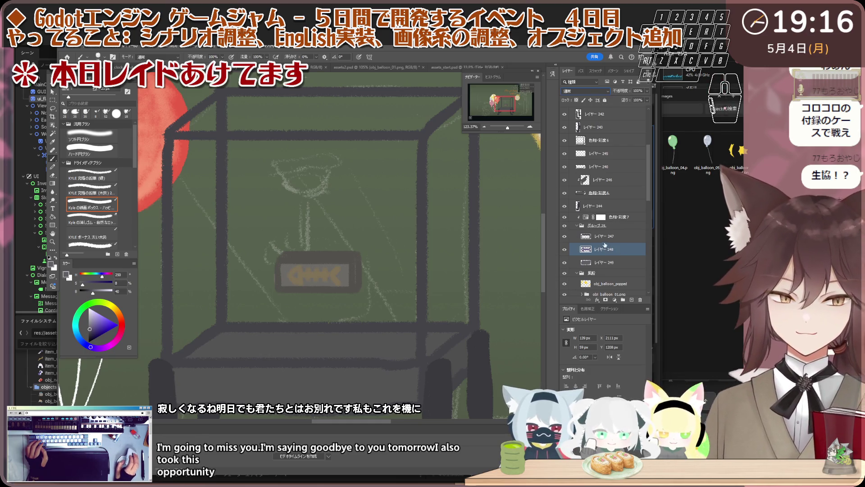
key(ctrl+alt+b)
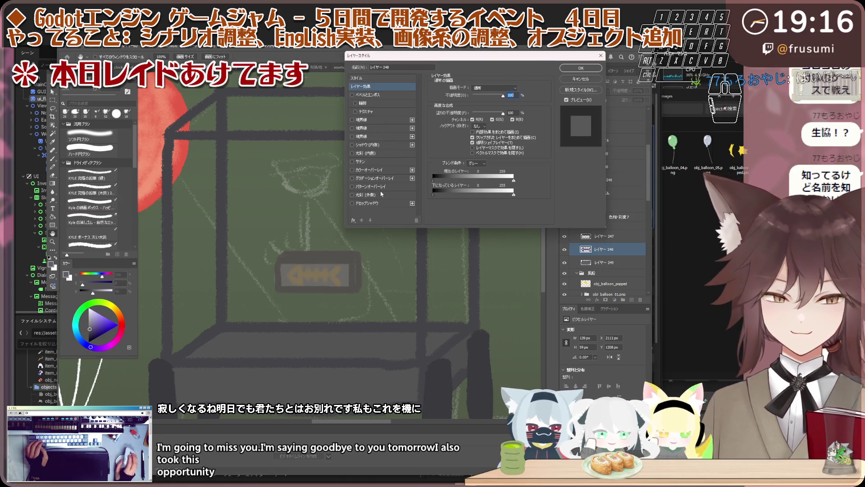
Enable Bevel & Emboss on the fish with a smaller size and depth around 43%, and confirm.
click(352, 96)
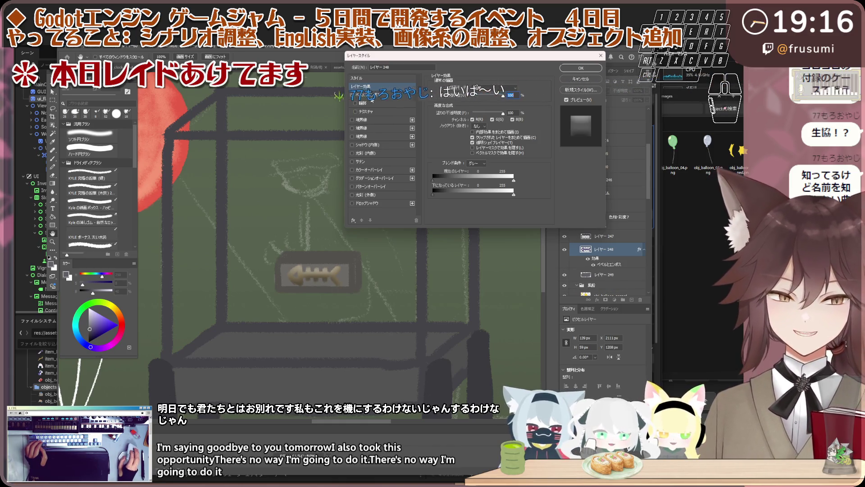
click(368, 94)
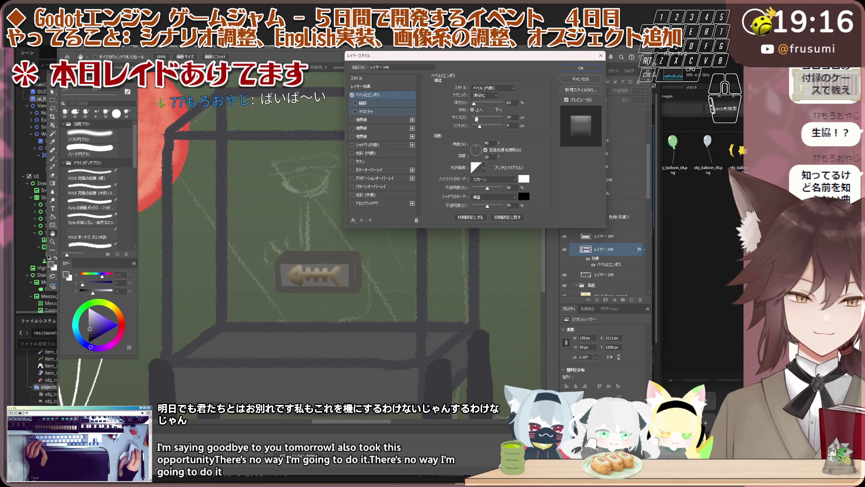
drag(476, 118, 472, 118)
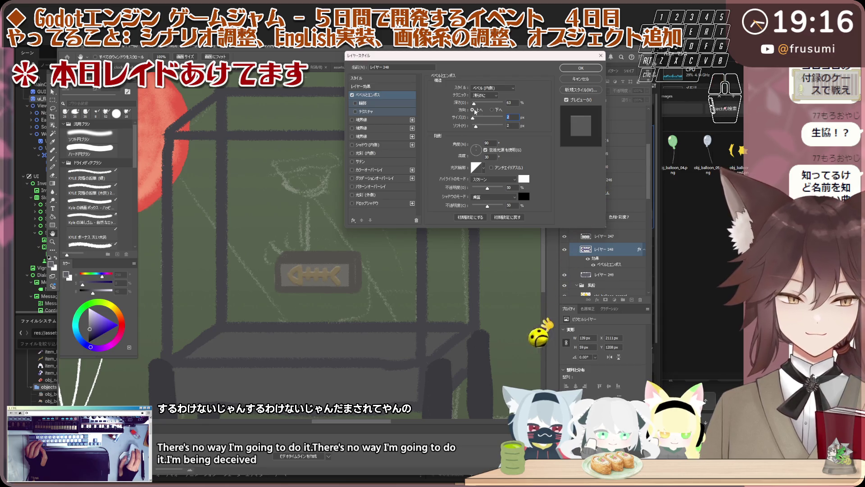
drag(475, 107, 474, 107)
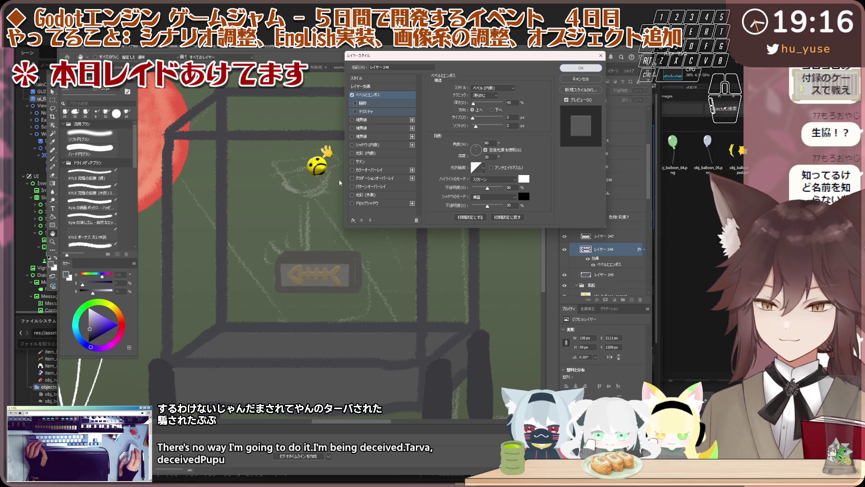
key(Return)
scroll(322, 248, up, 5)
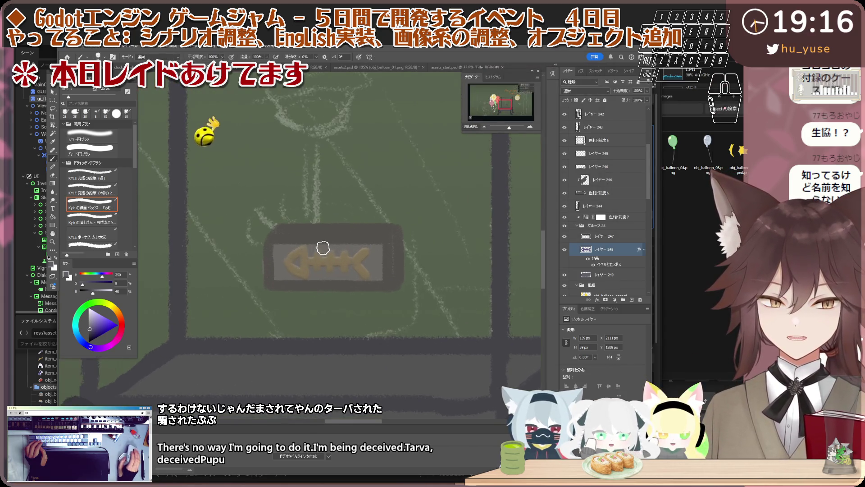
scroll(323, 249, up, 2)
scroll(316, 249, up, 2)
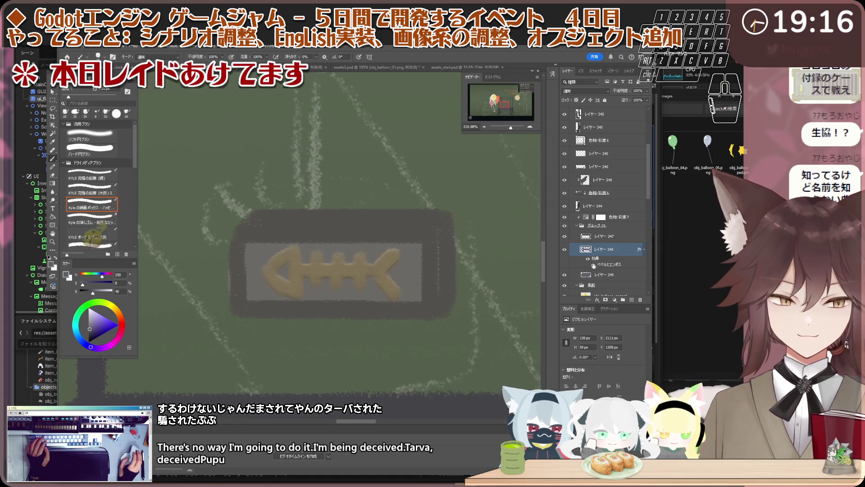
Switch between layers 249 and 248 and toggle 249's visibility to compare the embossed fish.
key(alt+[)
scroll(324, 276, up, 2)
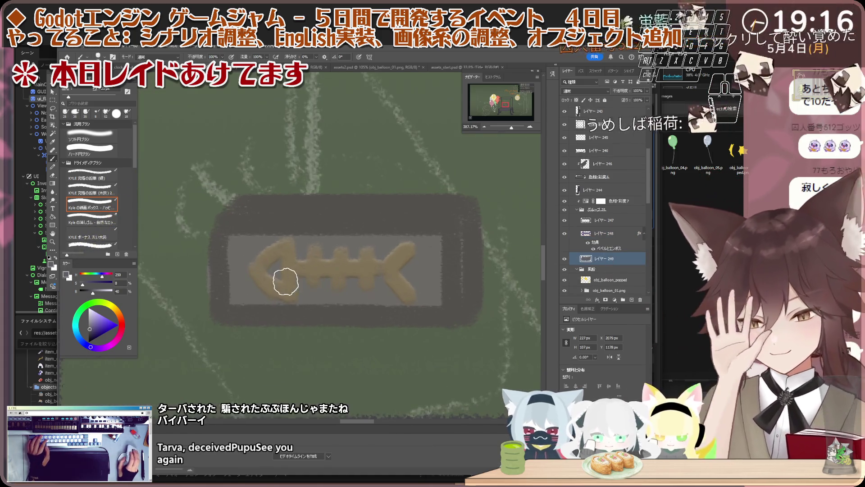
scroll(228, 256, down, 1)
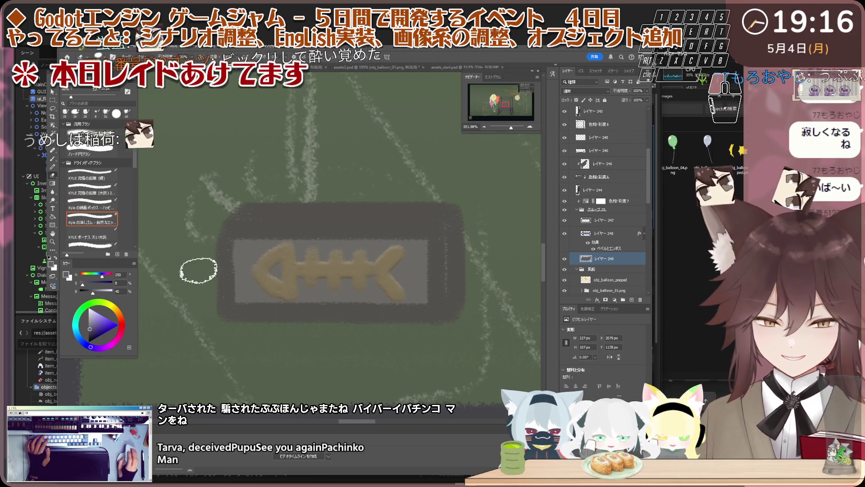
scroll(198, 270, down, 3)
scroll(319, 236, up, 1)
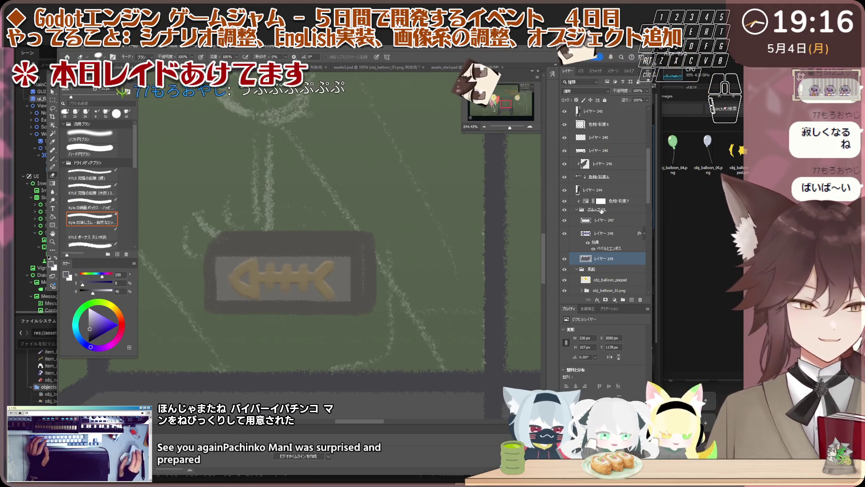
click(601, 232)
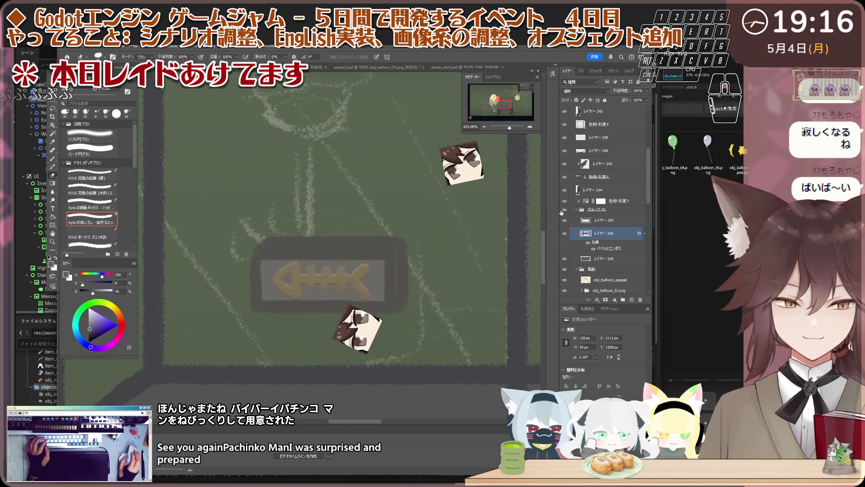
scroll(376, 245, down, 4)
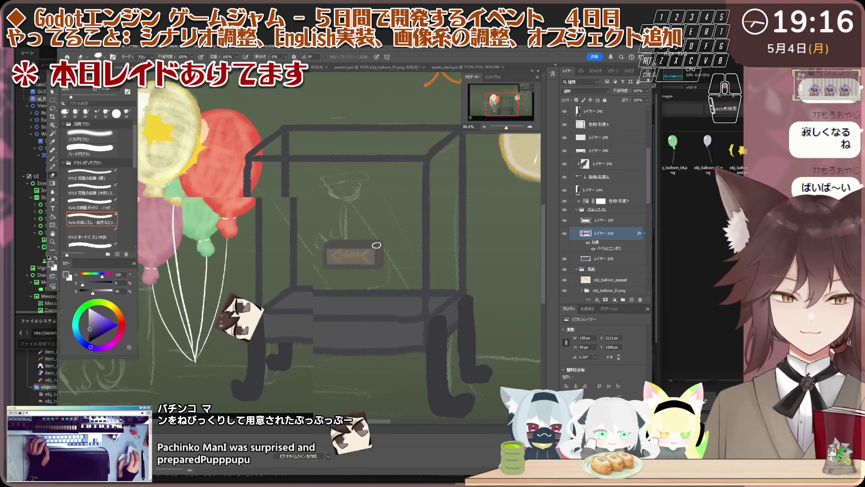
scroll(377, 244, up, 1)
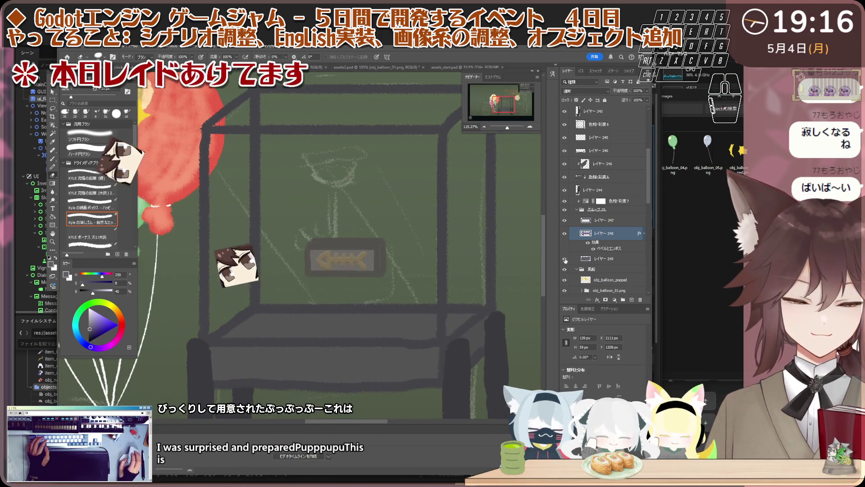
scroll(355, 249, up, 3)
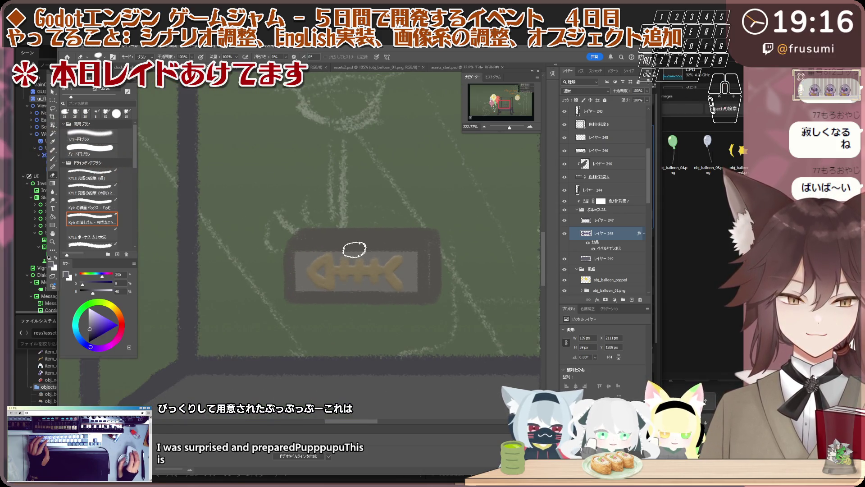
click(565, 258)
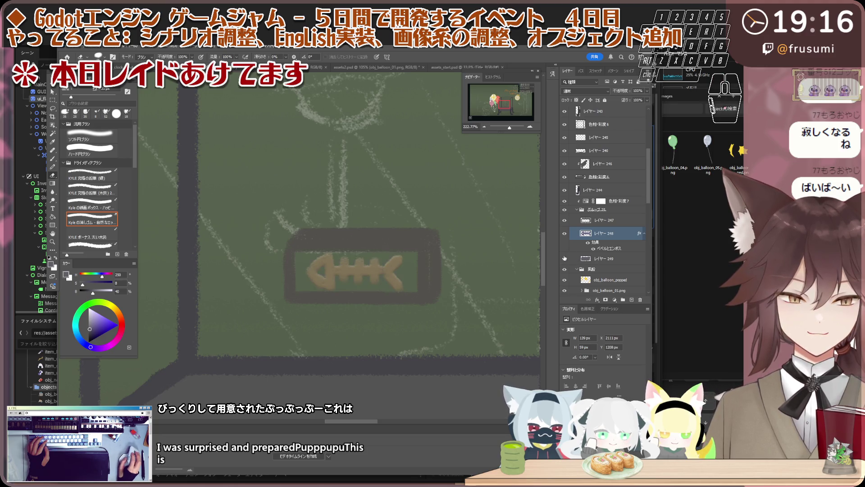
Dismiss the layer options and hide layer 247 to view the purple version of the fish.
right_click(613, 268)
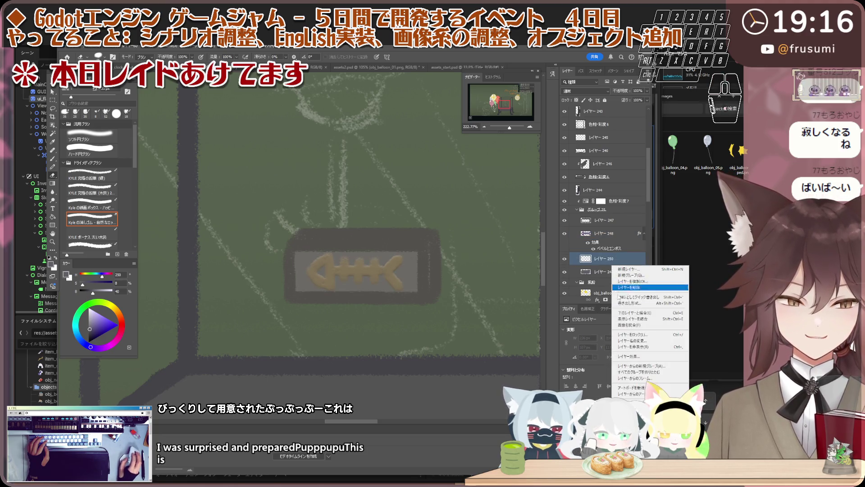
key(Escape)
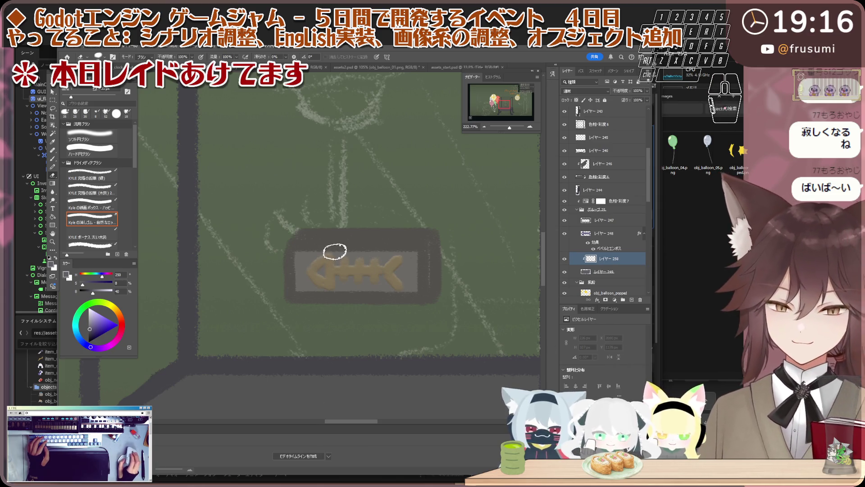
scroll(334, 251, up, 1)
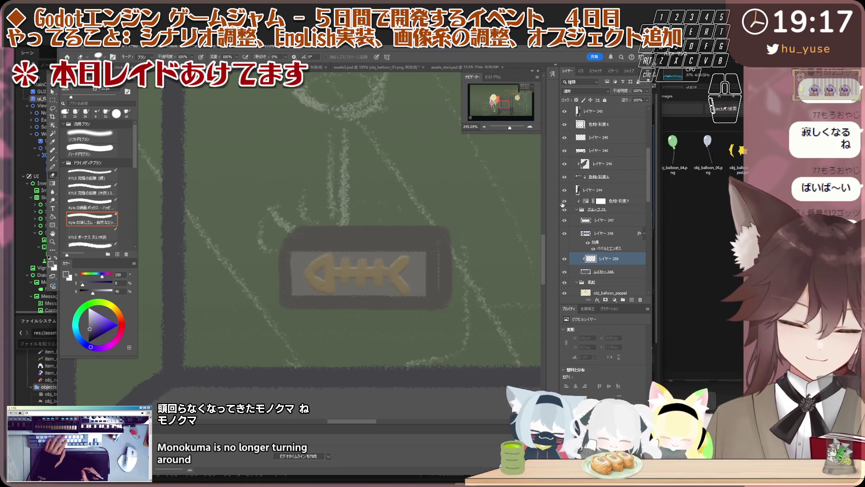
click(565, 220)
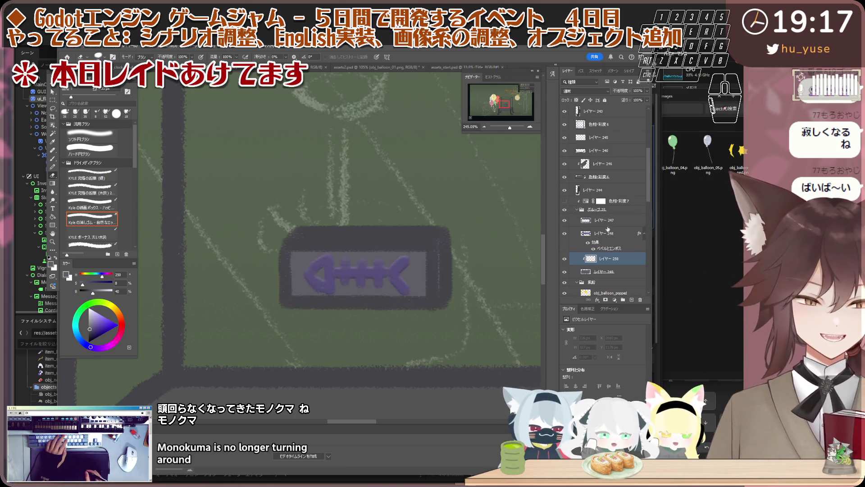
click(605, 221)
key(i)
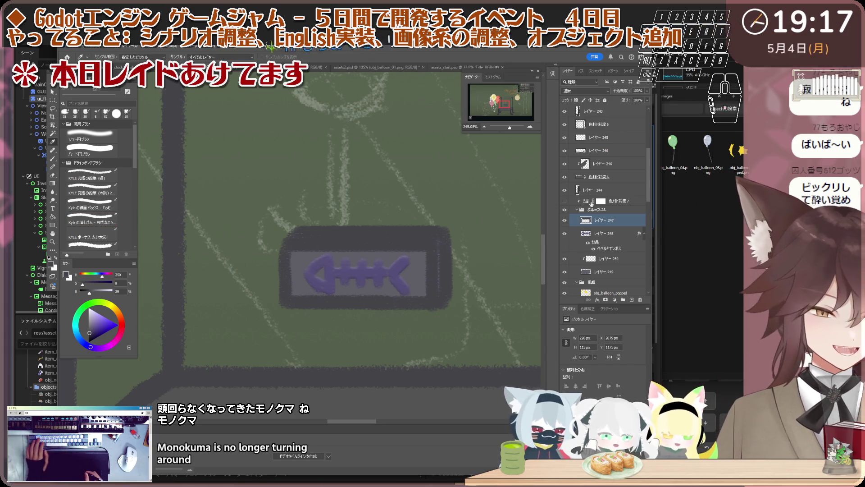
Restore the gold fish colouring and return to the paint layer with the brush.
click(565, 200)
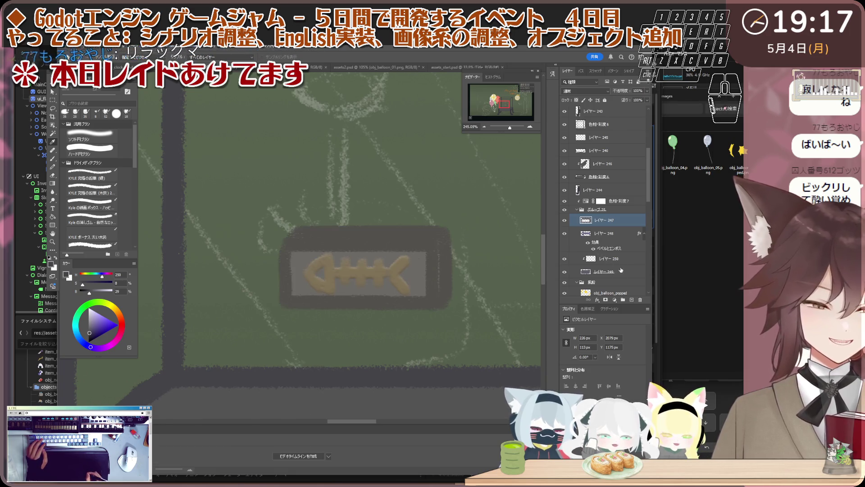
click(617, 259)
key(b)
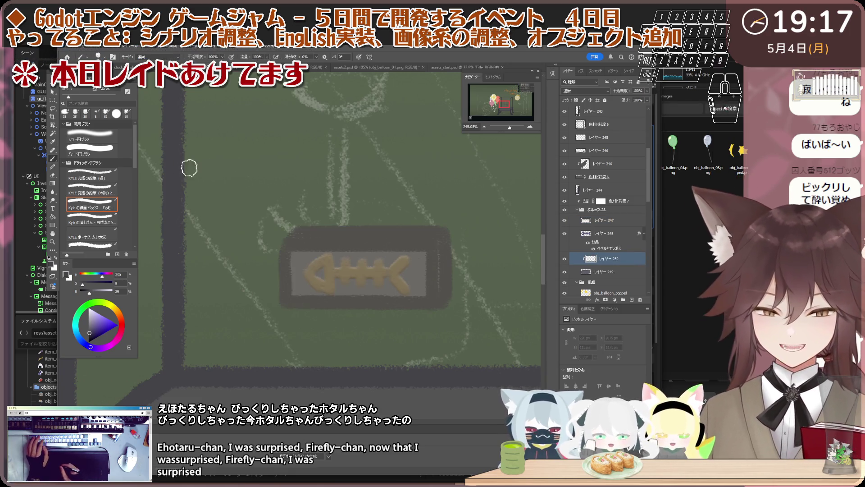
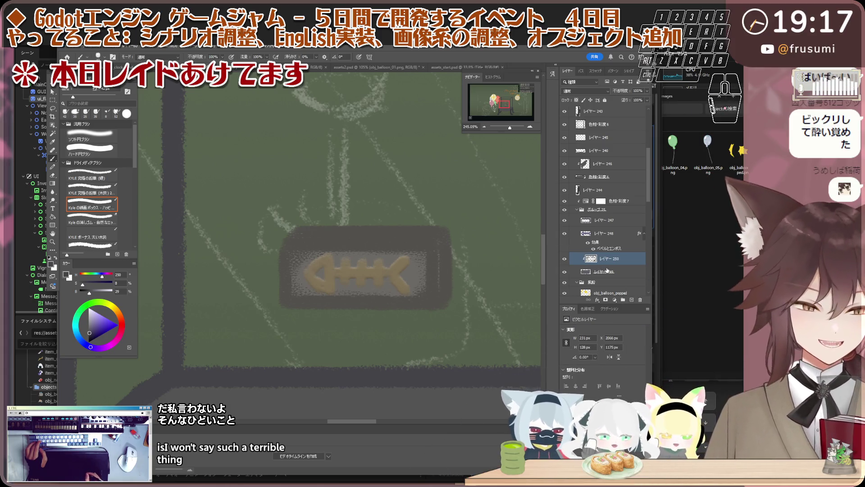
Erase the rough edges along the fish-bone sign's left and right sides on レイヤー 247.
click(618, 223)
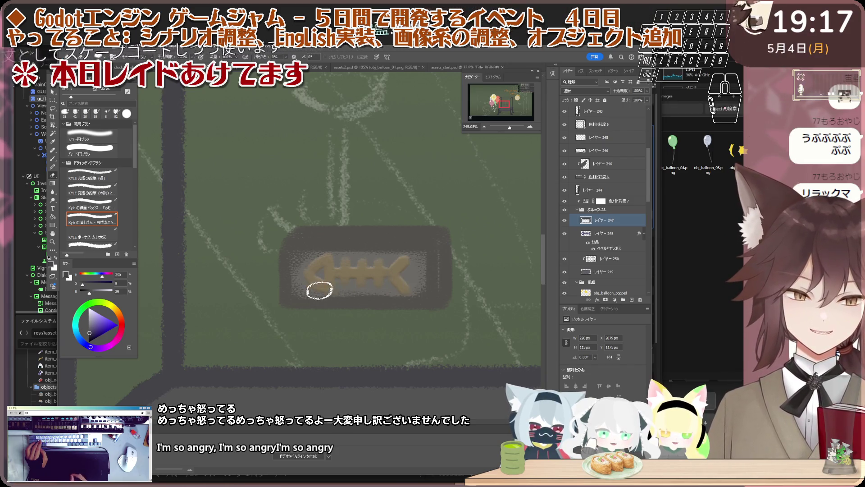
drag(411, 258, 334, 252)
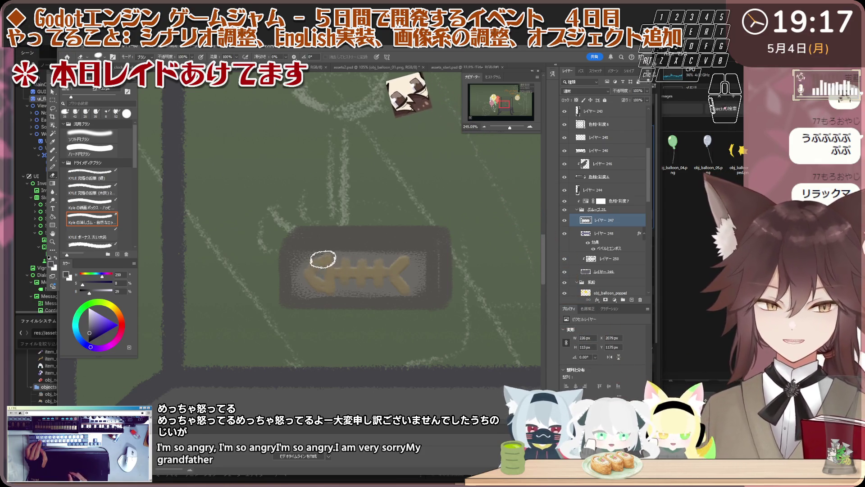
mouse_move(322, 253)
mouse_down()
mouse_move(402, 263)
mouse_move(338, 290)
mouse_move(358, 296)
mouse_move(309, 290)
mouse_move(404, 288)
mouse_up()
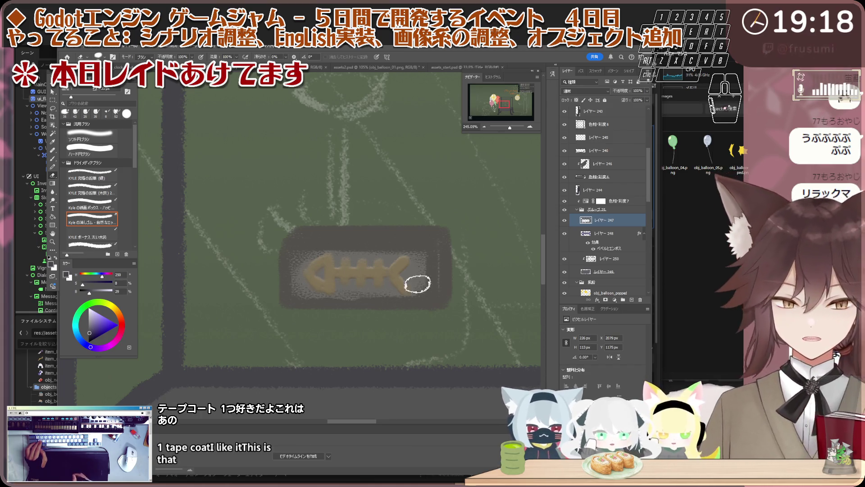
scroll(418, 284, down, 2)
scroll(419, 284, down, 2)
scroll(425, 283, down, 1)
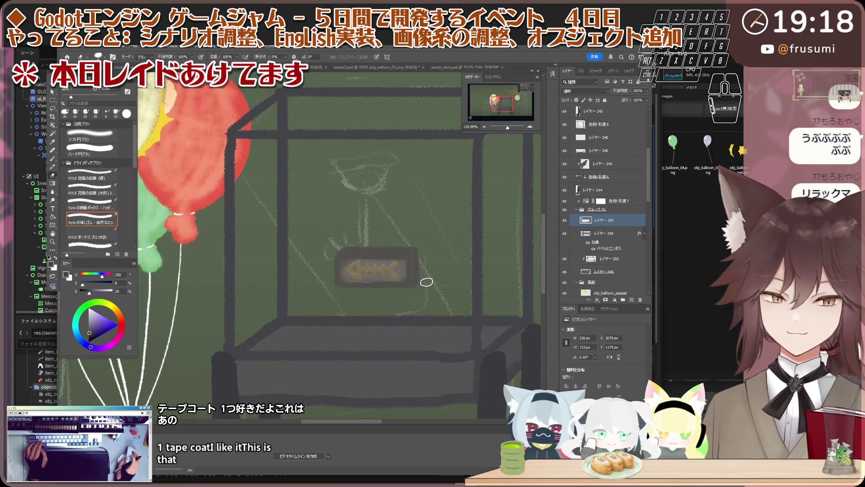
scroll(427, 282, up, 1)
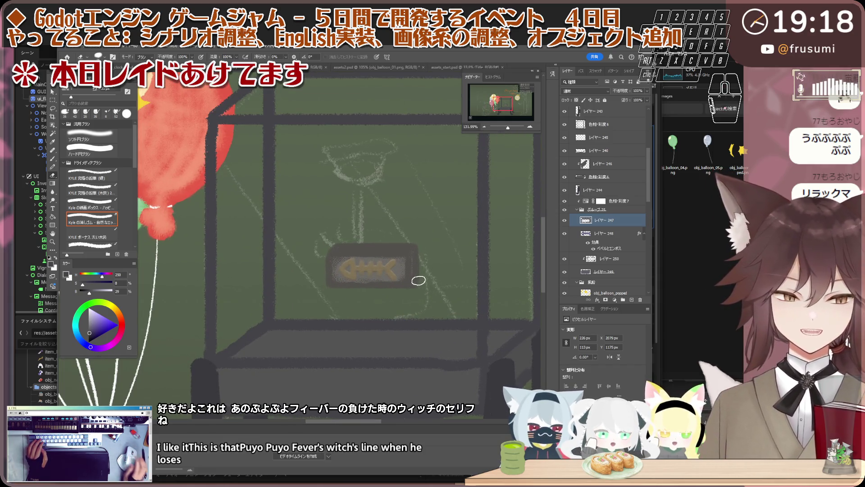
Free-transform the fish-bone sign slightly up and to the right and commit the move.
click(579, 210)
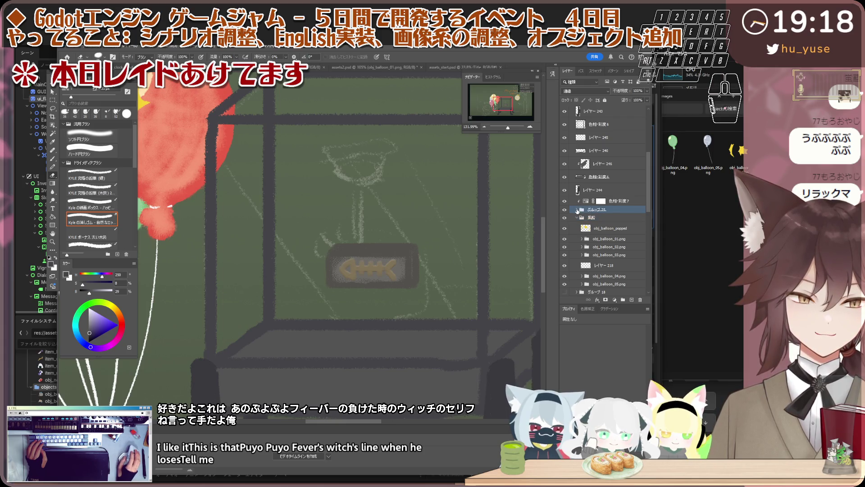
scroll(324, 244, up, 3)
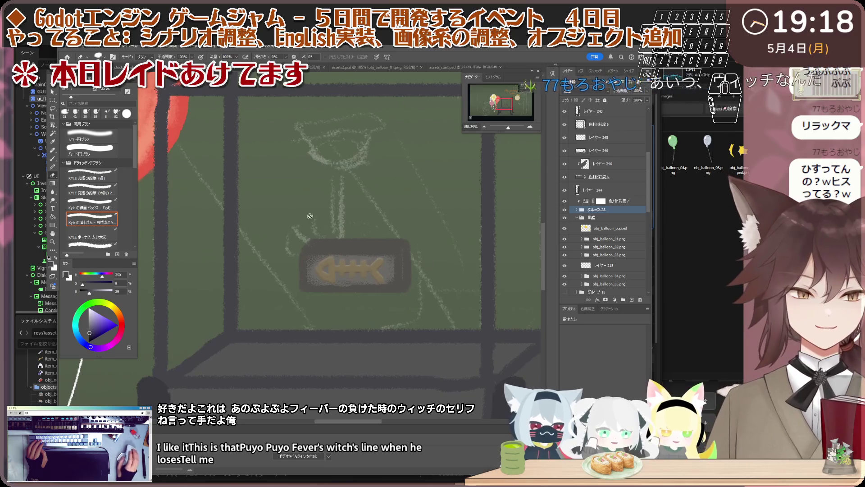
scroll(417, 229, up, 2)
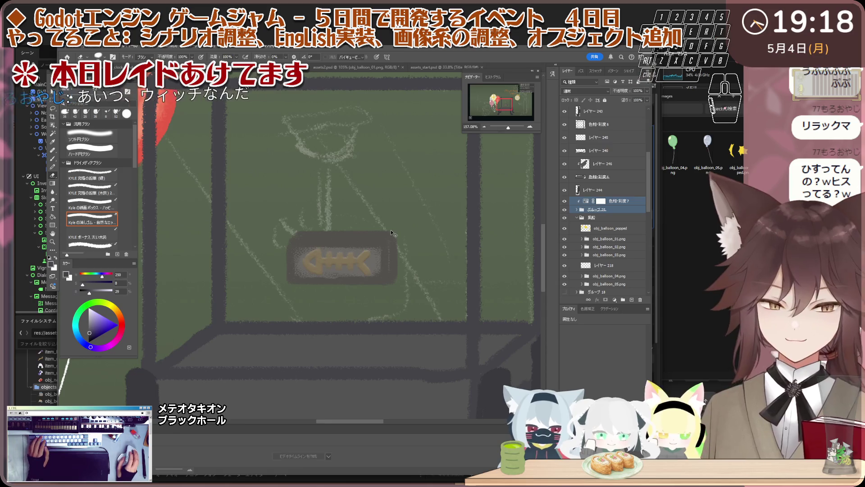
key(ctrl+t)
drag(387, 232, 397, 217)
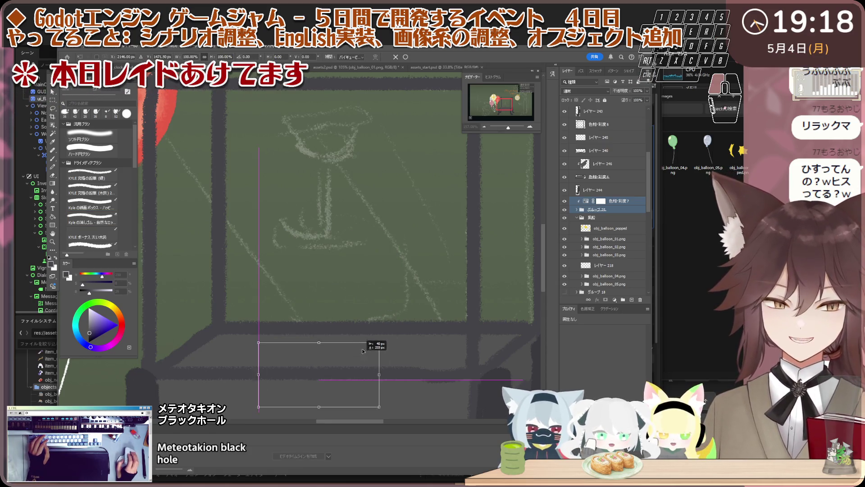
scroll(399, 215, down, 2)
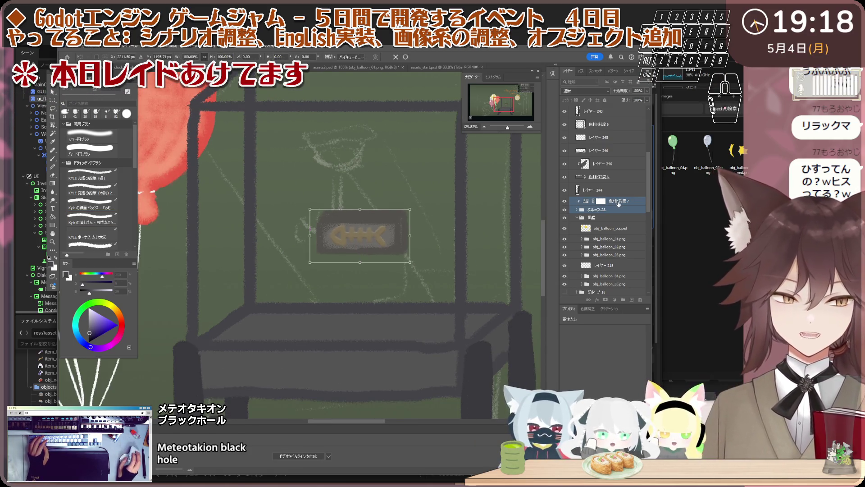
key(Return)
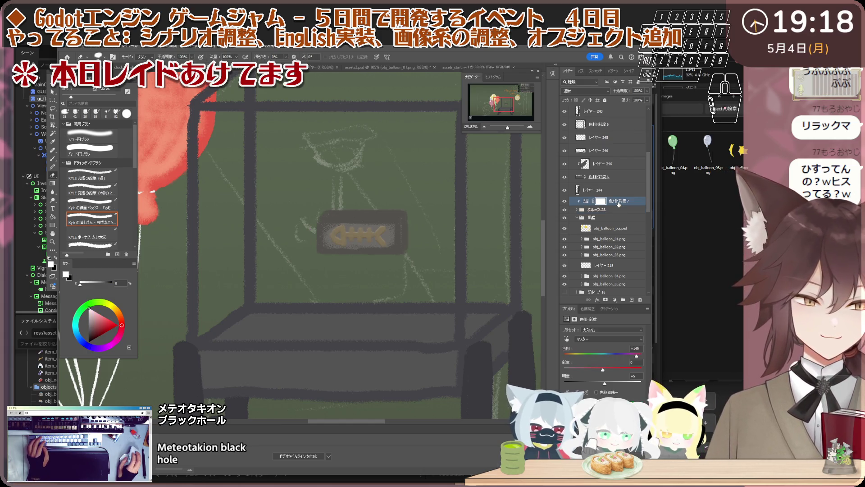
Select グループ 25 with 色相・彩度7 and bundle them into a new group.
shift+click(615, 210)
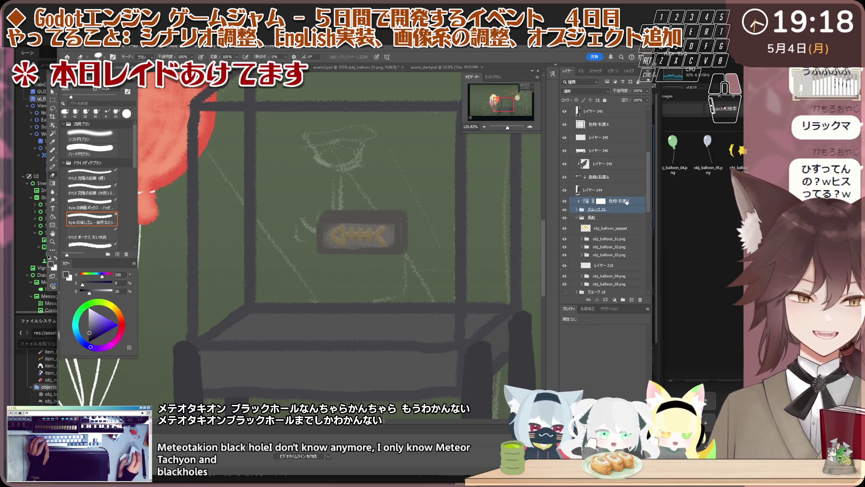
right_click(612, 210)
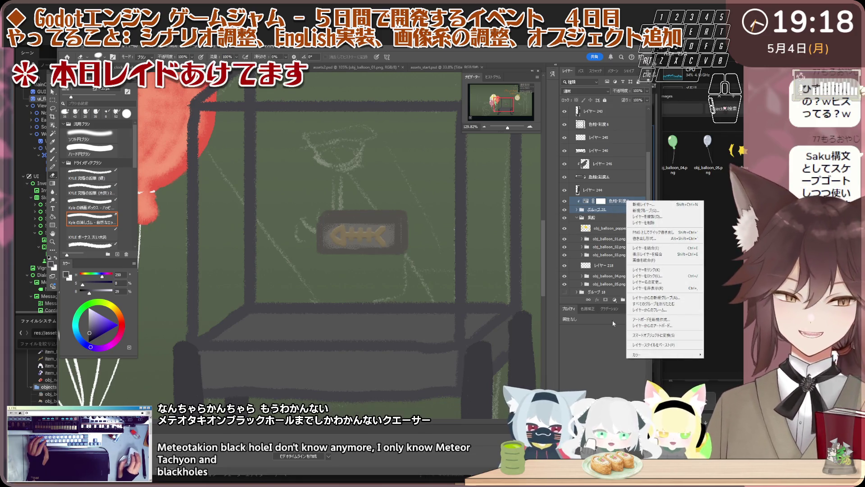
key(Escape)
click(621, 303)
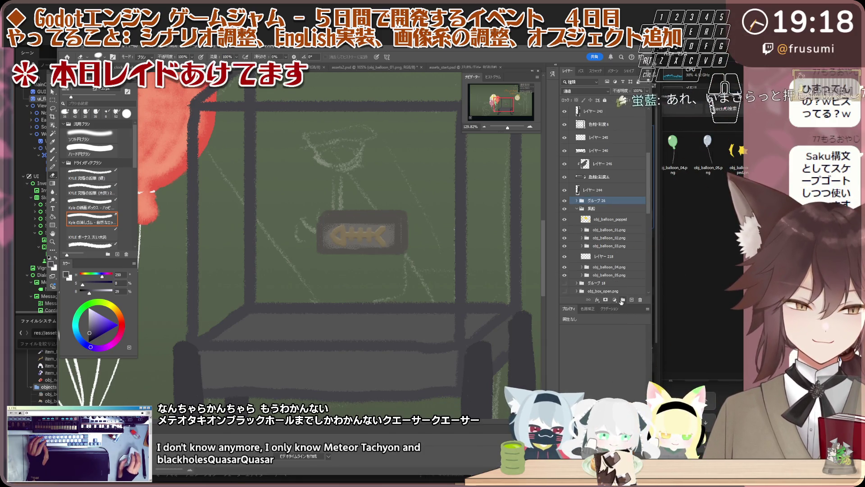
Raise the new group in the stack and move the fish-bone sign down onto the cart's front panel.
mouse_move(615, 233)
mouse_down()
mouse_move(610, 122)
mouse_move(616, 155)
mouse_up()
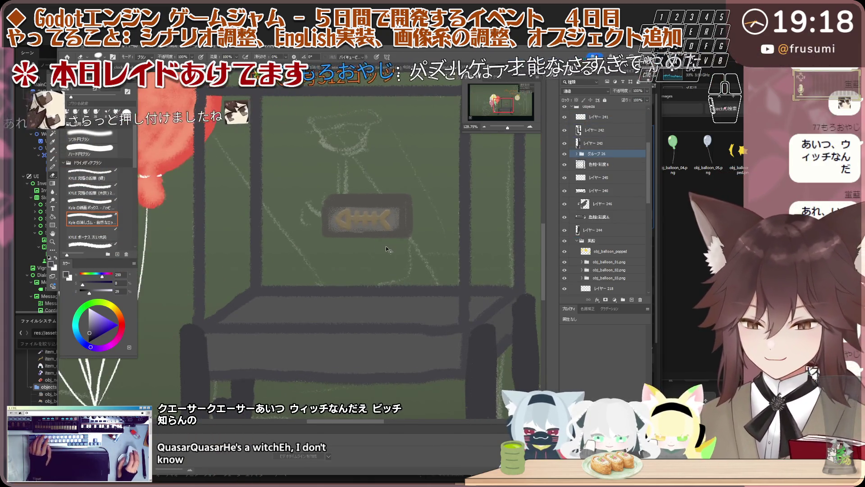
key(ctrl+t)
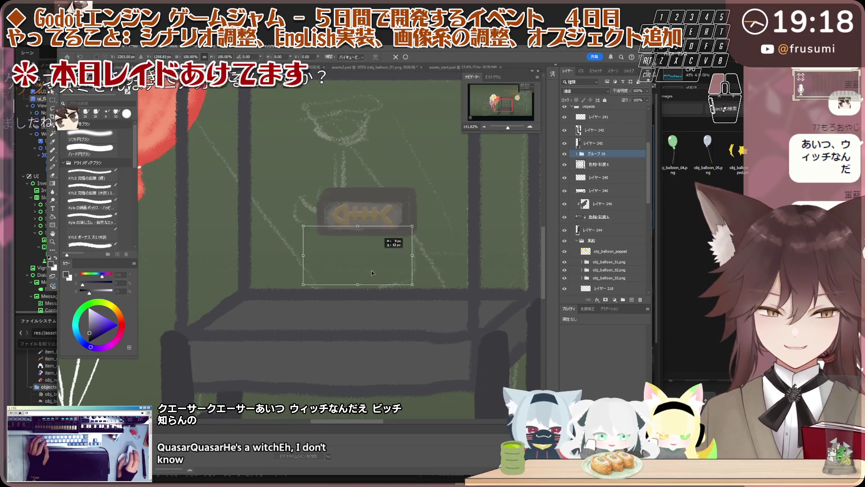
drag(384, 222, 354, 356)
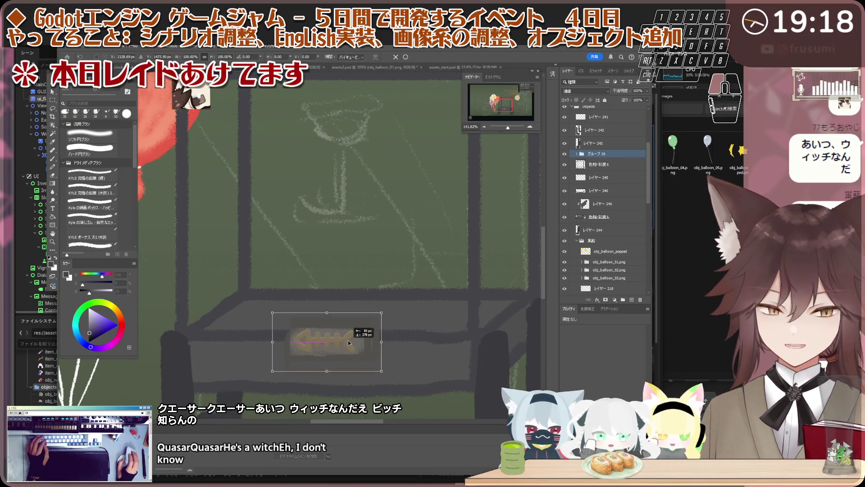
scroll(350, 341, down, 2)
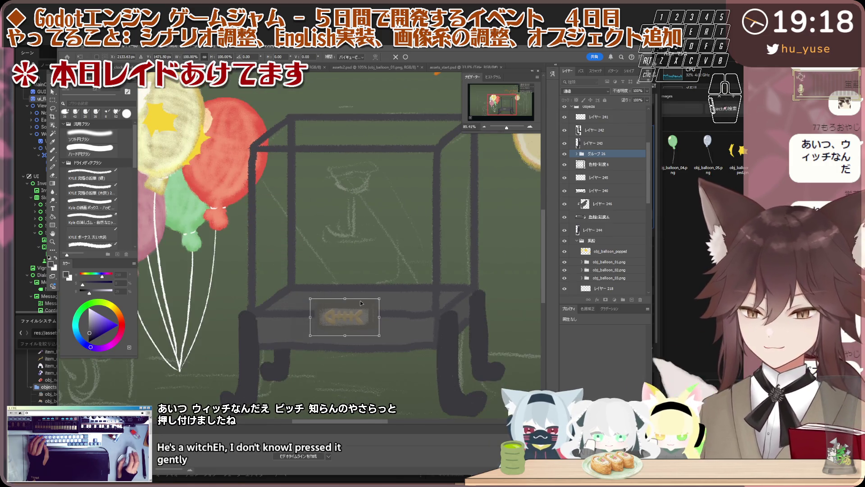
scroll(361, 301, down, 1)
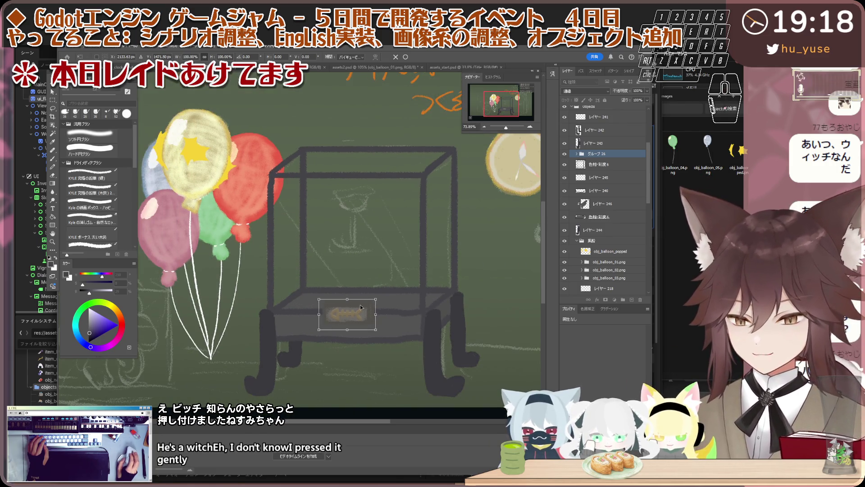
scroll(360, 304, up, 1)
scroll(366, 313, up, 1)
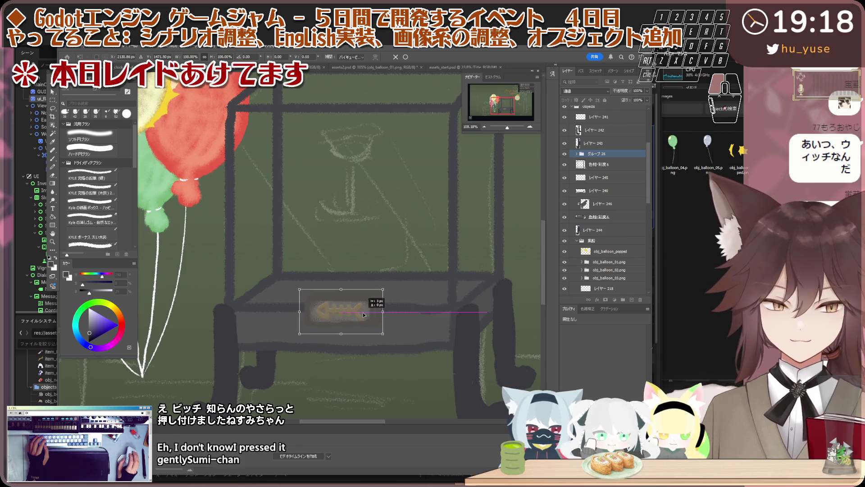
drag(364, 314, 365, 312)
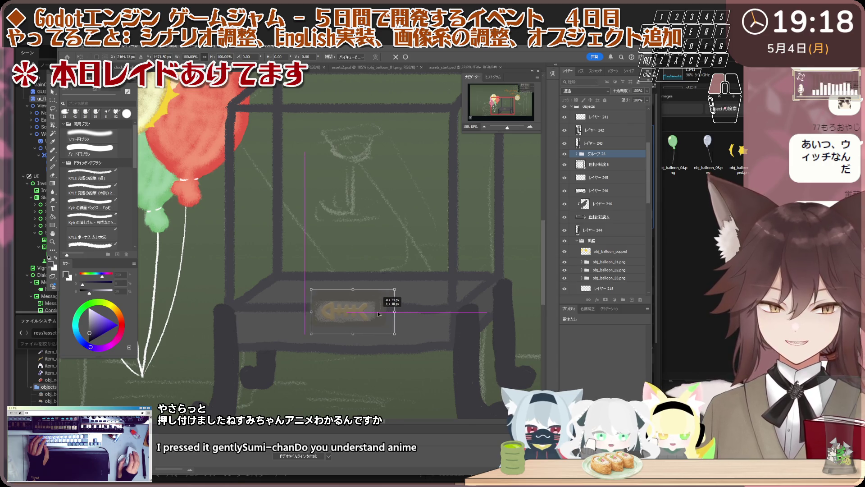
drag(375, 313, 374, 313)
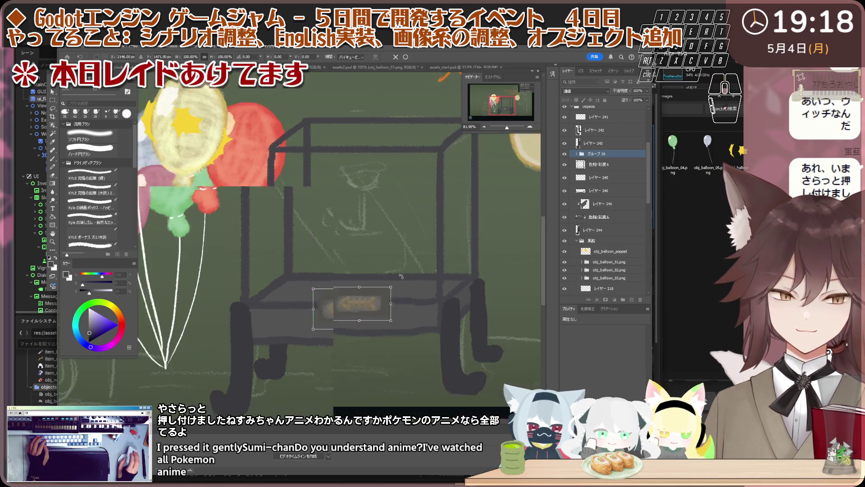
scroll(372, 313, down, 3)
scroll(373, 313, up, 2)
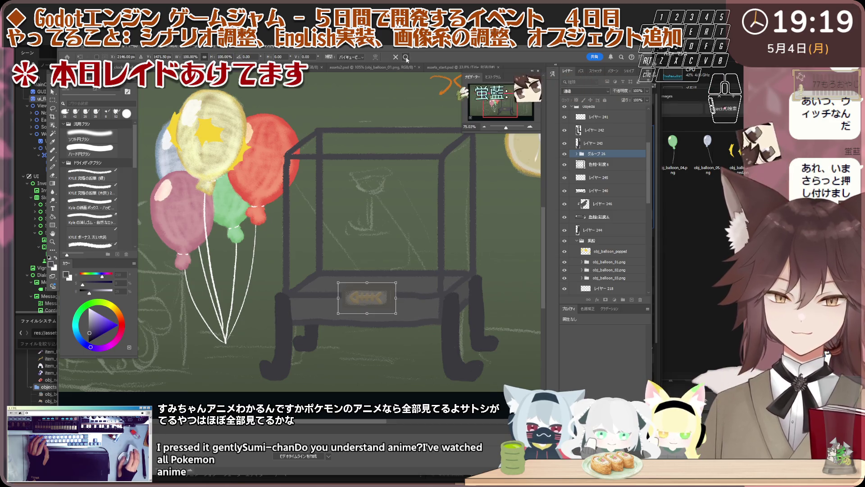
key(e)
scroll(390, 271, up, 1)
scroll(389, 271, down, 2)
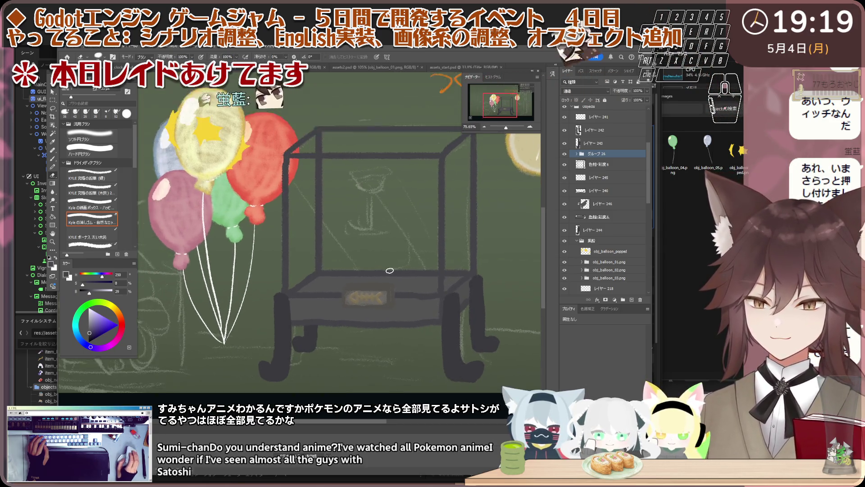
scroll(360, 306, up, 1)
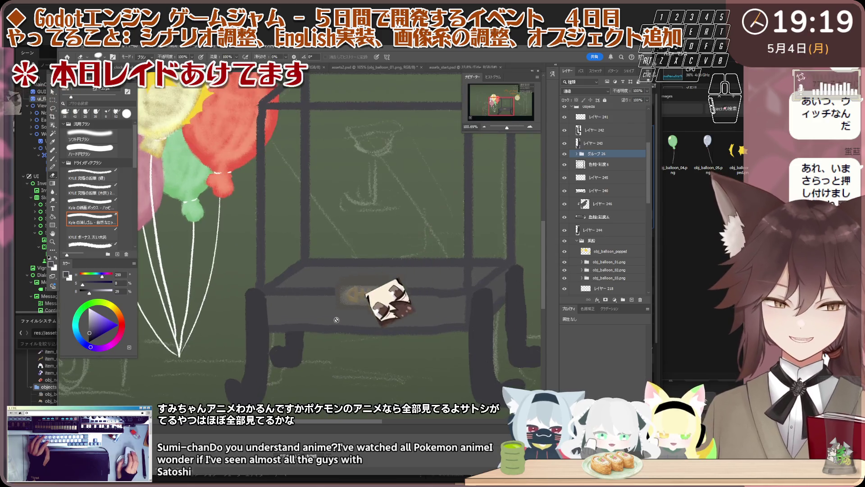
scroll(338, 318, up, 1)
scroll(320, 325, up, 1)
scroll(320, 326, down, 1)
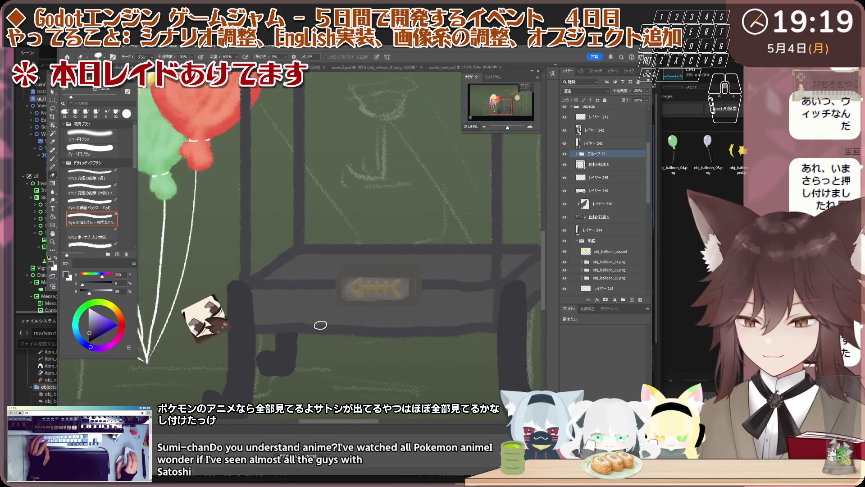
Select the cart and balloon layers in turn and add a new empty layer above them.
key(v)
scroll(320, 325, up, 1)
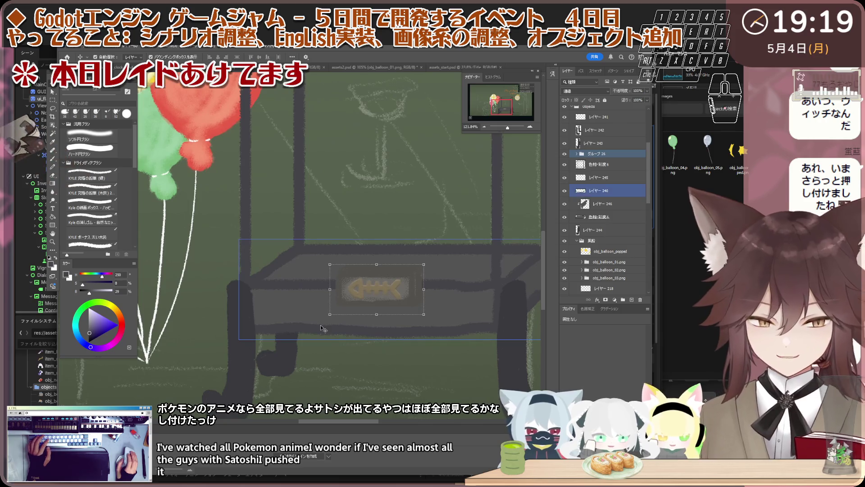
click(624, 191)
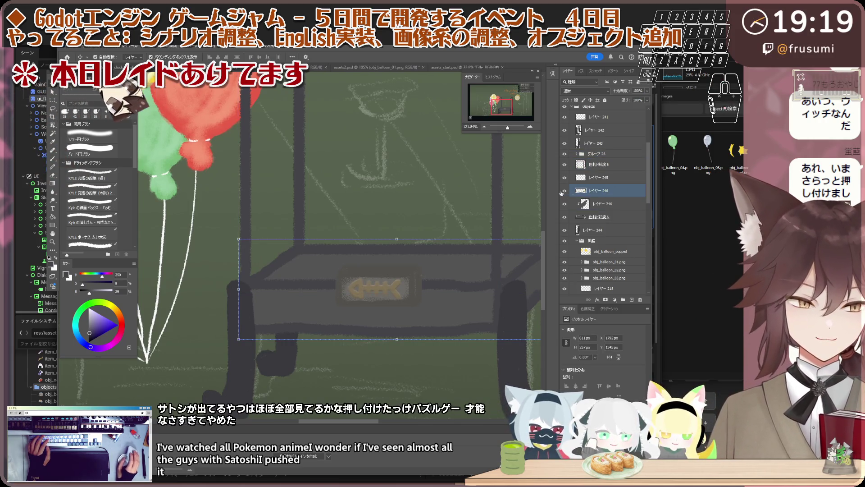
click(624, 177)
scroll(327, 267, down, 1)
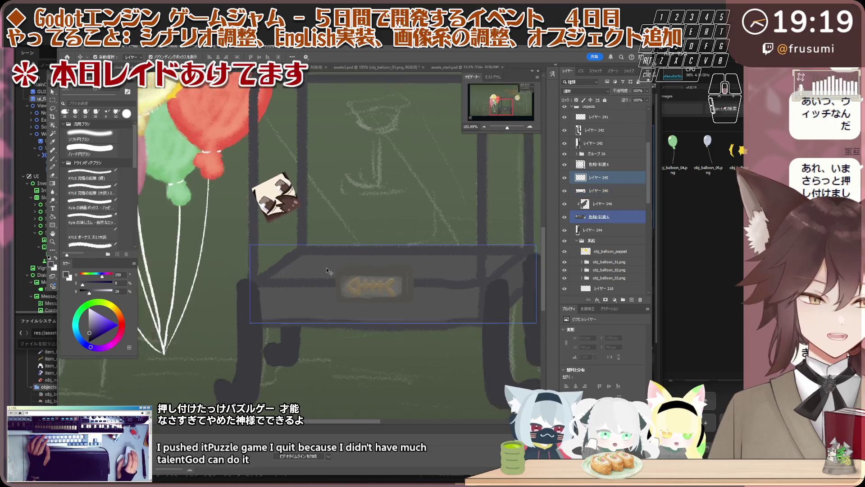
click(363, 260)
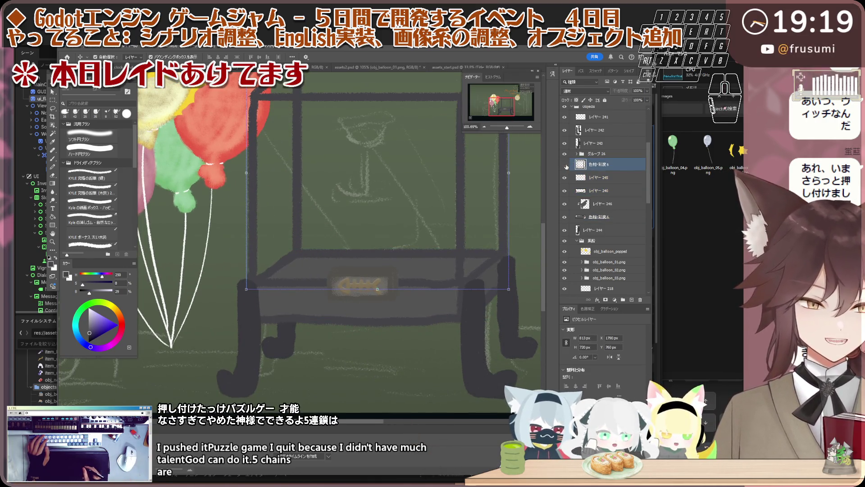
shift+click(580, 176)
ctrl+click(611, 262)
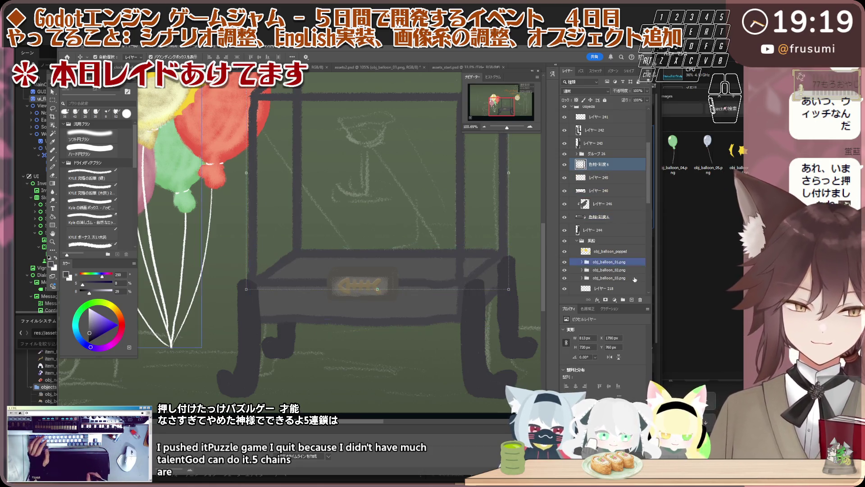
click(631, 300)
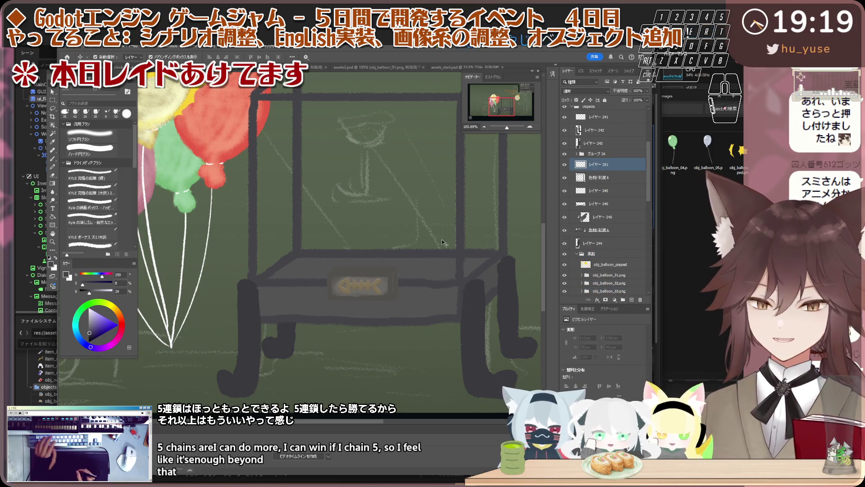
Sample the dark colour and paint chalky strokes over the cart's left table edge and legs.
key(i)
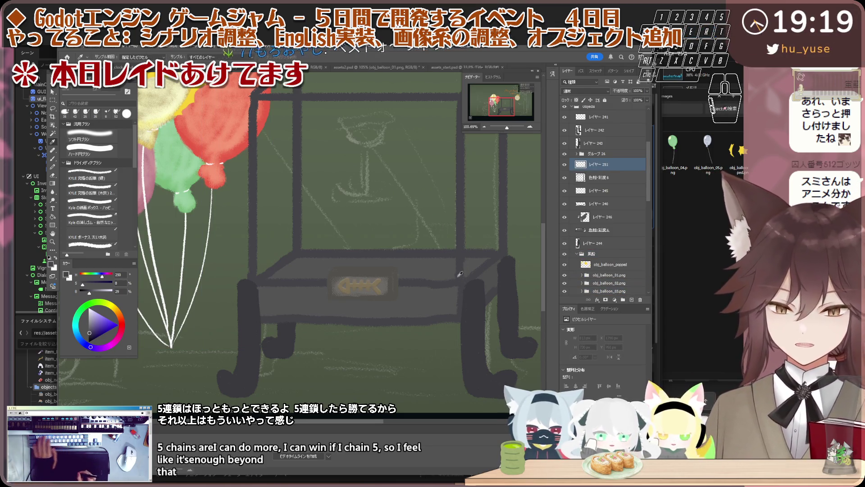
click(91, 204)
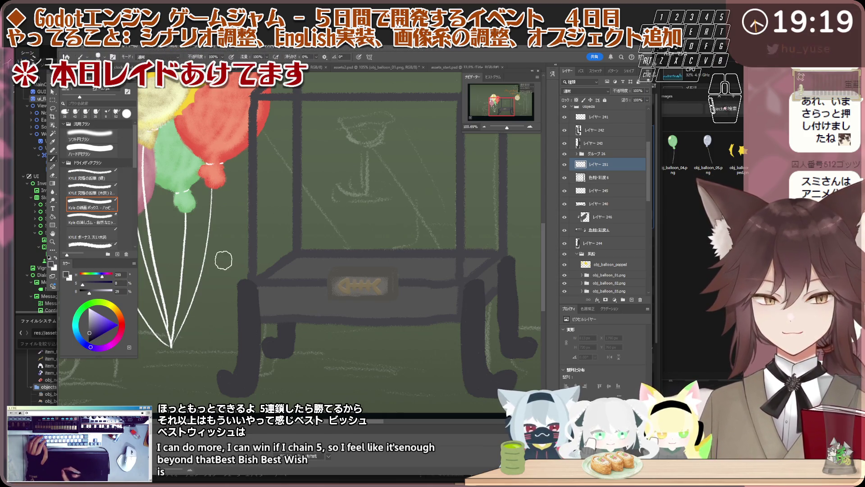
mouse_move(224, 260)
mouse_down()
mouse_move(267, 294)
mouse_move(260, 286)
mouse_up()
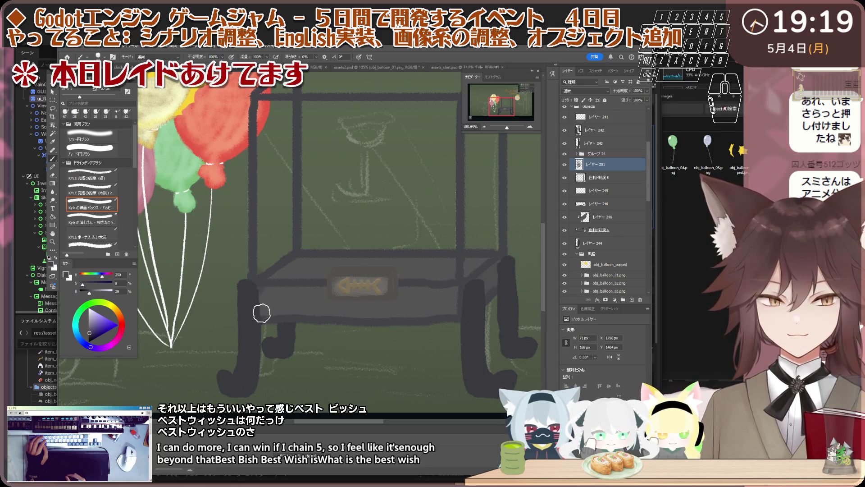
drag(261, 312, 263, 317)
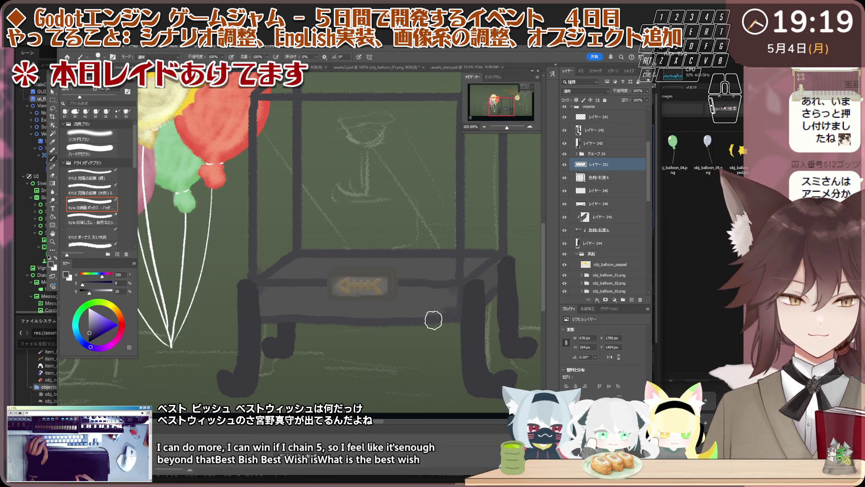
drag(461, 308, 451, 310)
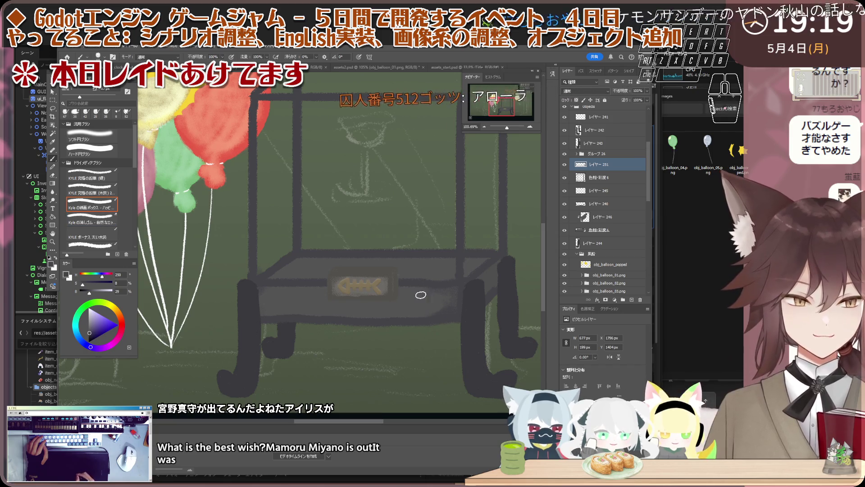
Darken the cart's right leg with a neighbouring brush preset, cycling presets afterwards.
key(comma)
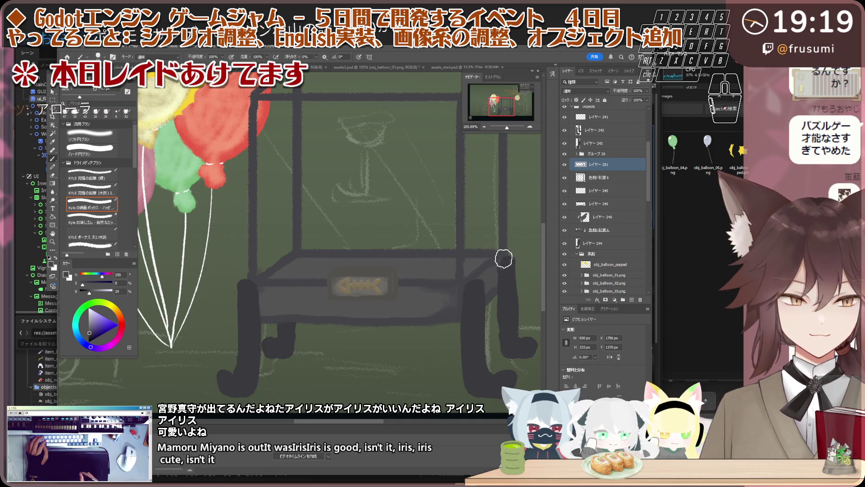
drag(502, 255, 503, 276)
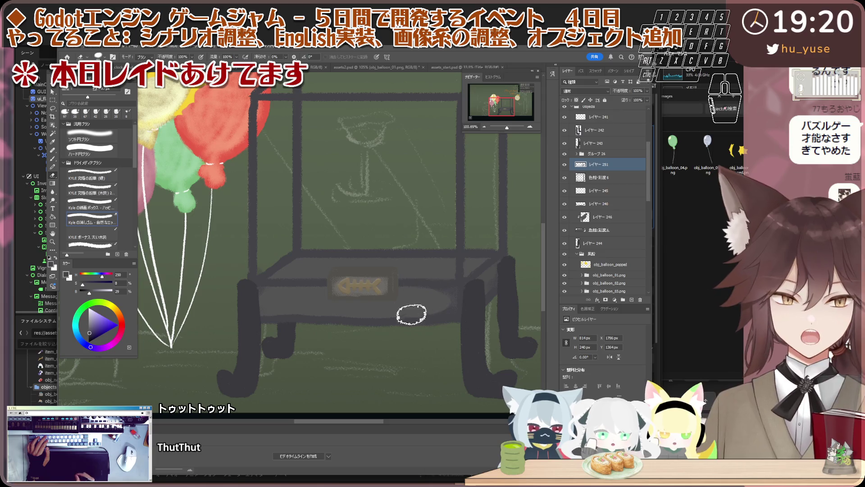
key(b)
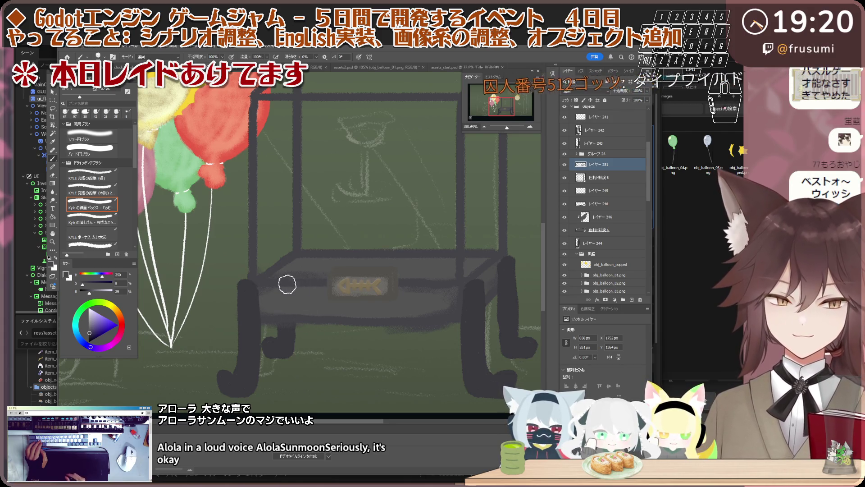
key(period)
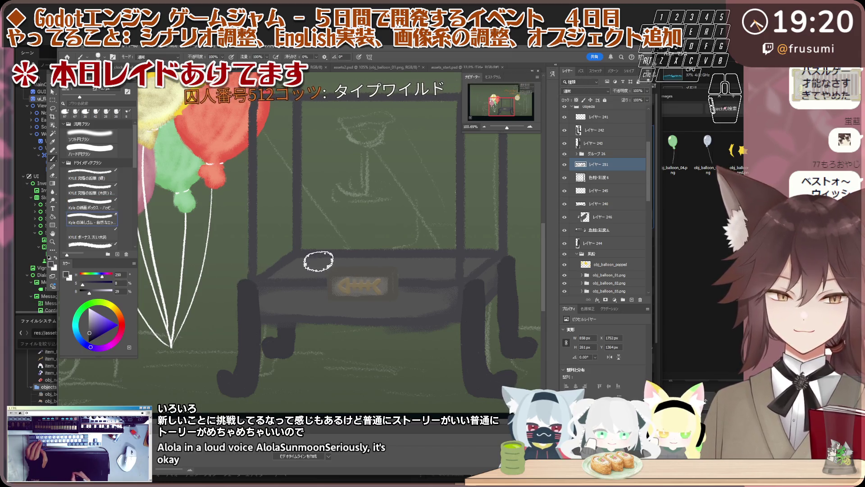
key(comma)
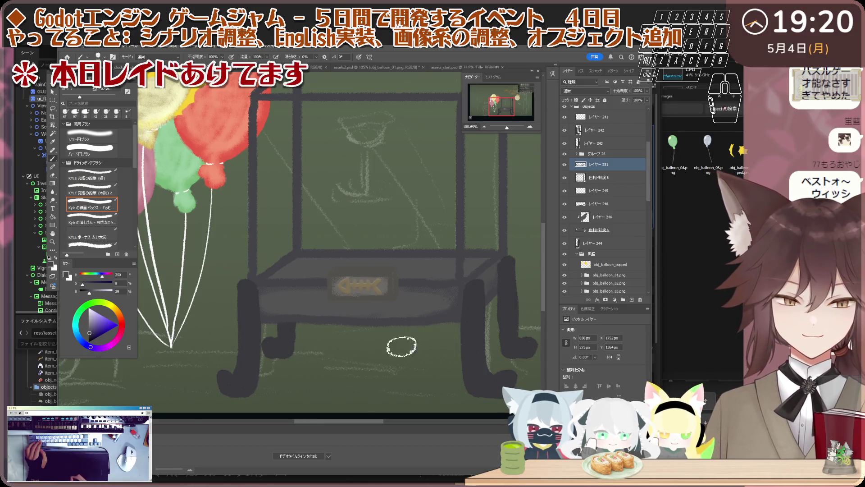
key(period)
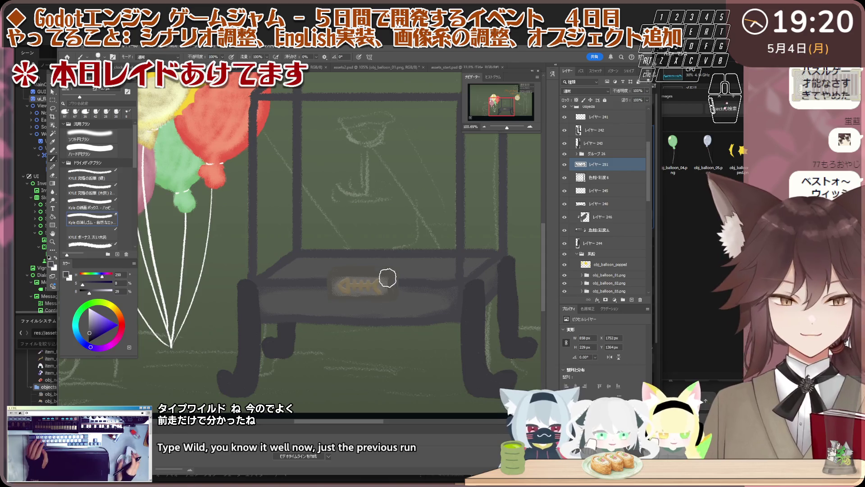
alt+scroll(397, 278, up, 3)
Select Group 26 holding the fish-bone sign via the layers under the cart table.
ctrl+shift+click(457, 256)
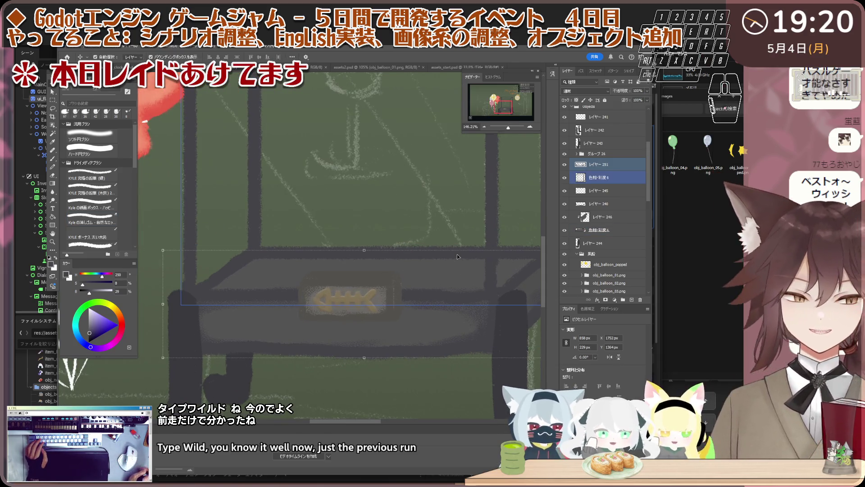
alt+scroll(415, 253, down, 1)
alt+scroll(415, 253, down, 2)
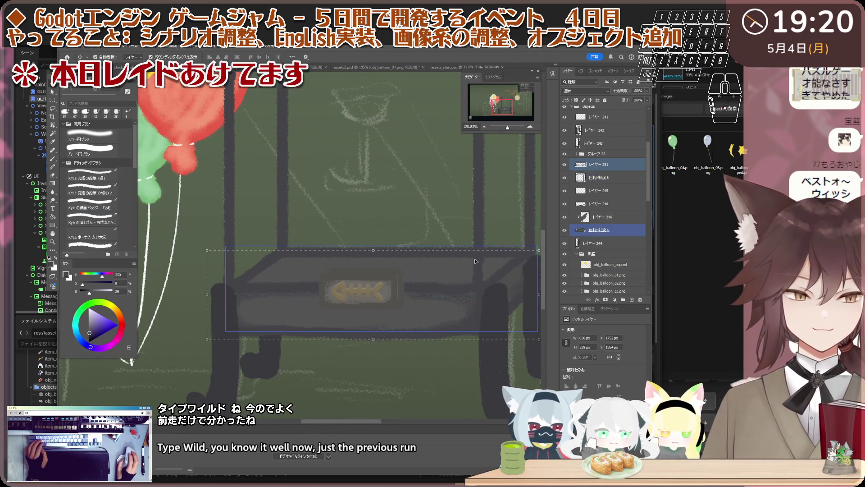
click(602, 177)
alt+scroll(466, 239, up, 3)
alt+scroll(339, 297, up, 3)
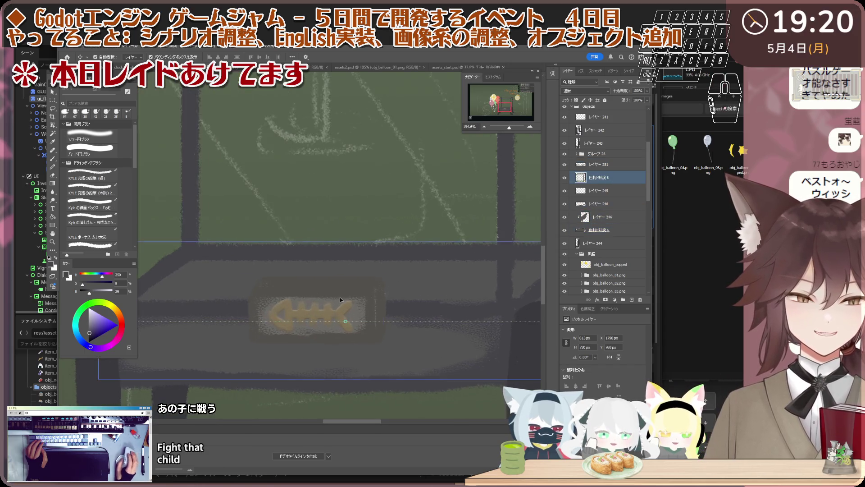
click(606, 154)
alt+scroll(354, 308, down, 2)
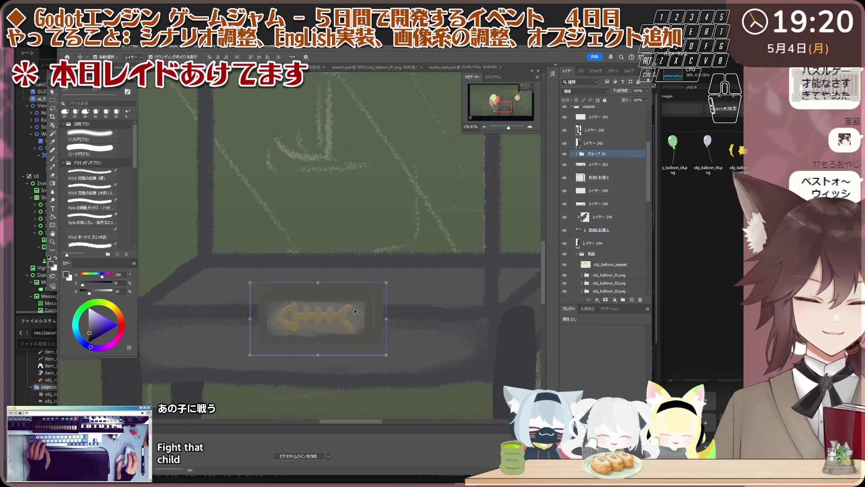
alt+scroll(353, 298, up, 1)
alt+scroll(357, 297, down, 2)
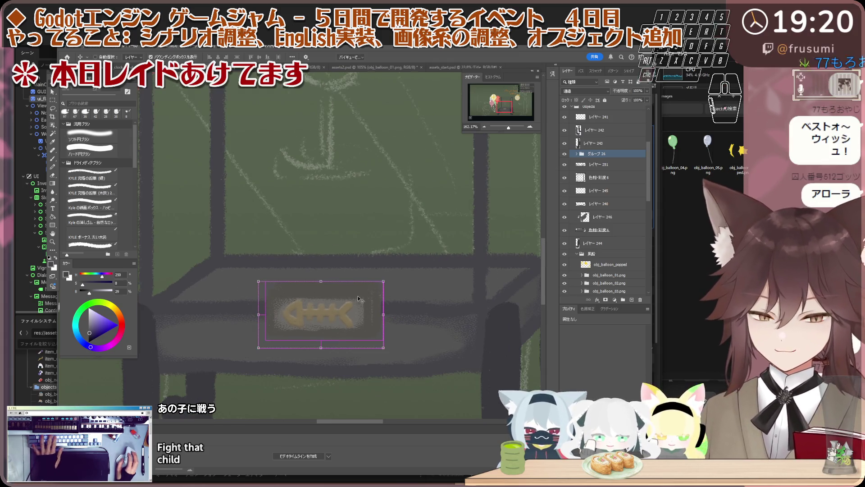
Nudge the fish-bone sign about 14 px left and commit the move.
key(ctrl+t)
drag(361, 296, 353, 296)
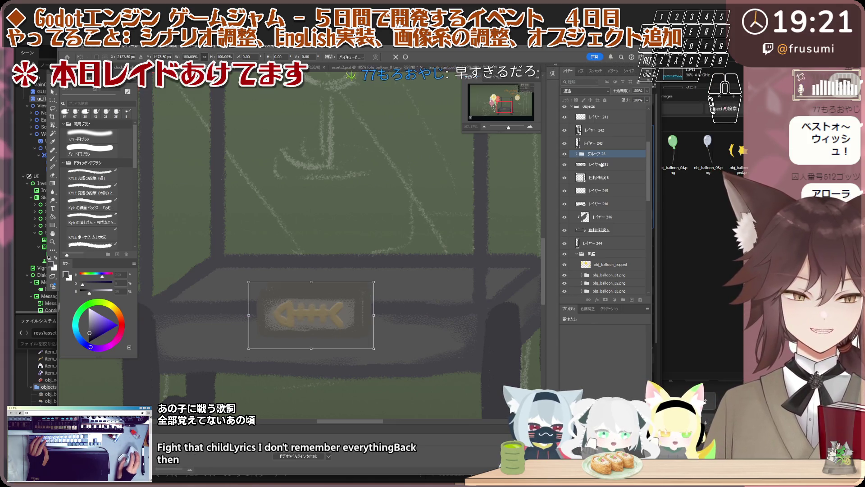
click(615, 300)
Add a Hue/Saturation adjustment recolouring the sign to muted blue-purple, Hue about -18, Lightness +5.
click(593, 201)
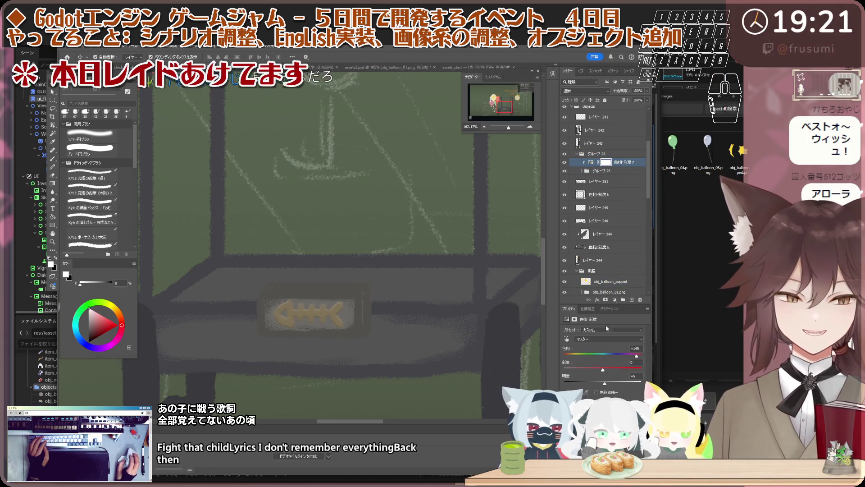
drag(629, 357, 584, 361)
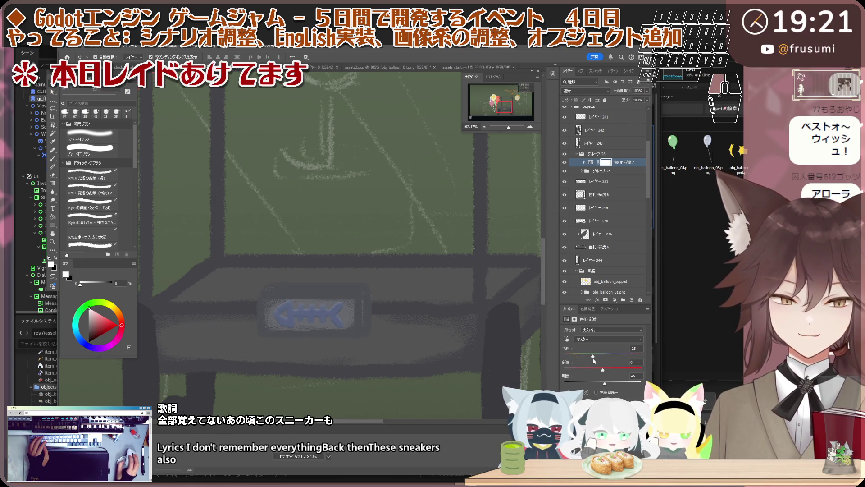
drag(597, 362, 600, 362)
key(ctrl+minus)
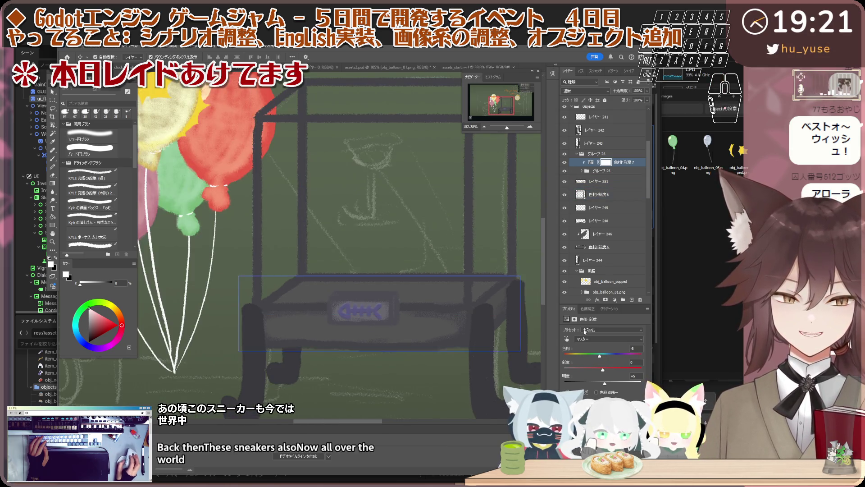
drag(599, 356, 601, 357)
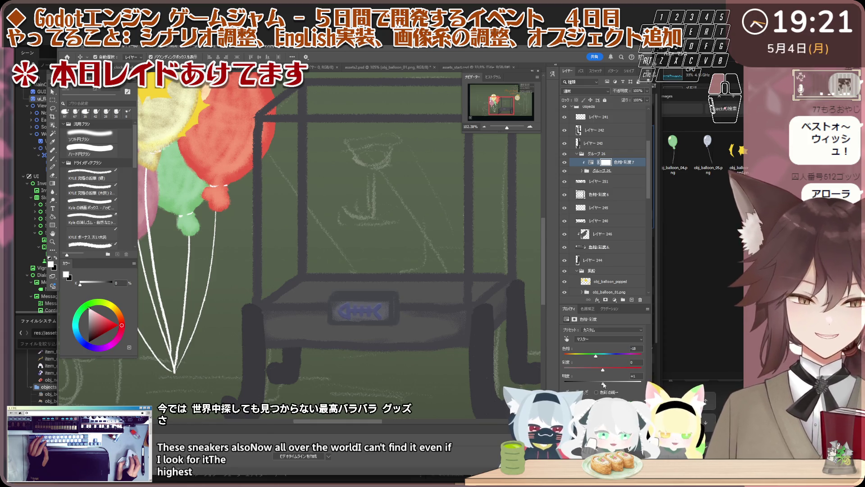
drag(603, 384, 605, 385)
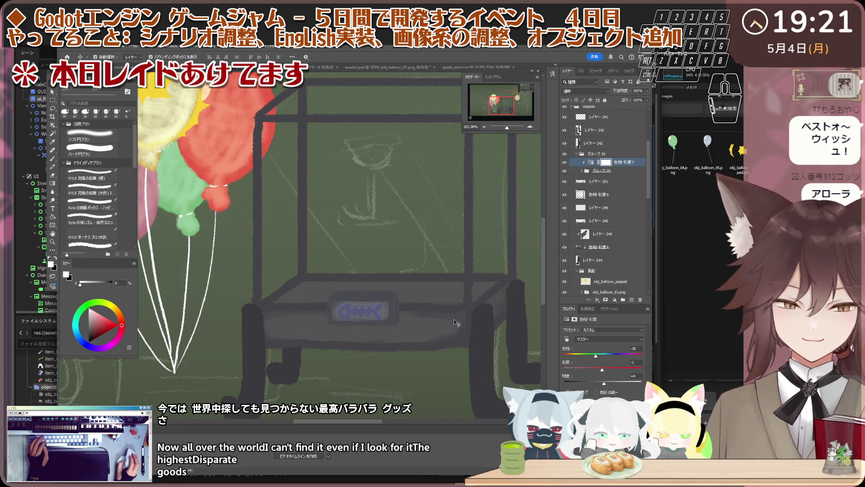
scroll(433, 308, up, 2)
scroll(419, 298, up, 1)
scroll(419, 287, up, 1)
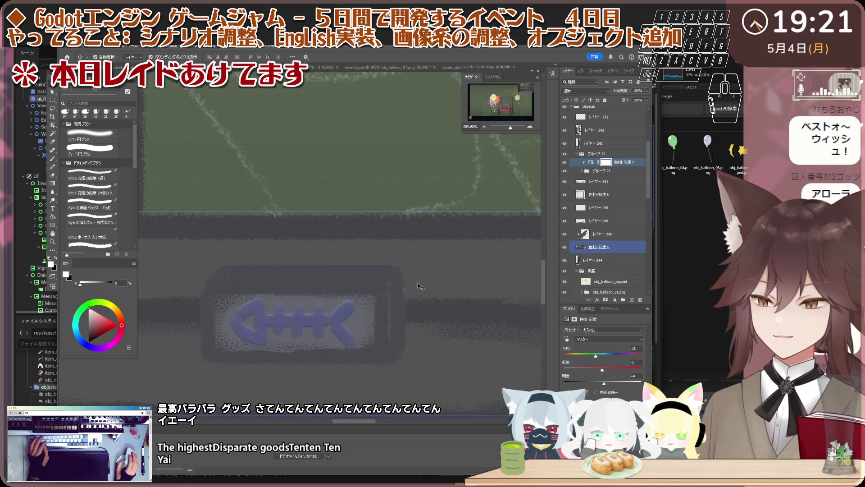
scroll(419, 286, down, 1)
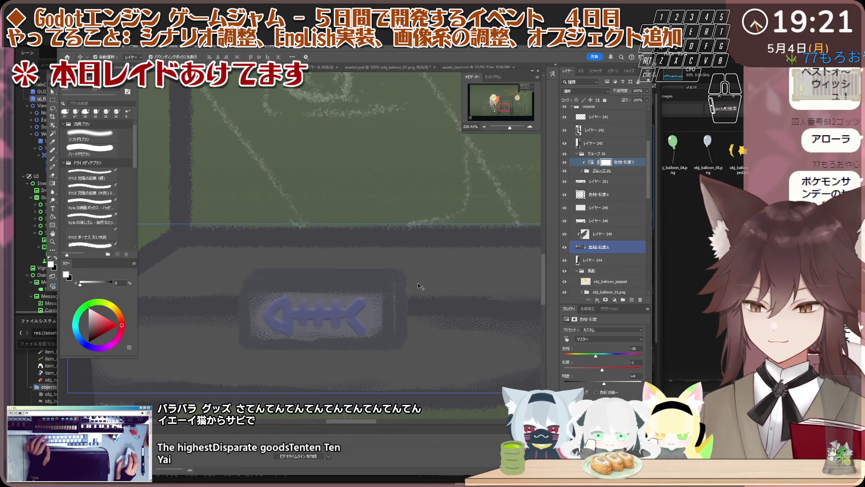
click(401, 286)
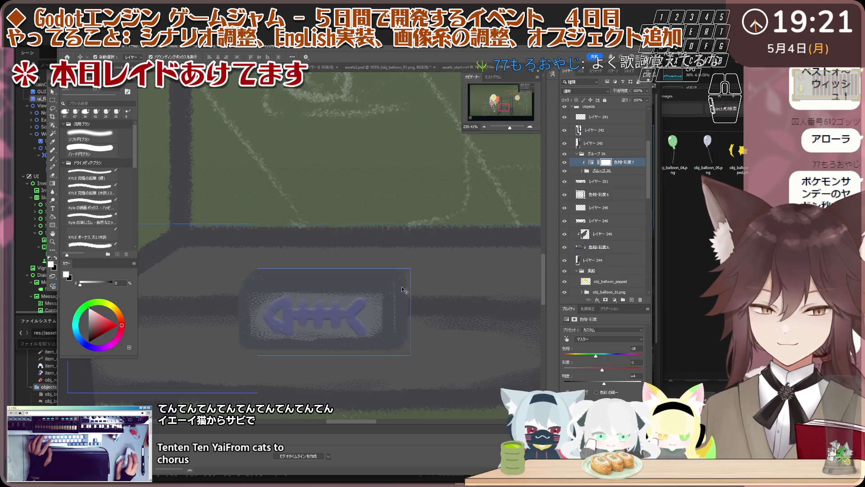
scroll(401, 286, up, 2)
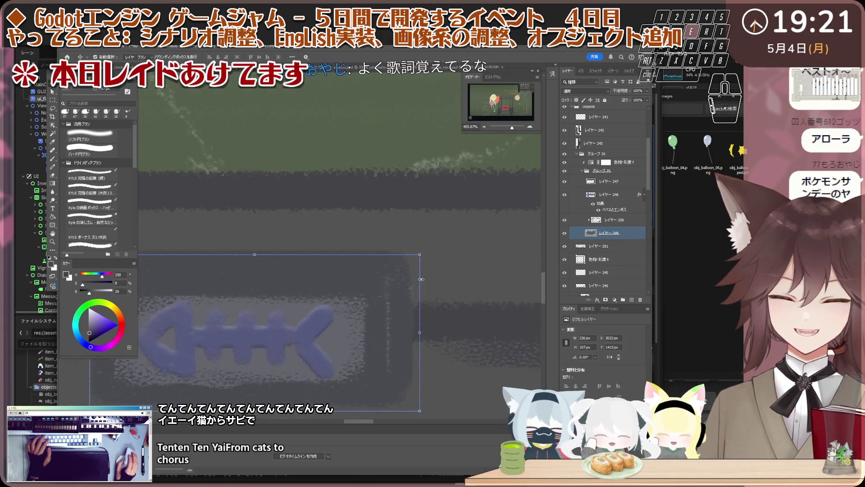
key(e)
scroll(423, 239, down, 5)
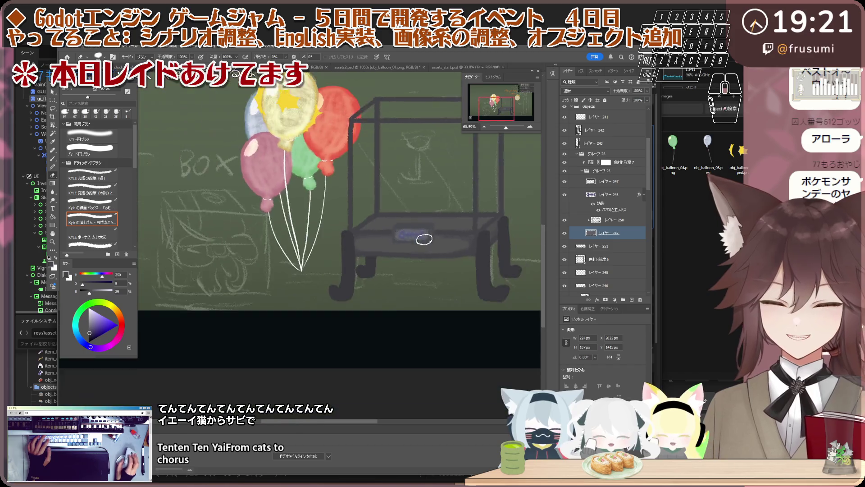
scroll(423, 239, up, 1)
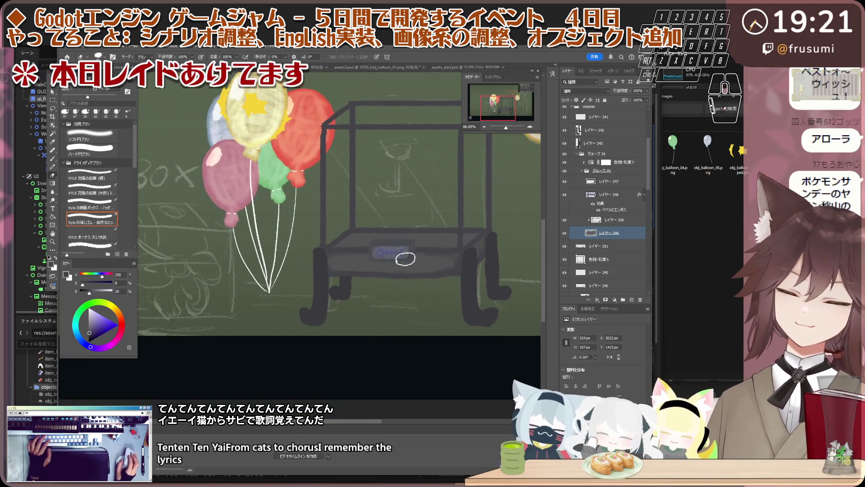
scroll(395, 256, up, 1)
scroll(365, 256, up, 1)
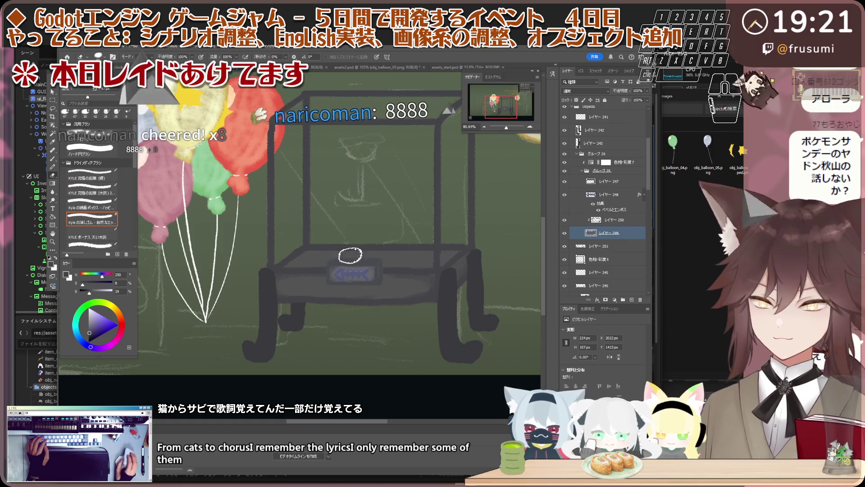
scroll(350, 256, down, 2)
scroll(311, 247, up, 1)
key(v)
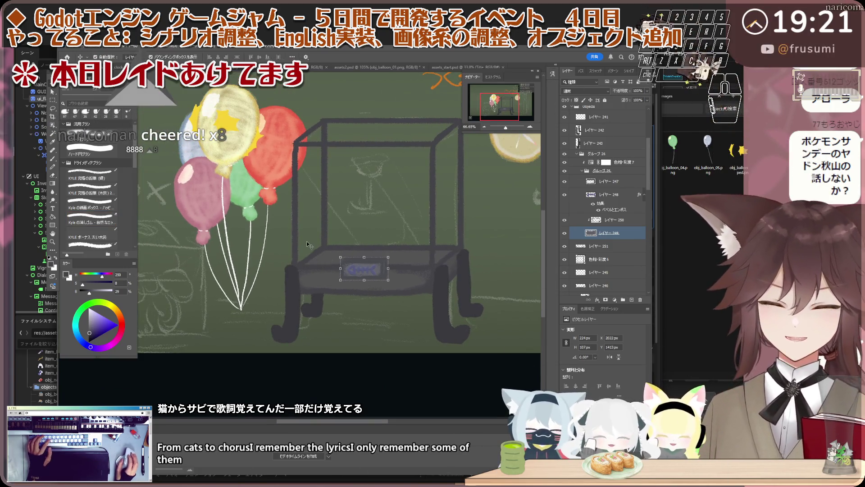
scroll(306, 244, up, 1)
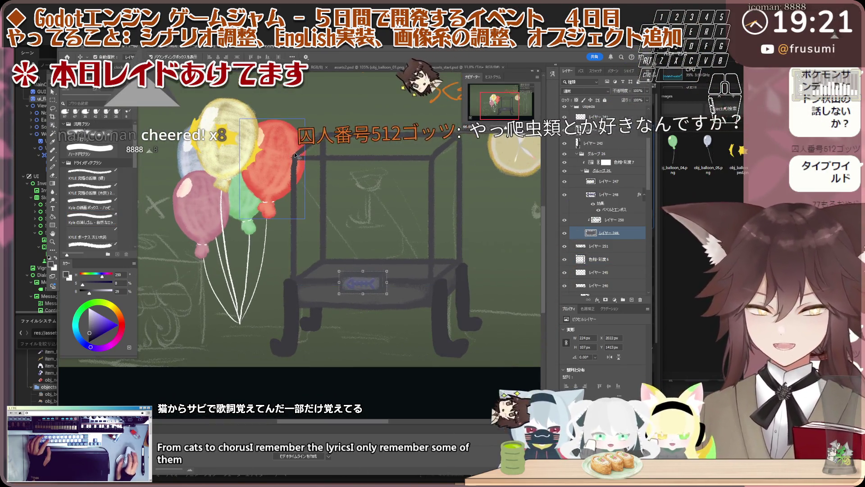
click(609, 258)
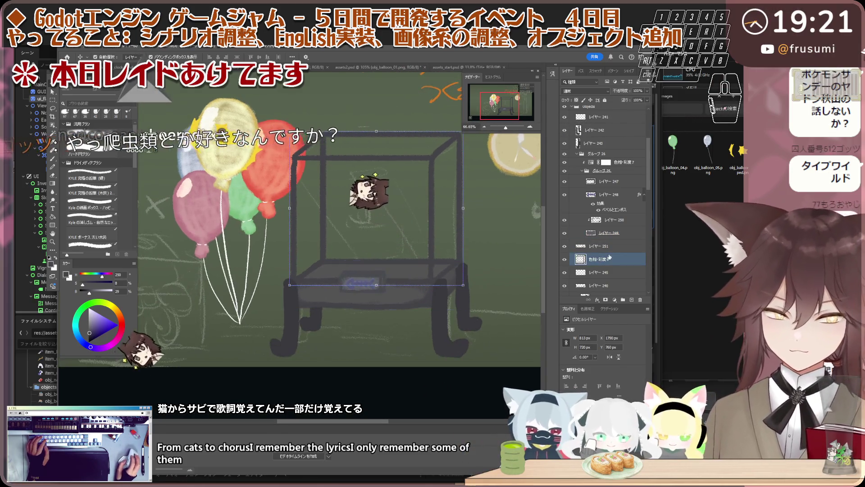
scroll(353, 283, up, 1)
click(353, 284)
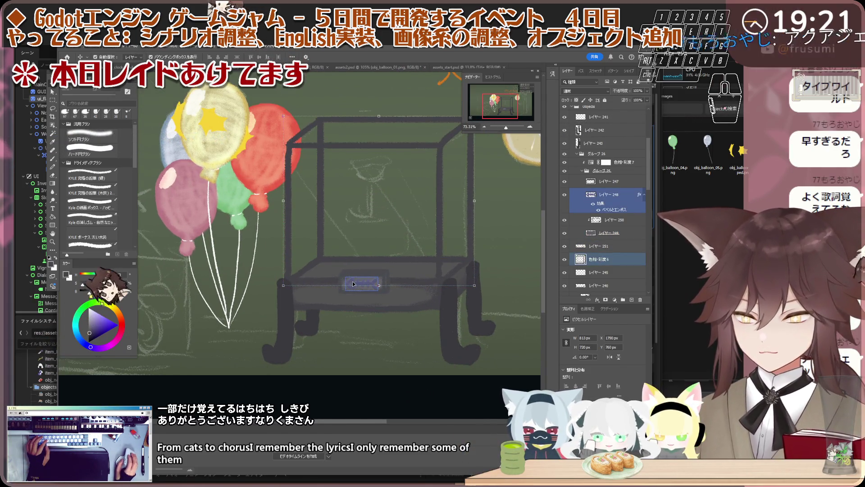
click(326, 284)
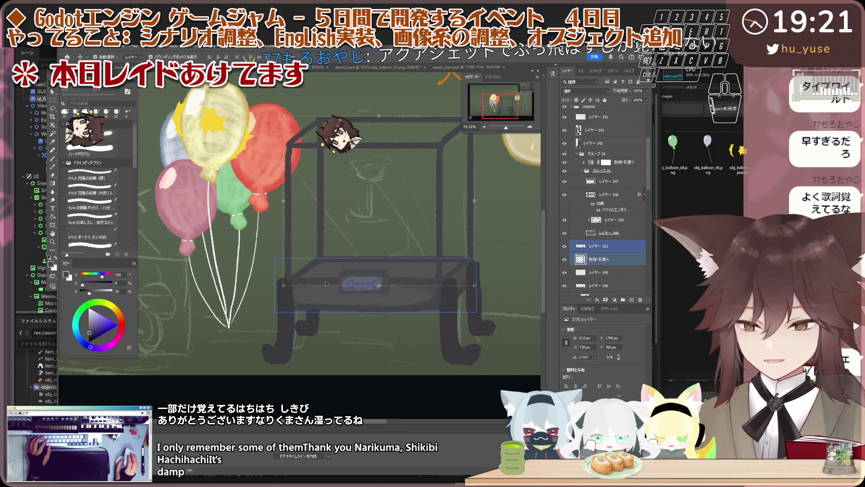
scroll(299, 204, up, 1)
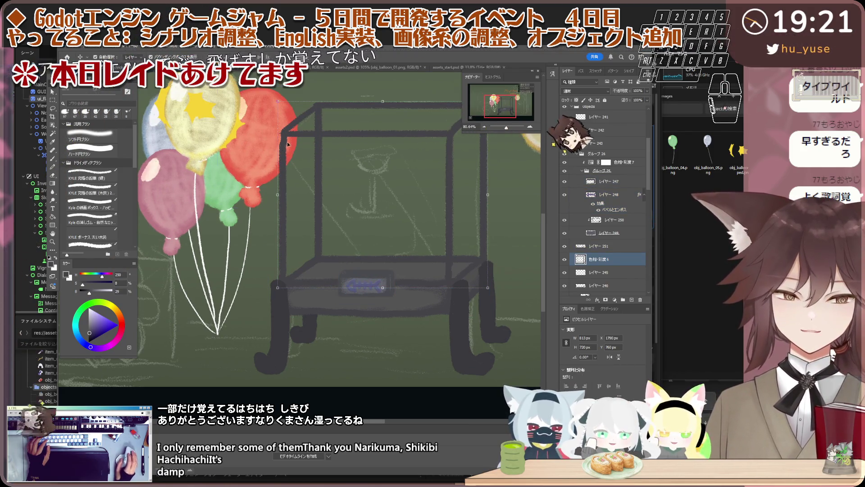
click(363, 285)
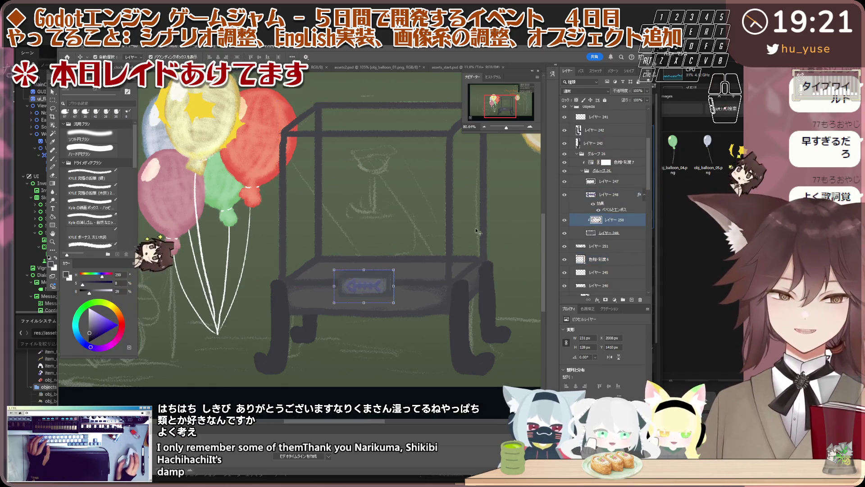
scroll(477, 231, down, 1)
shift+click(402, 278)
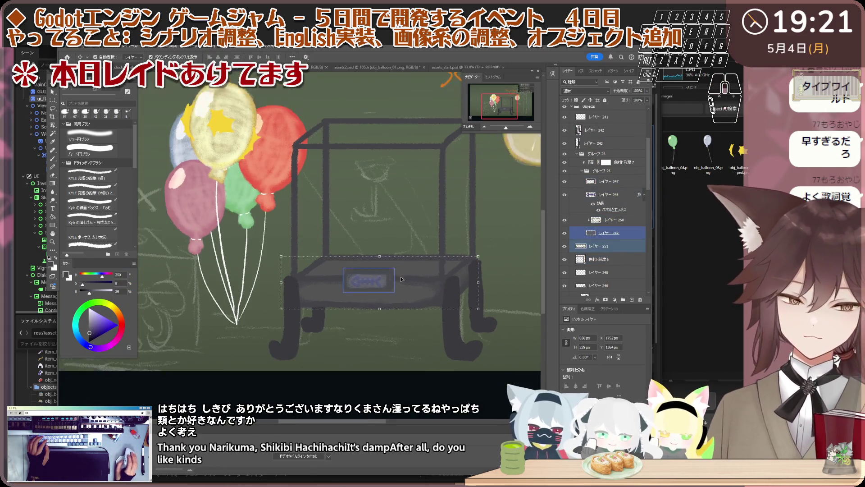
scroll(402, 278, up, 1)
scroll(412, 298, down, 1)
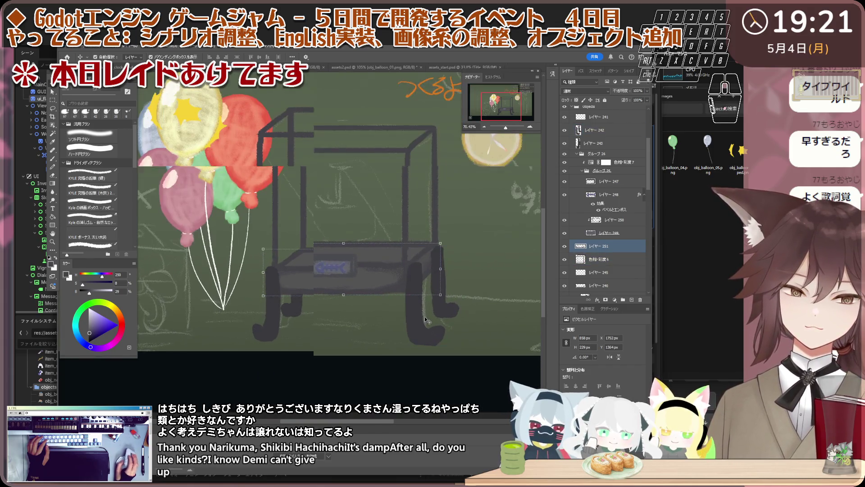
click(424, 323)
ctrl+click(586, 182)
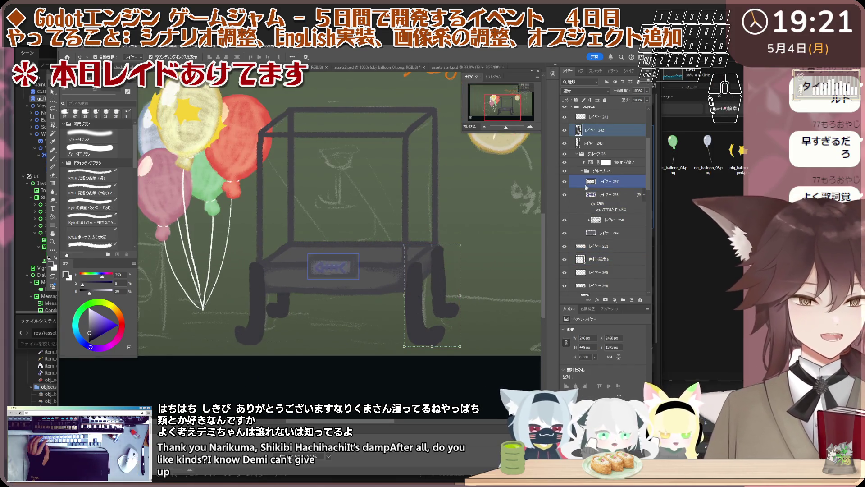
Create new empty layer 252 and group layers 242 and 243 into グループ 27.
click(632, 299)
right_click(609, 137)
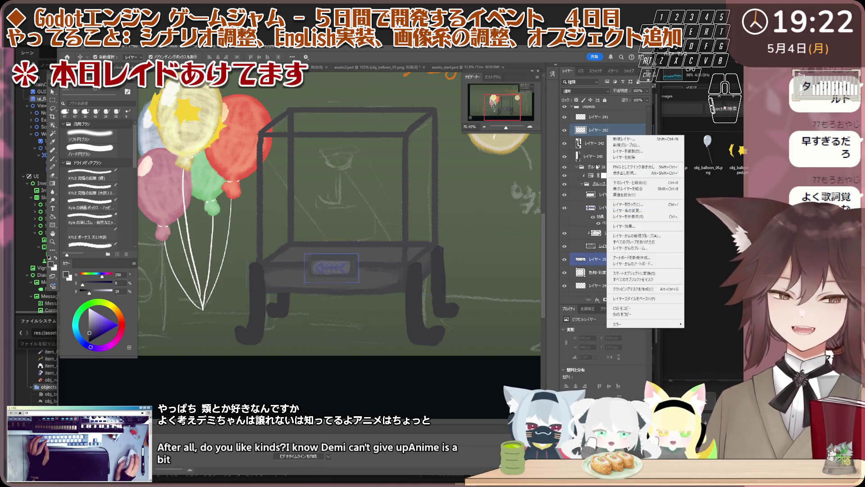
key(Escape)
ctrl+click(609, 149)
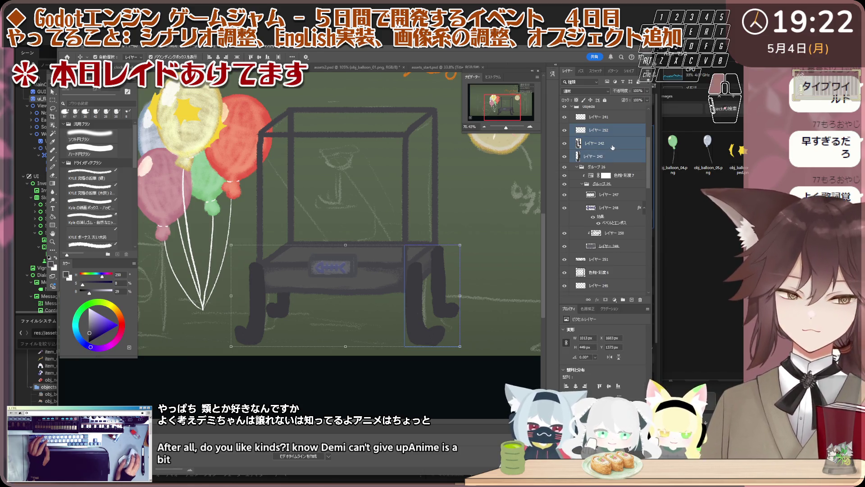
key(ctrl+g)
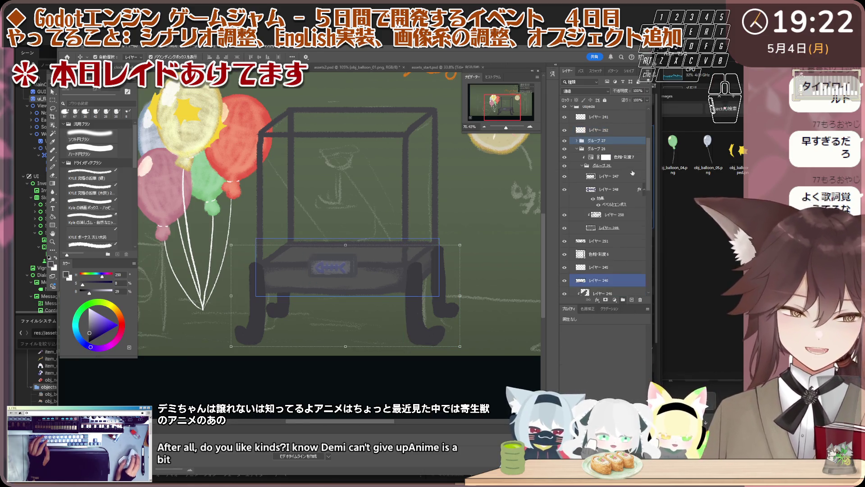
Reselect layer 252 and switch to the chalky line-art brush.
click(608, 129)
right_click(611, 128)
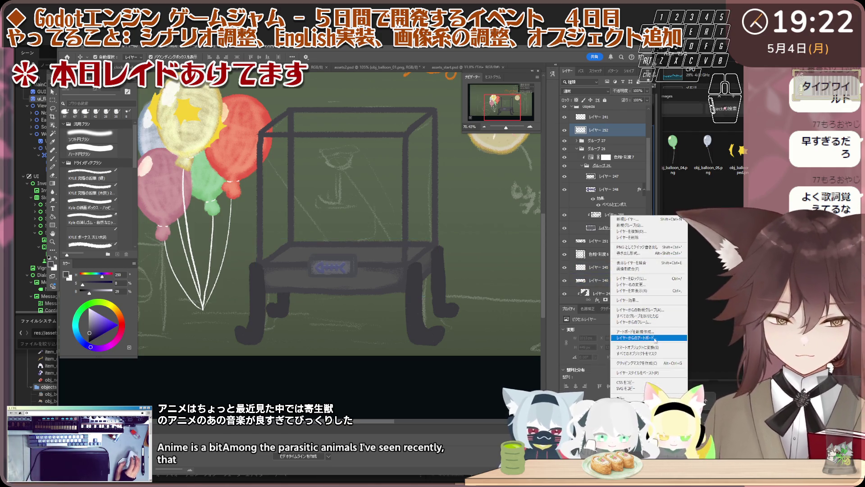
key(Escape)
scroll(428, 328, up, 1)
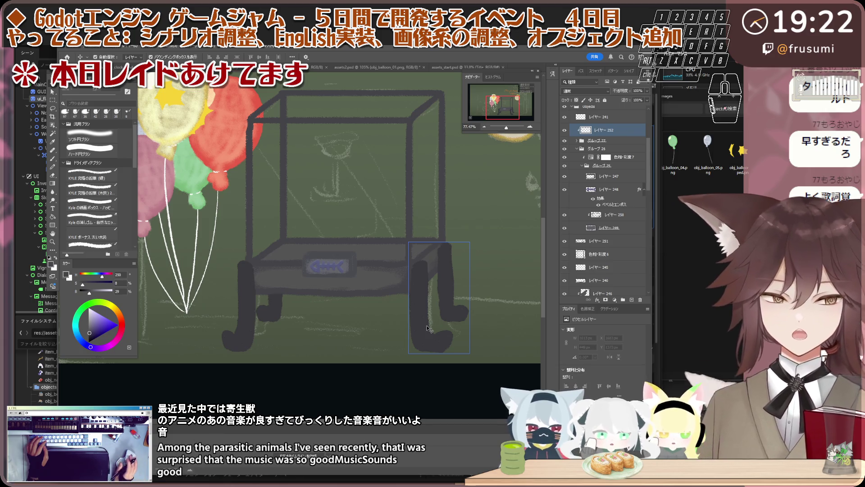
scroll(427, 328, up, 1)
scroll(409, 302, up, 1)
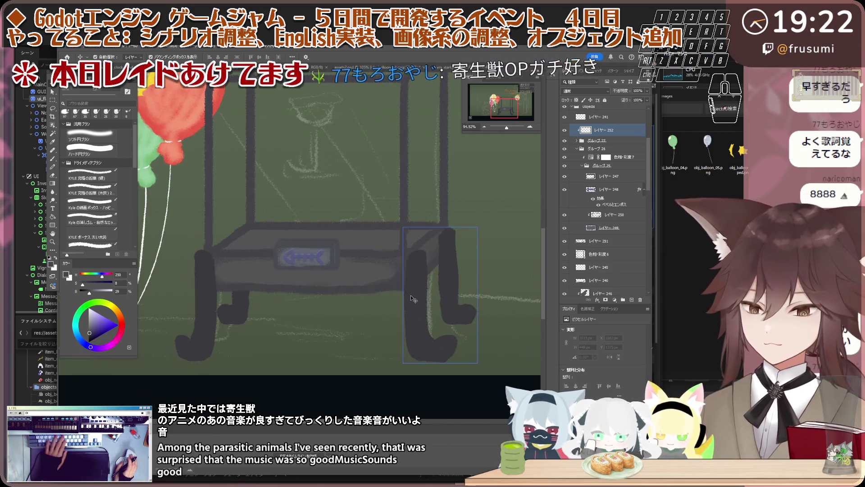
key(b)
scroll(413, 299, up, 1)
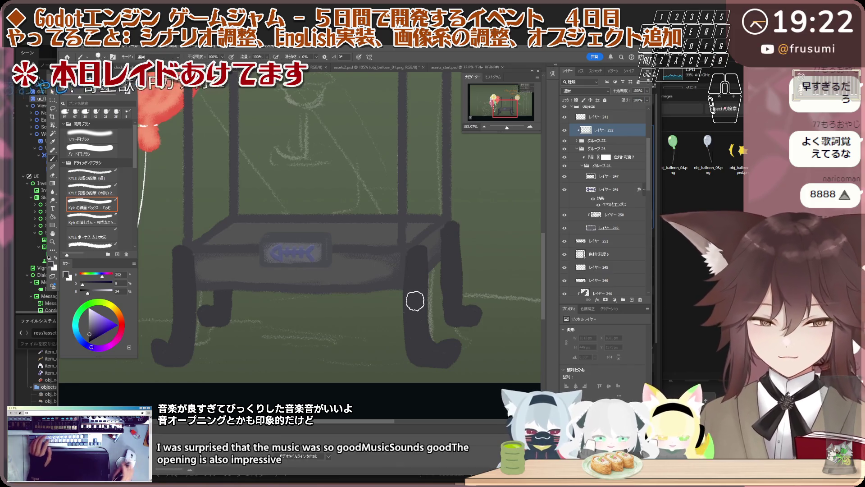
Set layer 252's blend mode to Multiply after trying another mode.
click(594, 92)
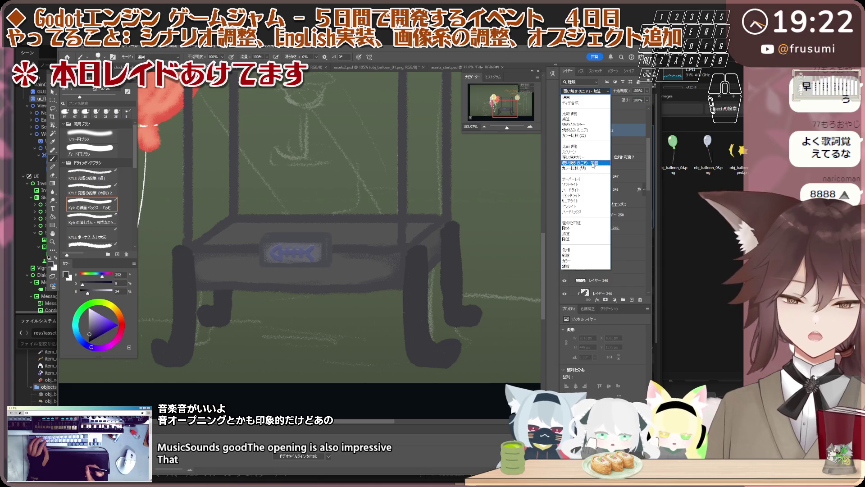
click(594, 165)
click(595, 91)
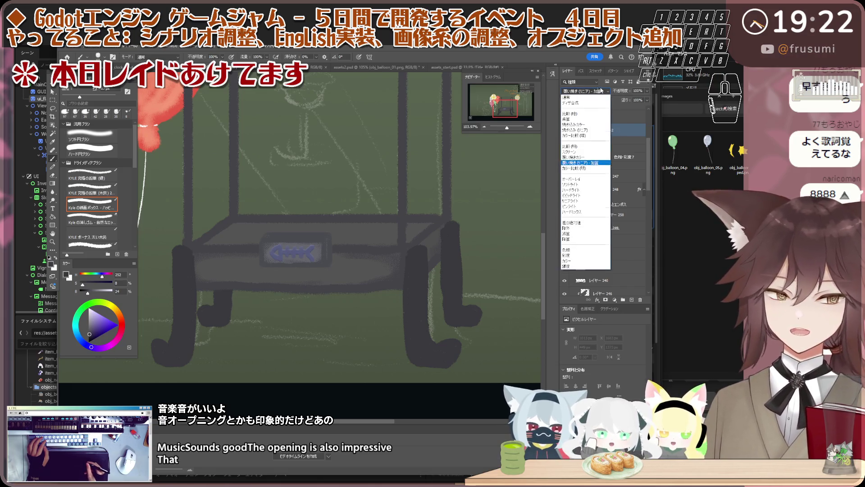
click(595, 134)
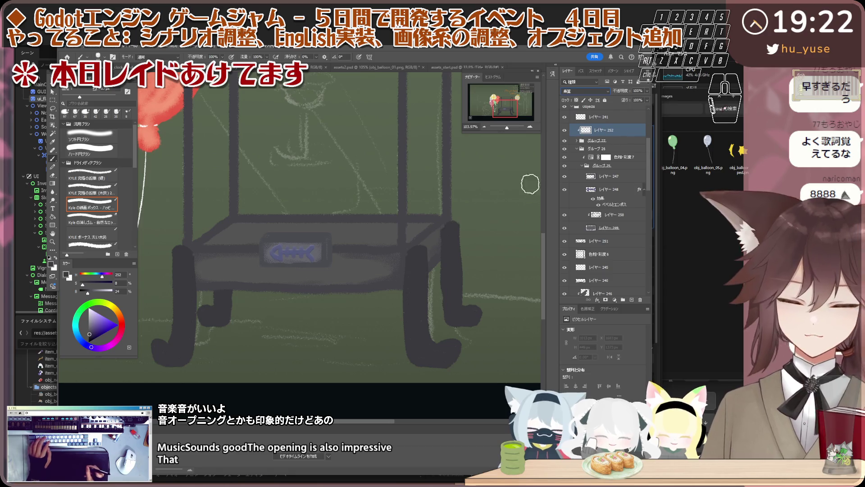
Paint dark strokes down the cart's right leg and lower the layer's opacity to 36%.
drag(417, 247, 408, 358)
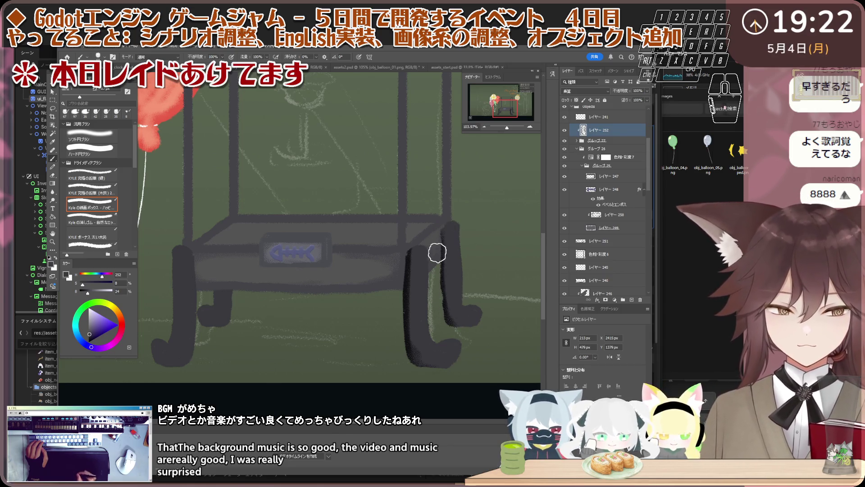
drag(439, 222, 445, 304)
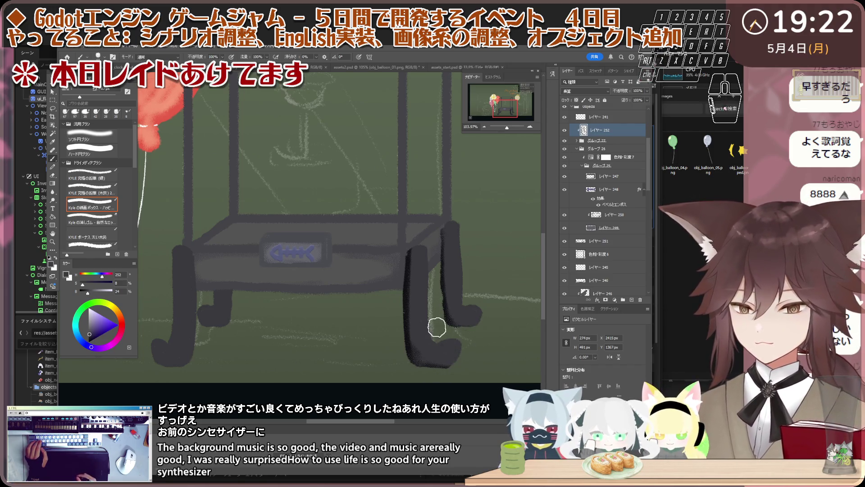
key(.)
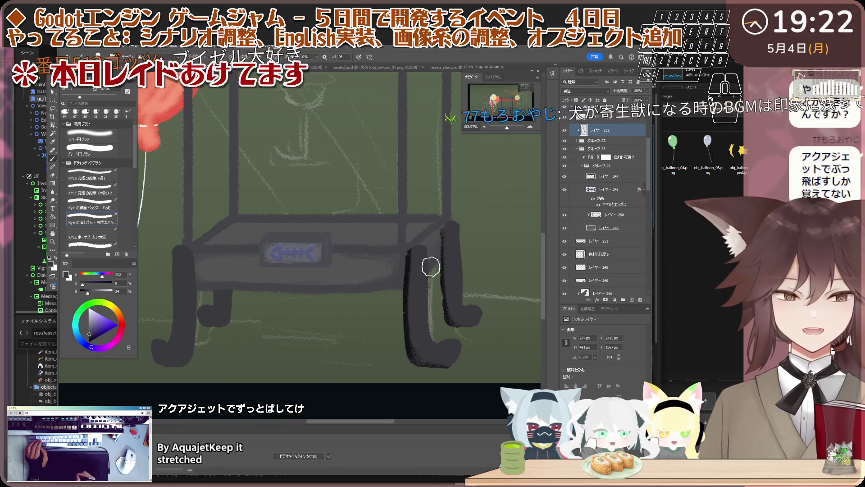
click(604, 92)
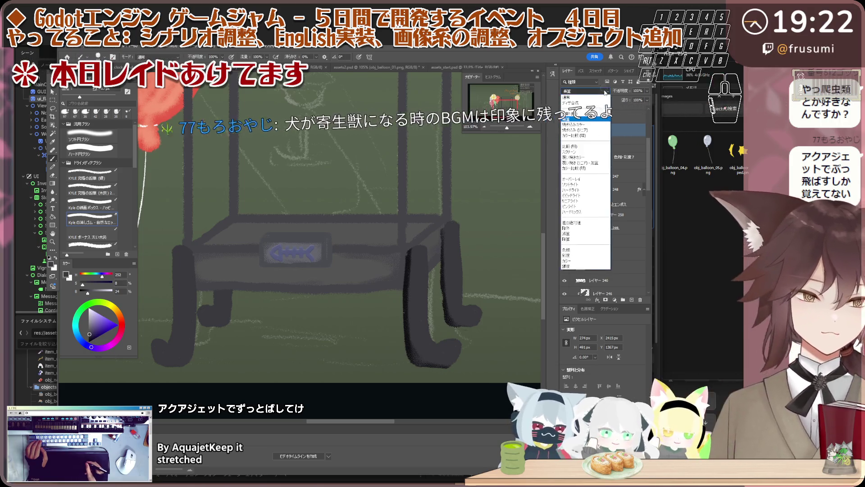
click(605, 92)
drag(632, 92, 618, 92)
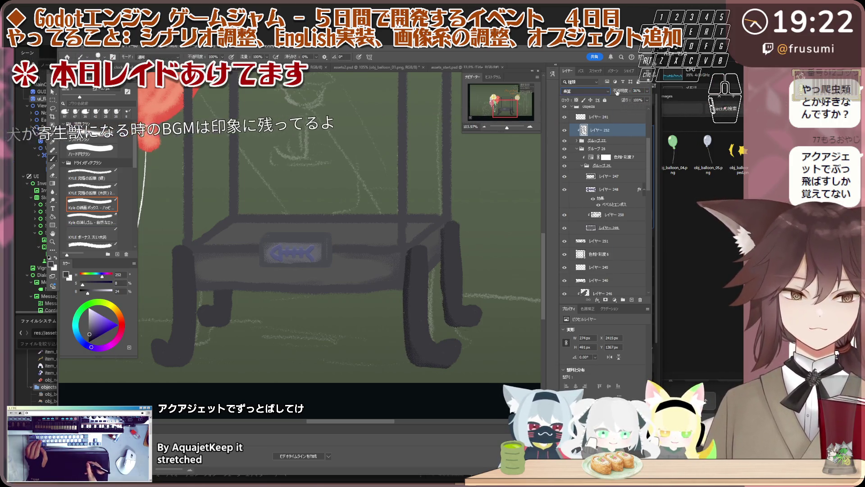
scroll(426, 249, down, 1)
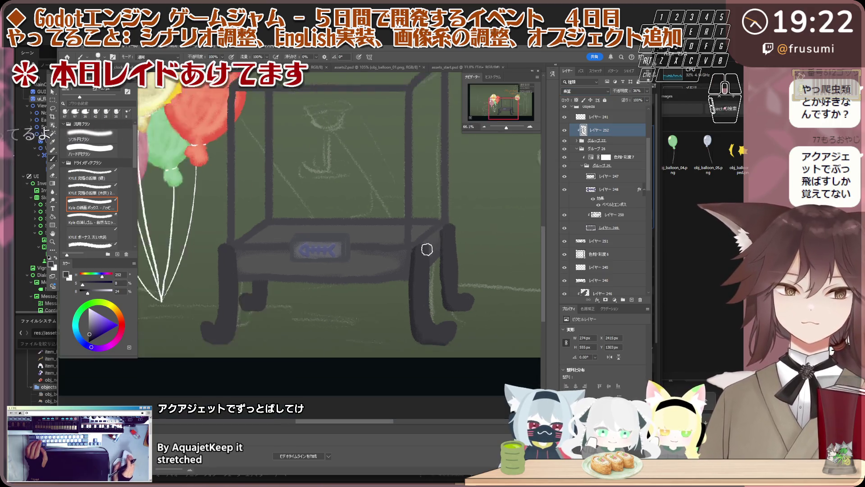
scroll(427, 249, down, 3)
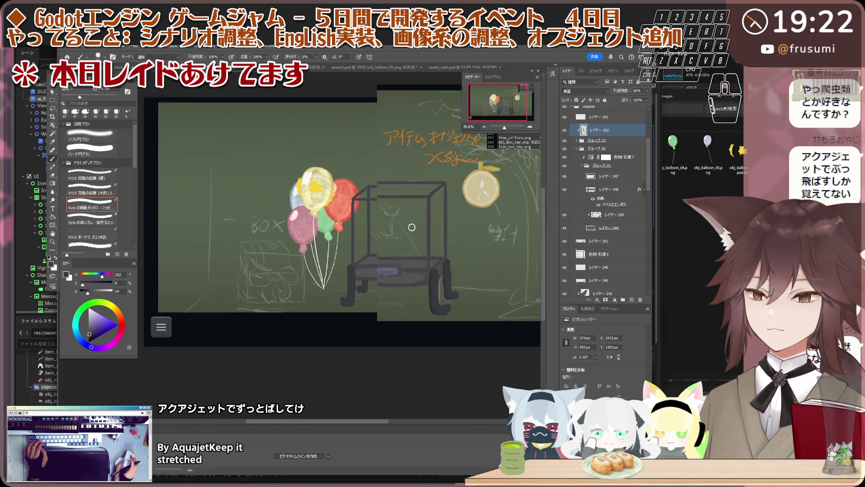
scroll(411, 230, up, 5)
Add a new empty layer 253 above the cart leg's layer for painting.
key(v)
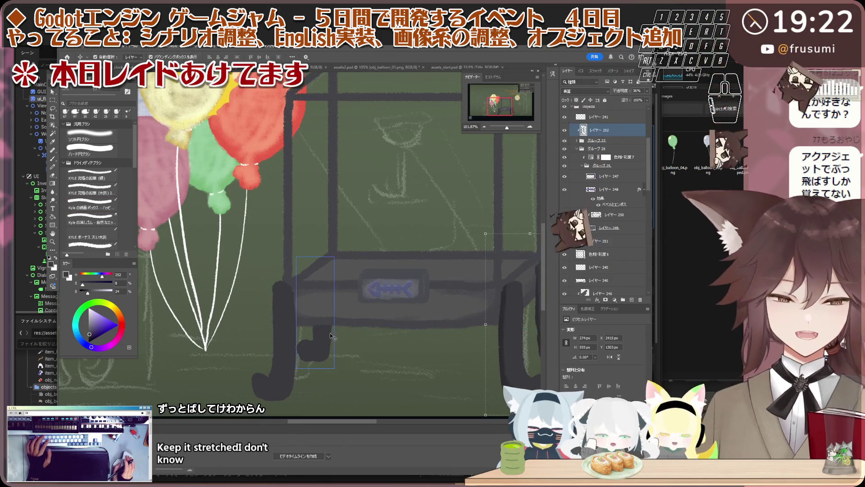
click(332, 317)
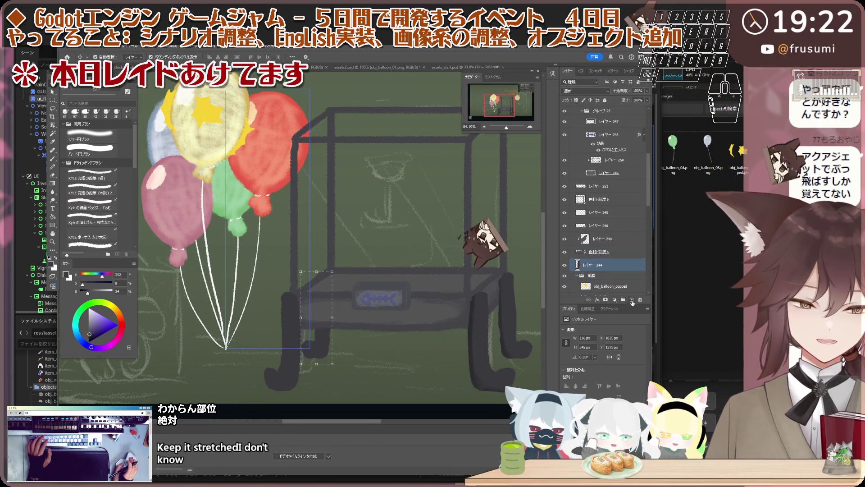
click(632, 300)
right_click(606, 271)
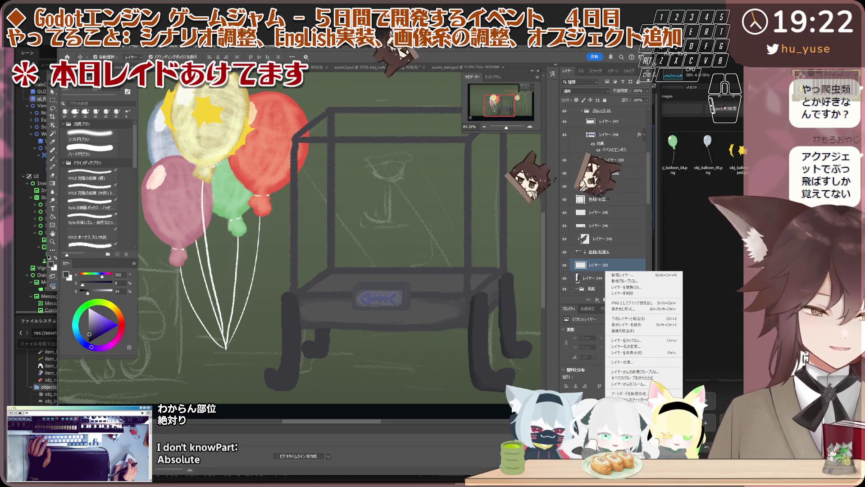
key(Escape)
scroll(330, 361, up, 2)
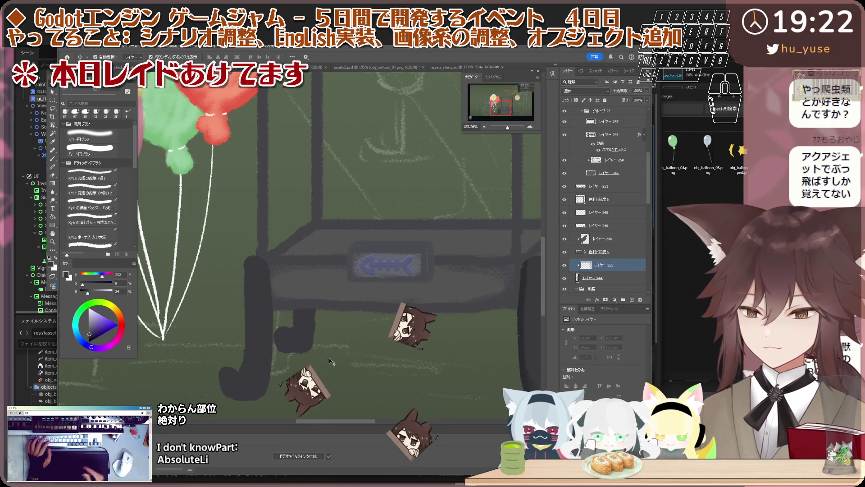
click(258, 205)
key(b)
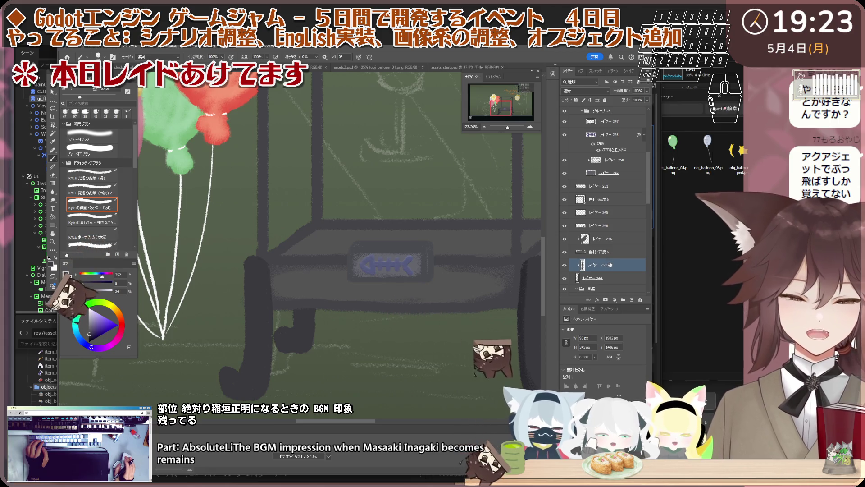
Change the new layer's blend mode, lower its opacity slightly, and check neighbouring leg layers.
click(584, 91)
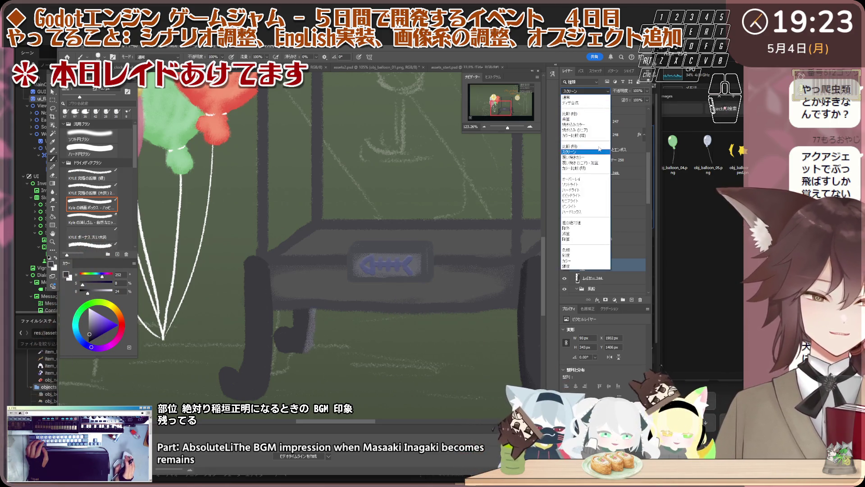
click(584, 119)
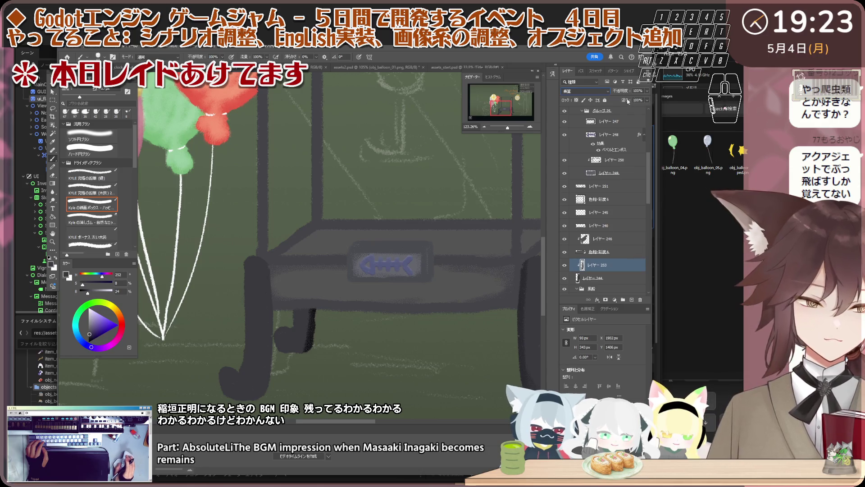
drag(625, 91, 622, 90)
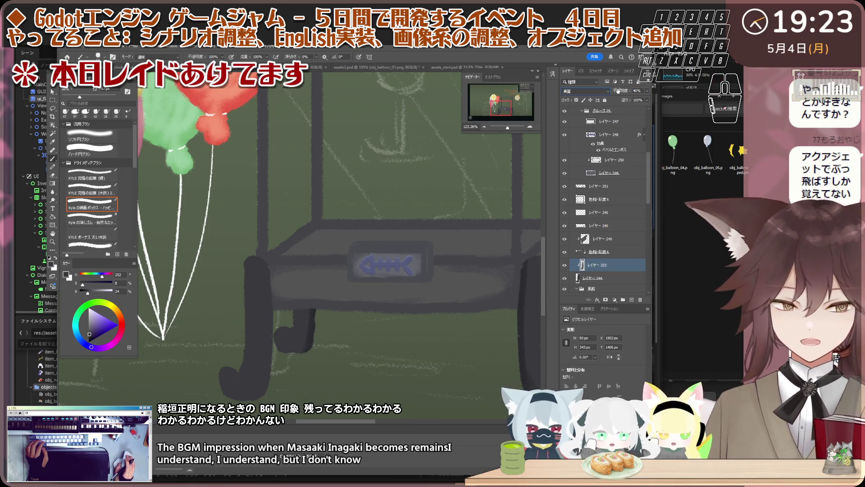
click(627, 189)
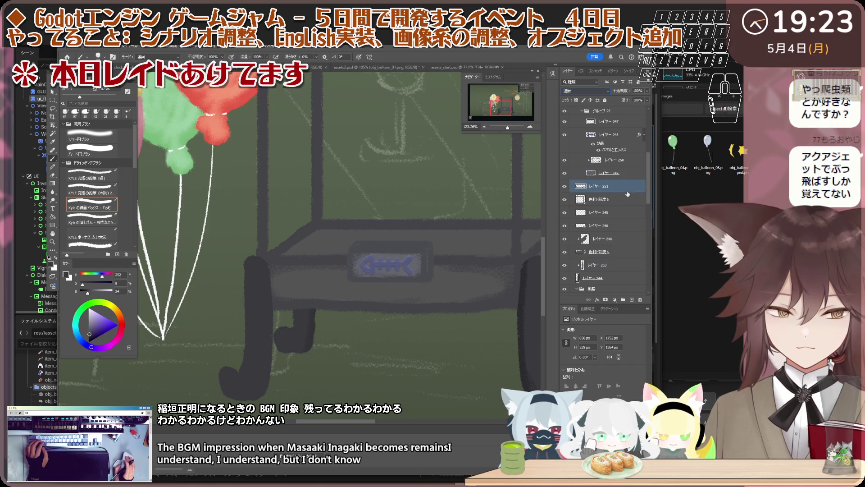
click(620, 265)
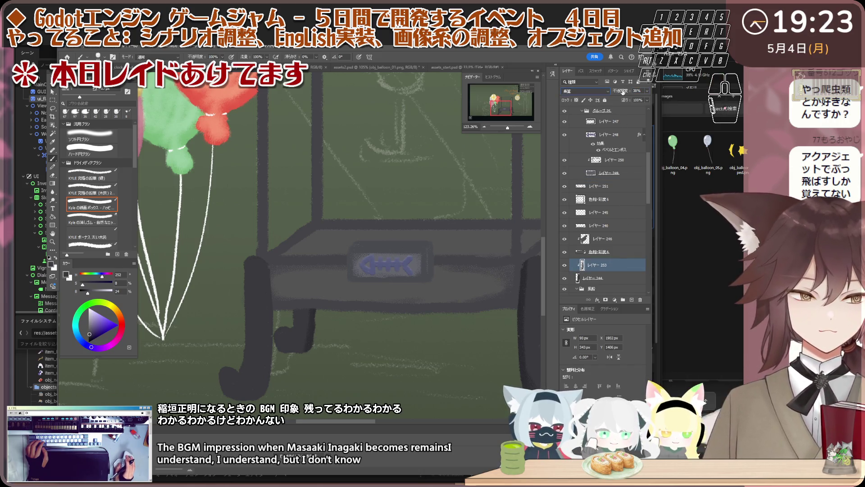
click(622, 91)
click(639, 225)
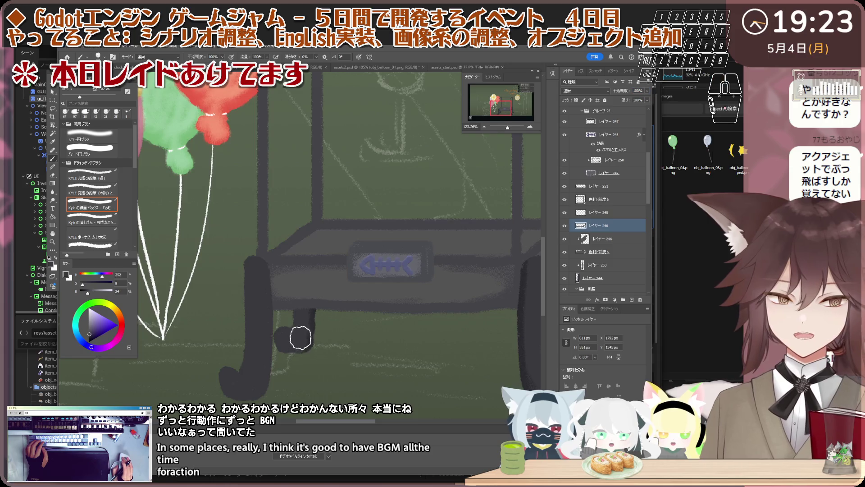
click(639, 239)
scroll(352, 309, up, 2)
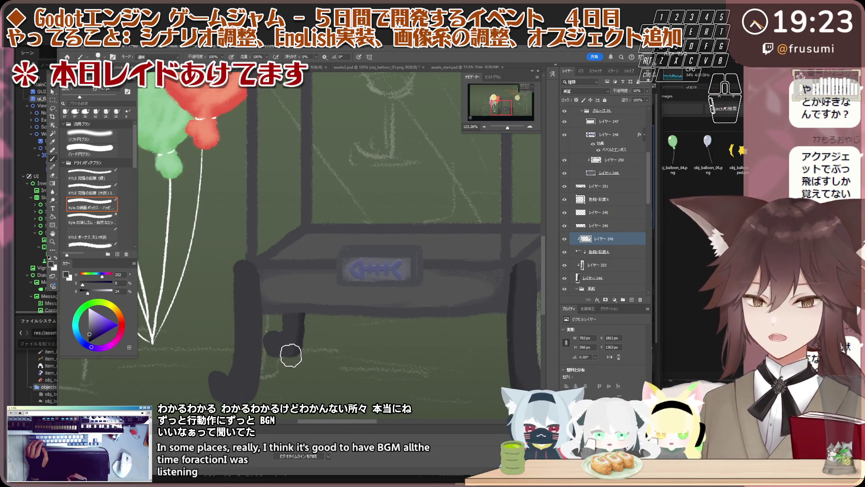
Paint fuller, cleaner strokes over the cart's left table leg on layers 246 and 253.
mouse_move(293, 300)
mouse_down()
mouse_move(281, 353)
mouse_move(325, 345)
mouse_up()
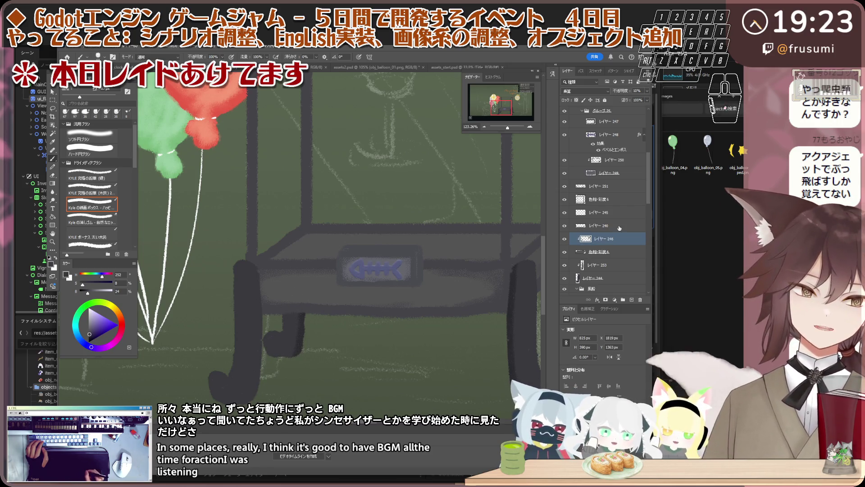
click(617, 265)
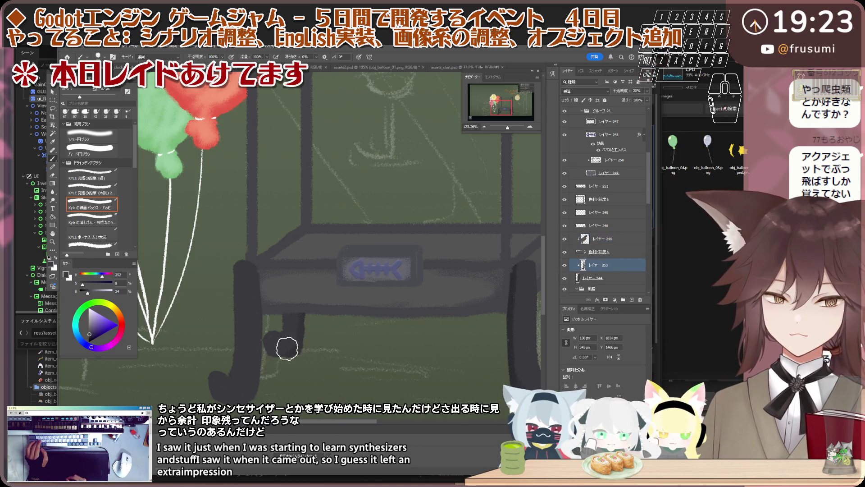
drag(274, 365, 295, 328)
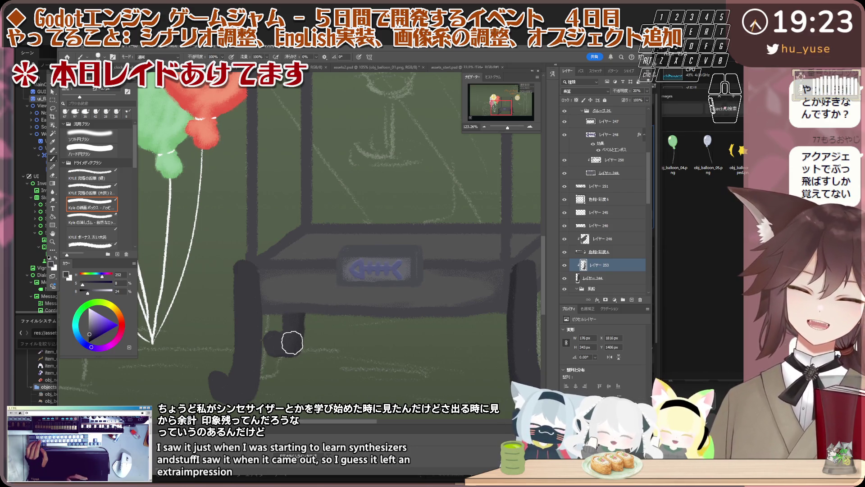
scroll(292, 343, down, 5)
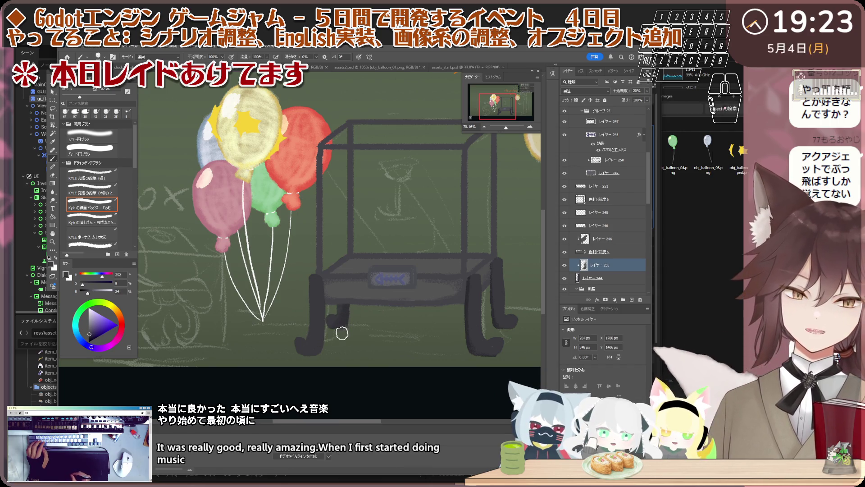
drag(340, 332, 331, 321)
key(e)
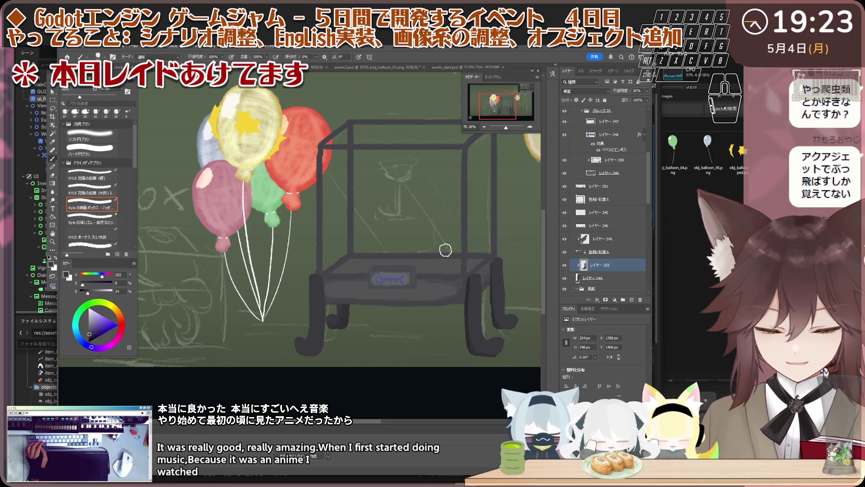
scroll(445, 249, down, 1)
scroll(460, 257, down, 1)
scroll(473, 263, down, 1)
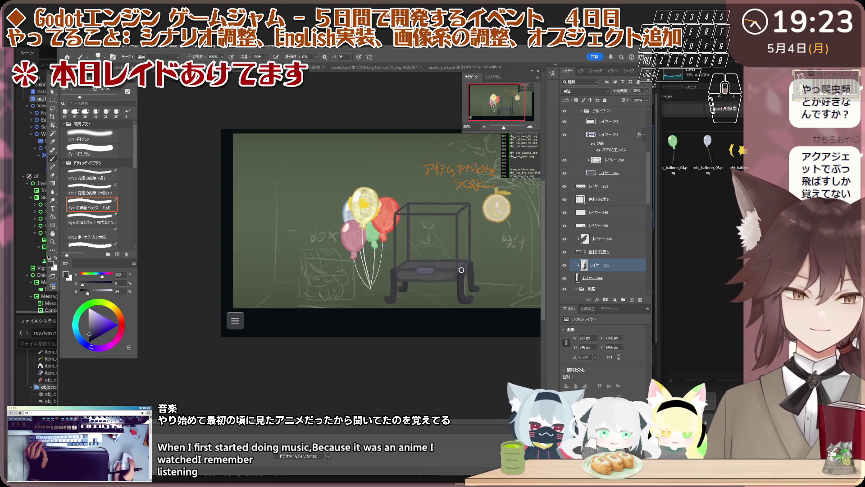
scroll(484, 268, up, 1)
scroll(369, 272, up, 2)
scroll(334, 290, up, 2)
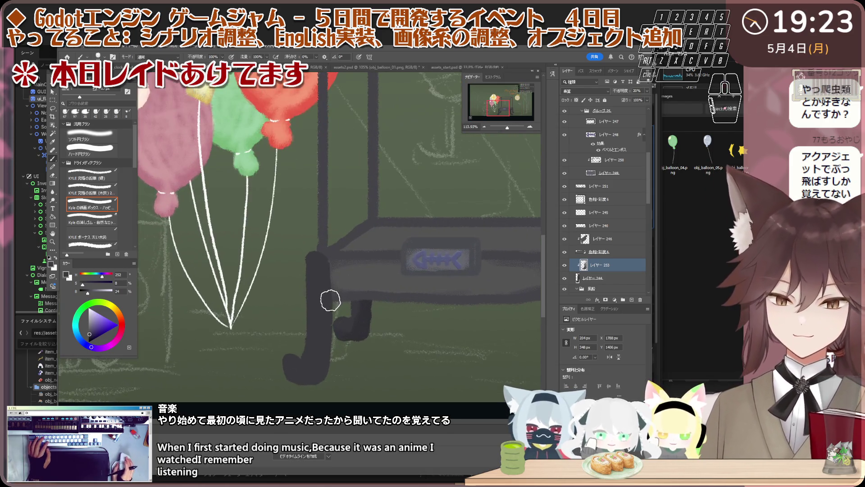
Add new shading layer 254 above the dark leg's layer and set it to Multiply.
key(v)
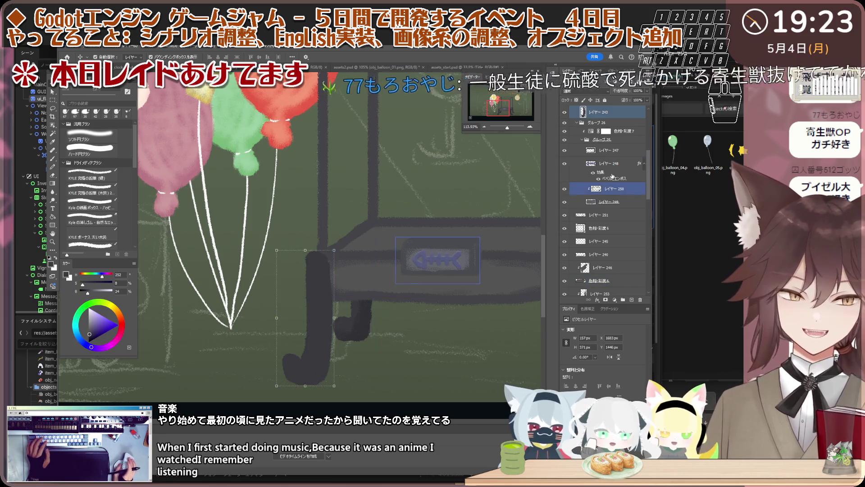
click(607, 257)
click(607, 279)
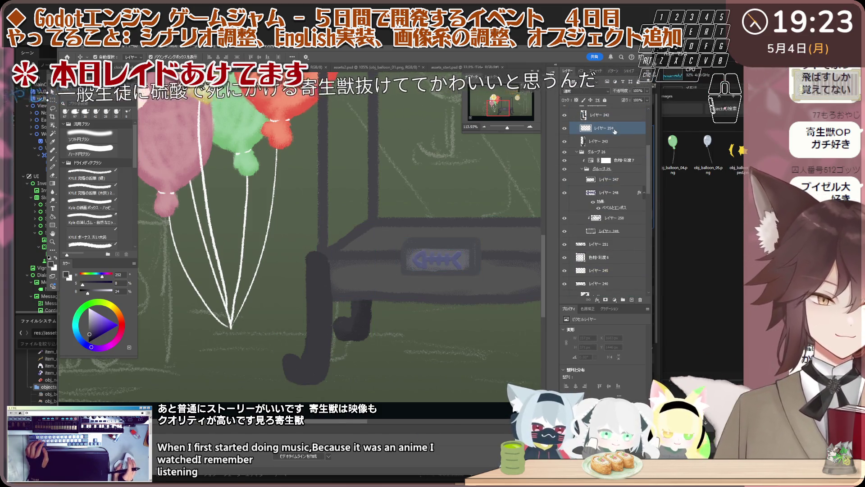
right_click(619, 297)
click(588, 91)
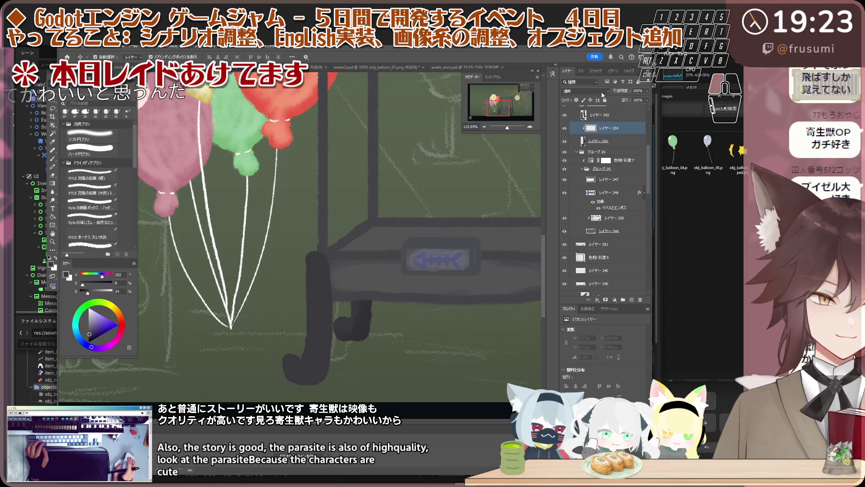
click(587, 90)
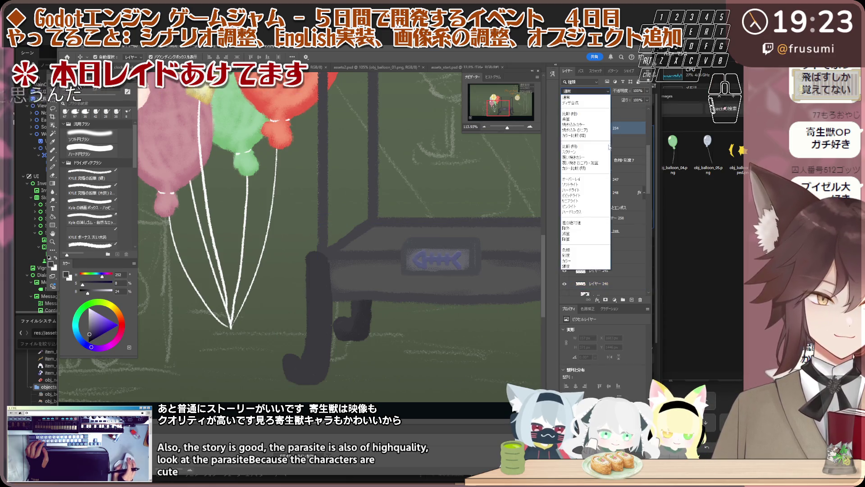
click(588, 120)
Try a dark stroke down the cart leg on layer 243 and undo it.
click(625, 143)
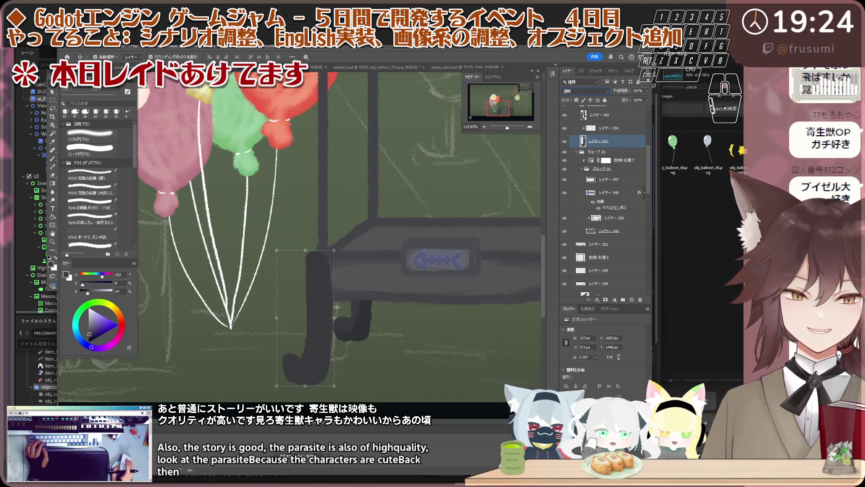
shift+click(328, 289)
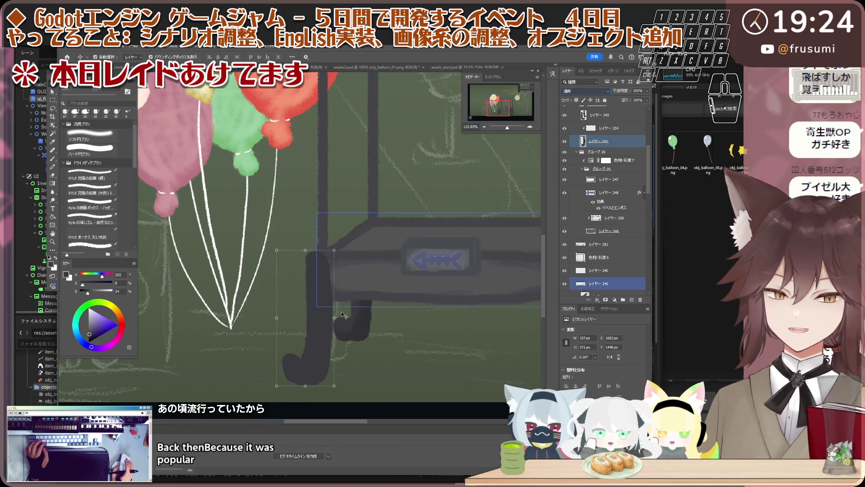
click(620, 117)
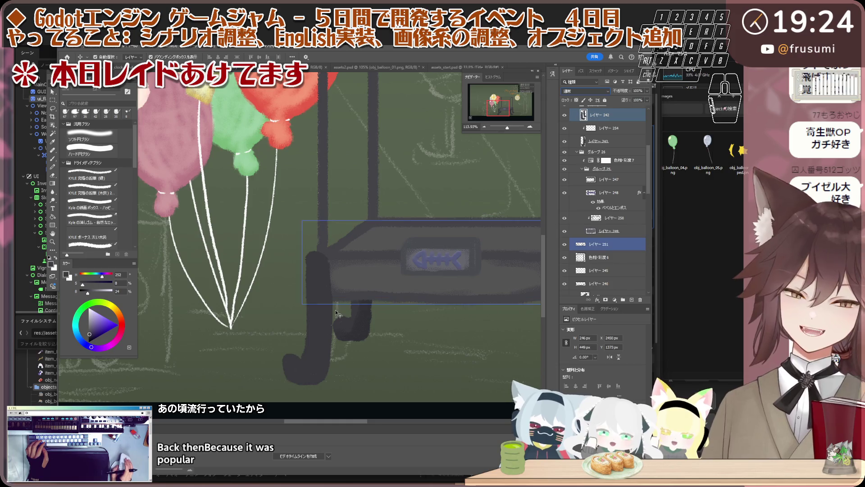
click(608, 140)
scroll(318, 331, up, 1)
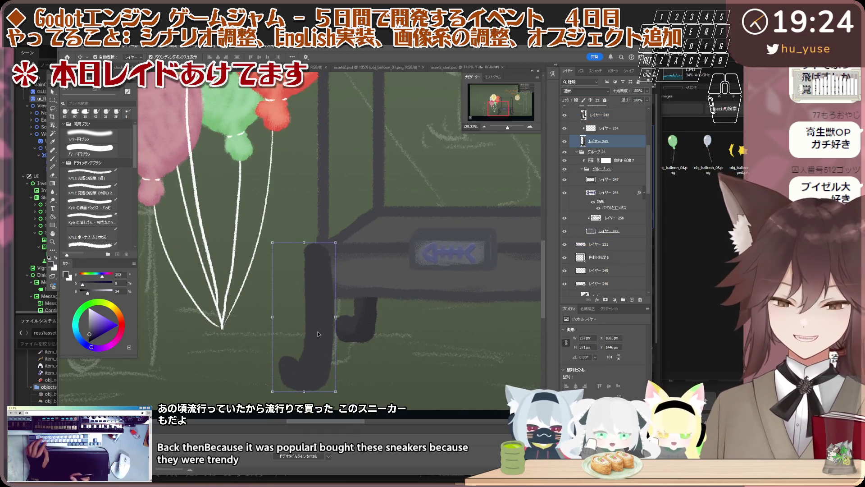
key(b)
drag(328, 240, 333, 369)
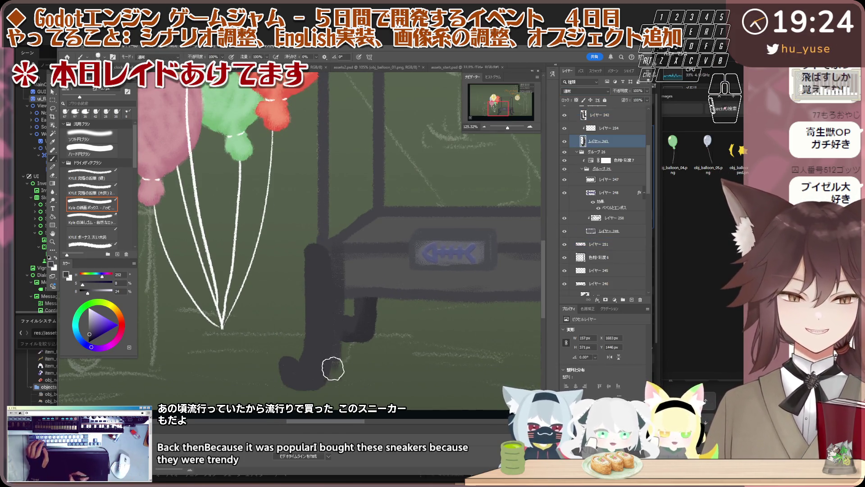
key(ctrl+z)
Paint a lighter grey highlight along the leg's right edge on layer 254, undoing and redoing it.
click(611, 132)
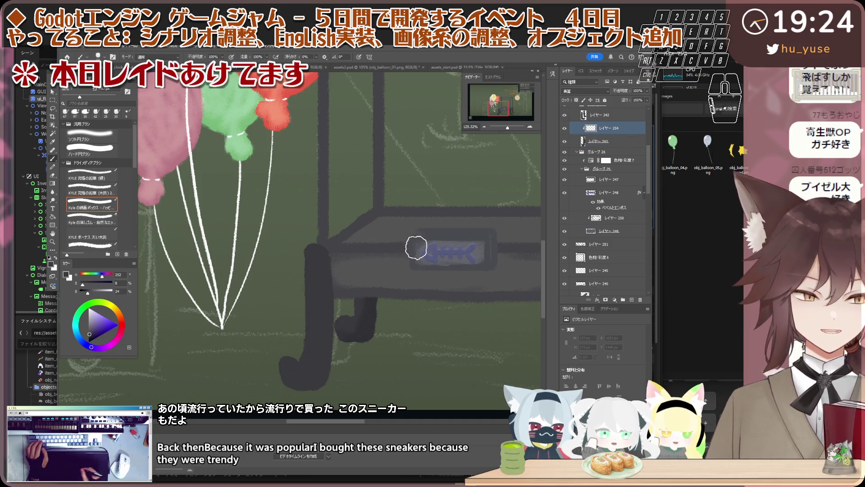
drag(329, 247, 332, 333)
key(ctrl+z)
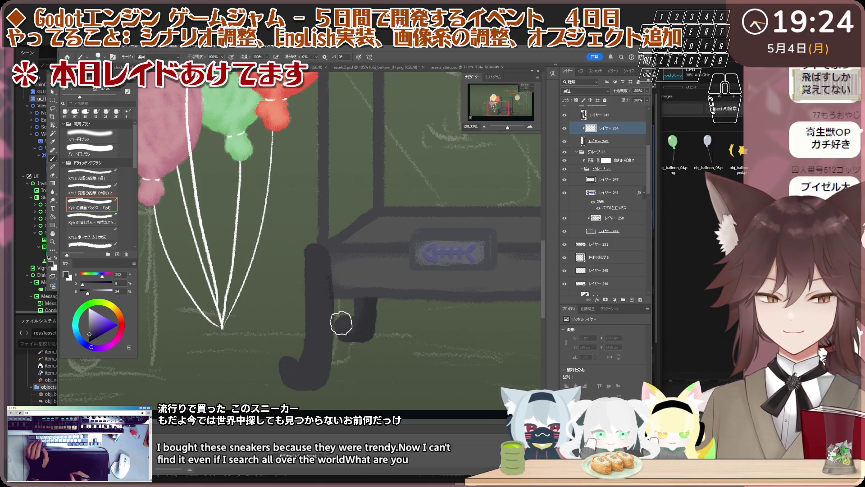
key(ctrl+shift+z)
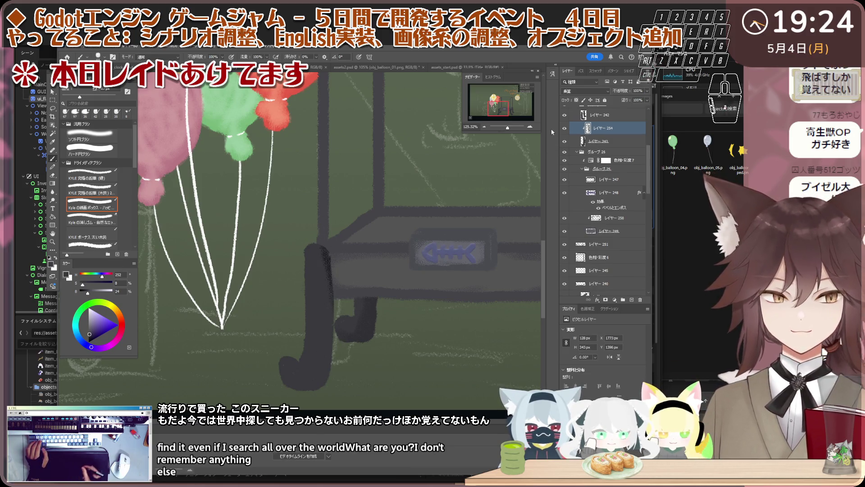
click(628, 91)
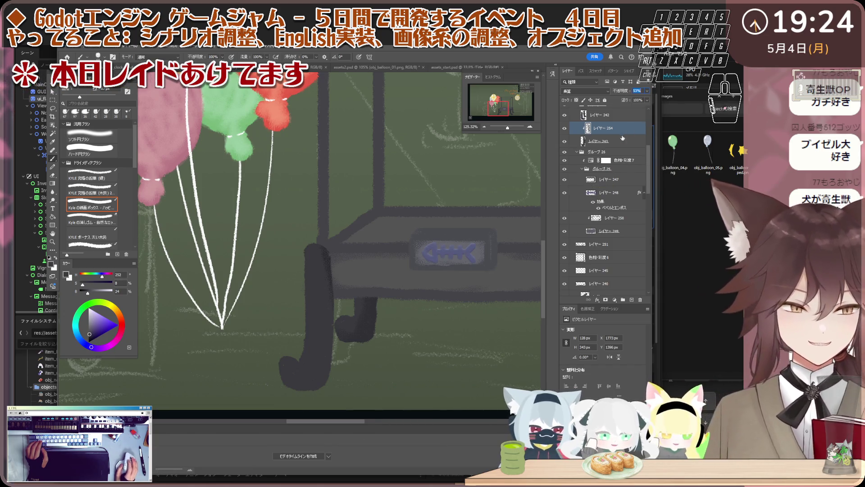
Add a new layer 255 clipped to the cart-leg layer below, set to Linear Dodge (Add) blending.
click(621, 136)
click(633, 302)
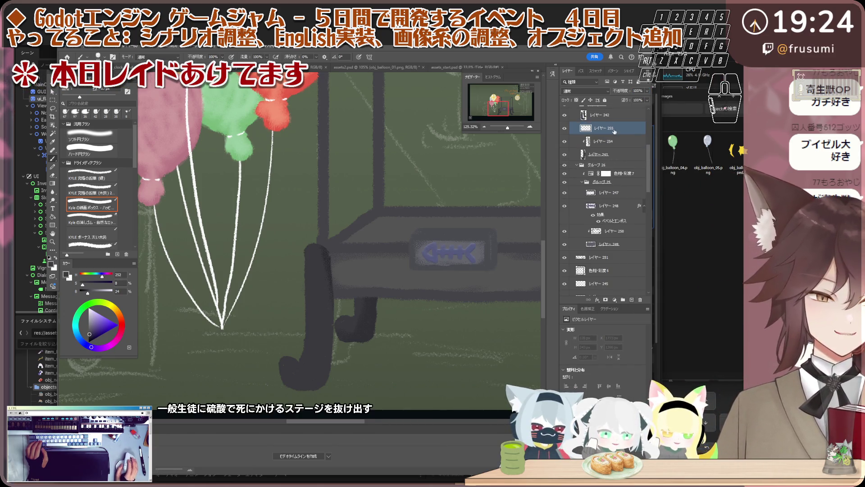
right_click(616, 129)
click(624, 274)
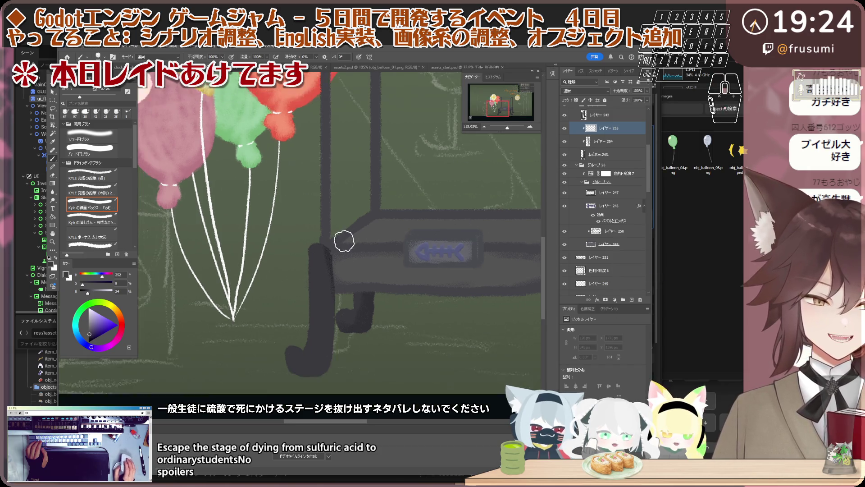
scroll(343, 239, down, 3)
scroll(358, 232, up, 1)
click(605, 89)
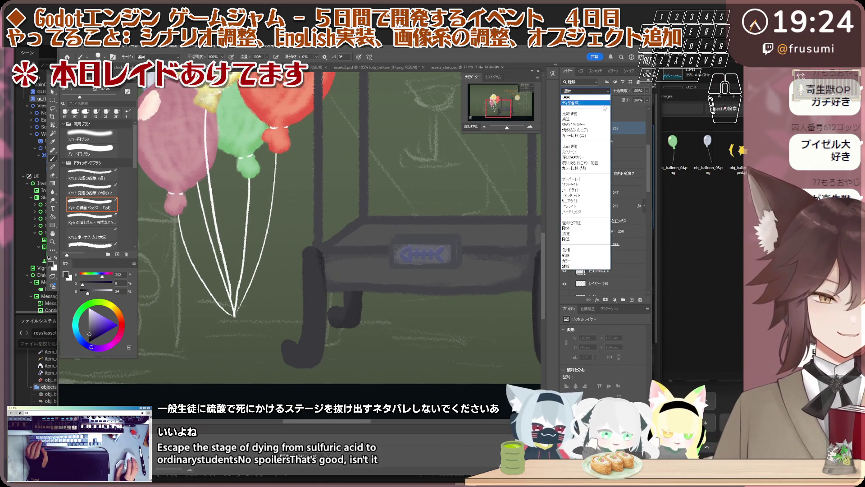
click(588, 163)
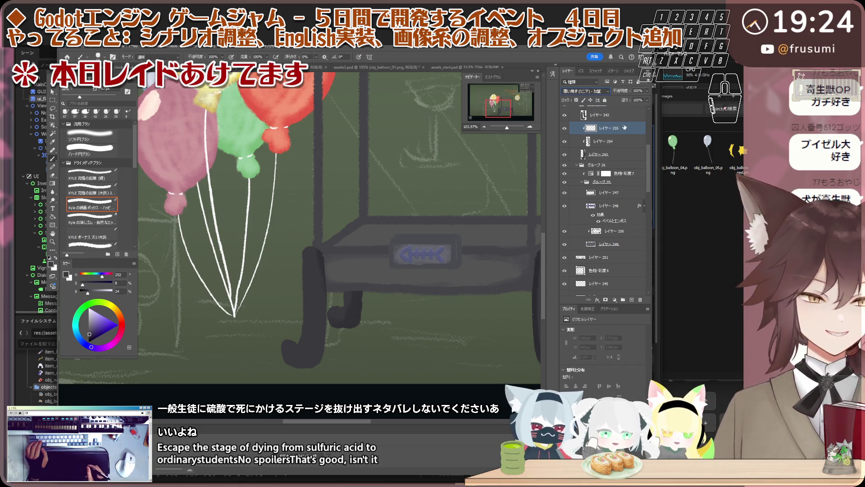
Test a dark stroke on the left leg, undo it, lower the layer to 77% opacity and trim the leg edge.
click(624, 127)
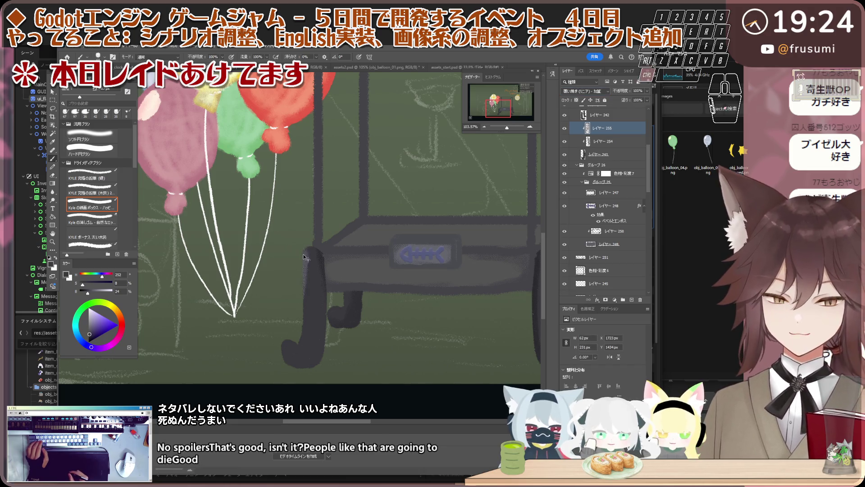
drag(291, 284, 304, 246)
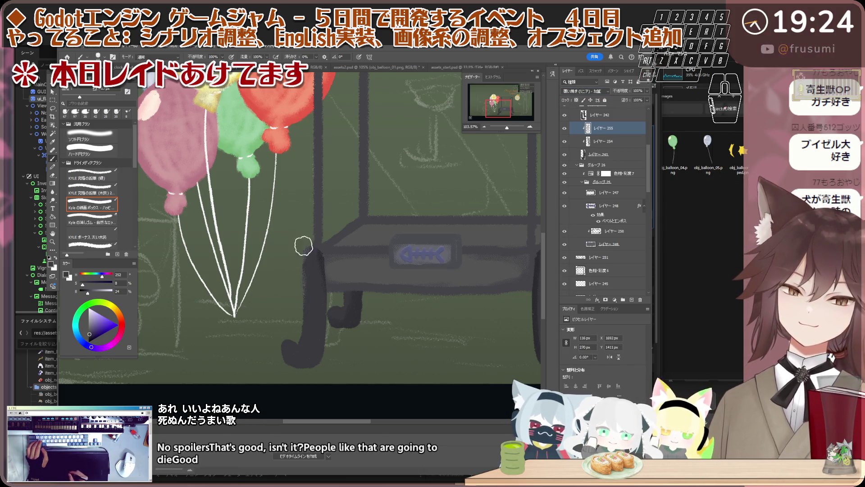
key(ctrl+z)
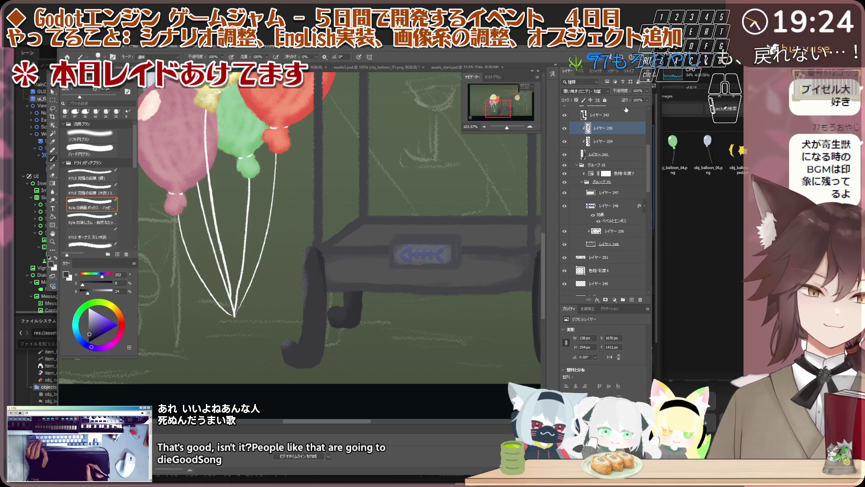
drag(641, 91, 616, 91)
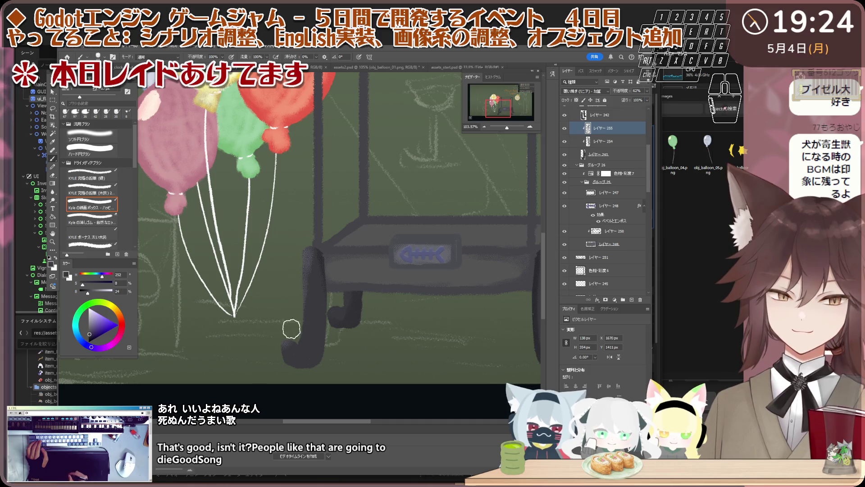
key(e)
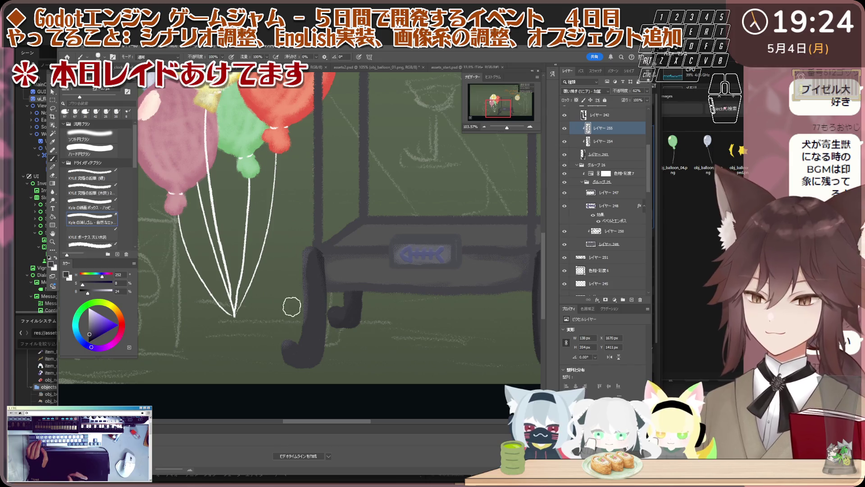
key(b)
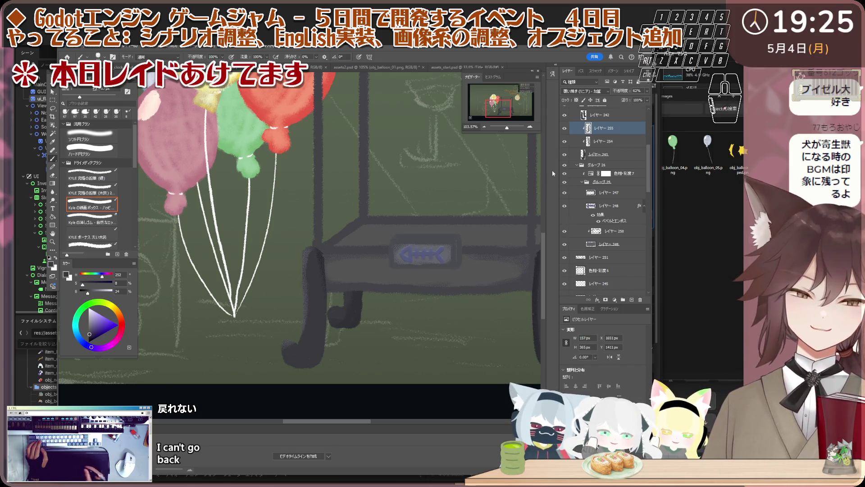
scroll(604, 192, up, 1)
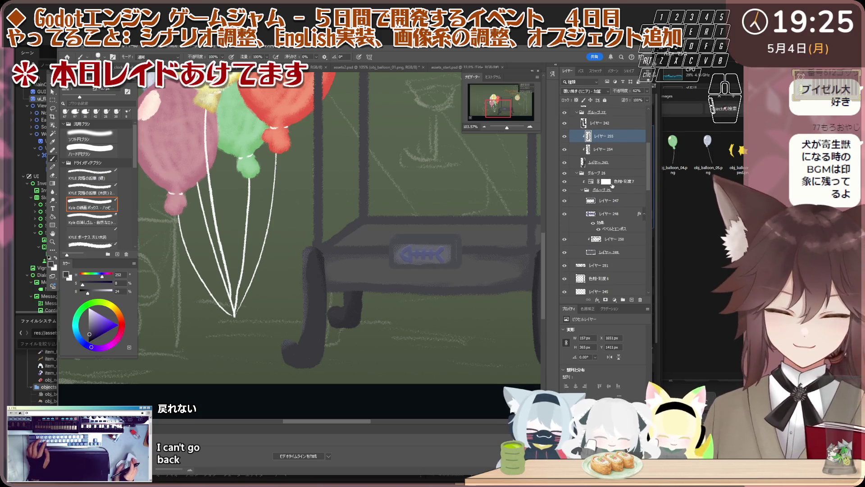
Clip the newly added layer onto the cart-leg layer beneath it.
click(625, 155)
click(623, 136)
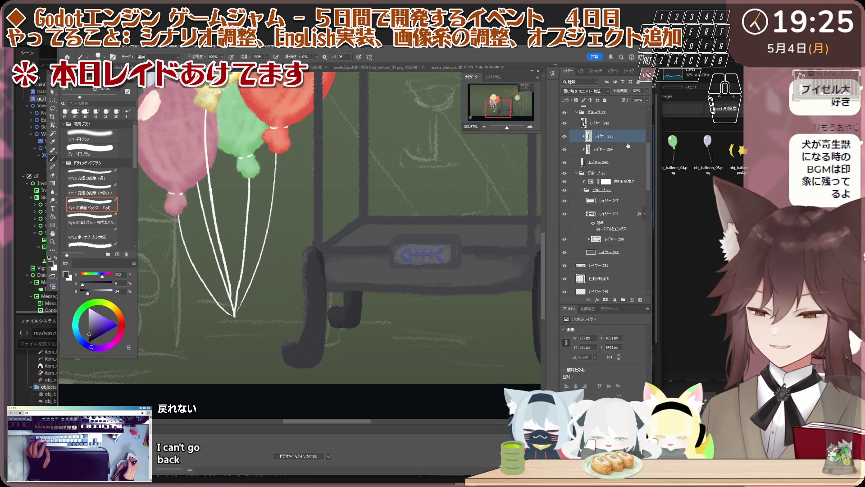
scroll(623, 139, up, 1)
click(621, 140)
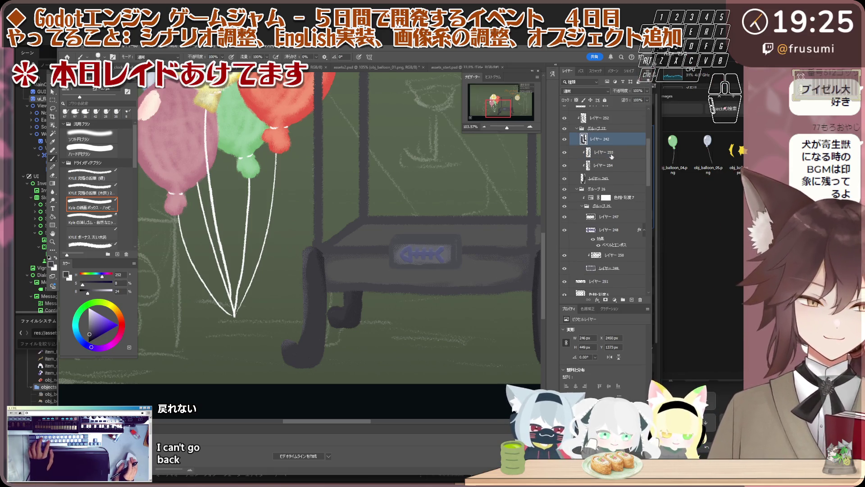
scroll(419, 190, down, 1)
ctrl+click(443, 193)
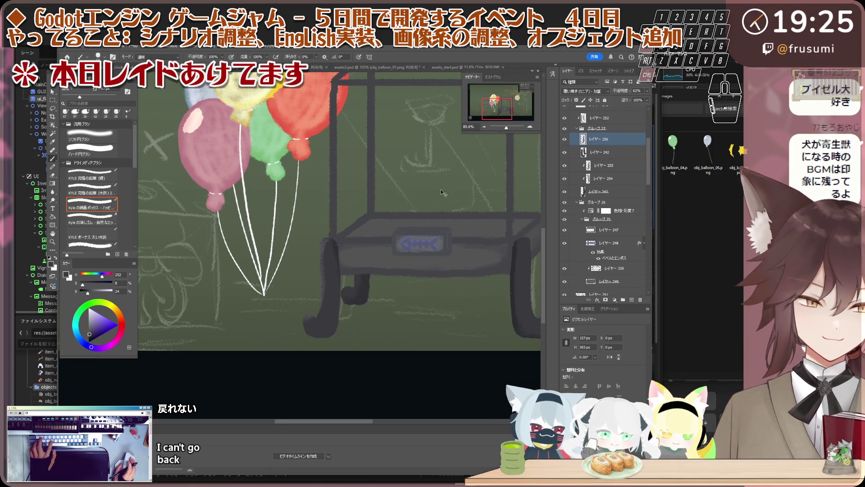
right_click(626, 135)
click(666, 295)
scroll(438, 271, down, 1)
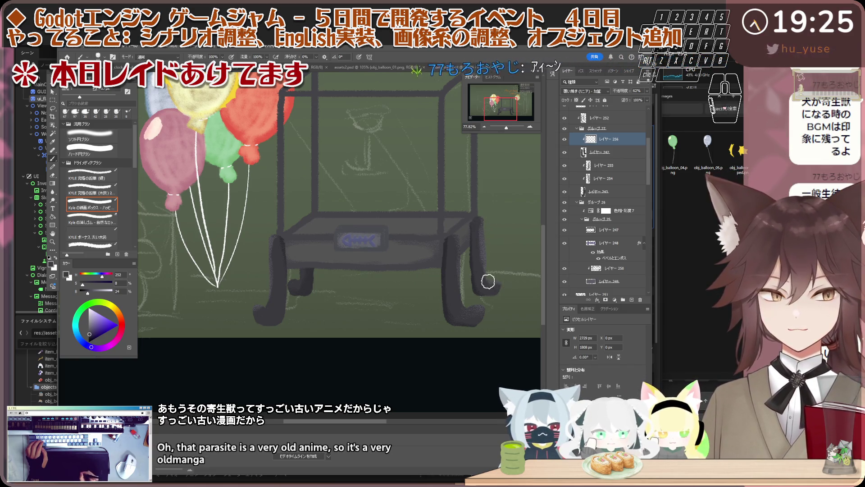
Tidy the right-side legs' edges with the eraser brush into smoother curved feet.
key(e)
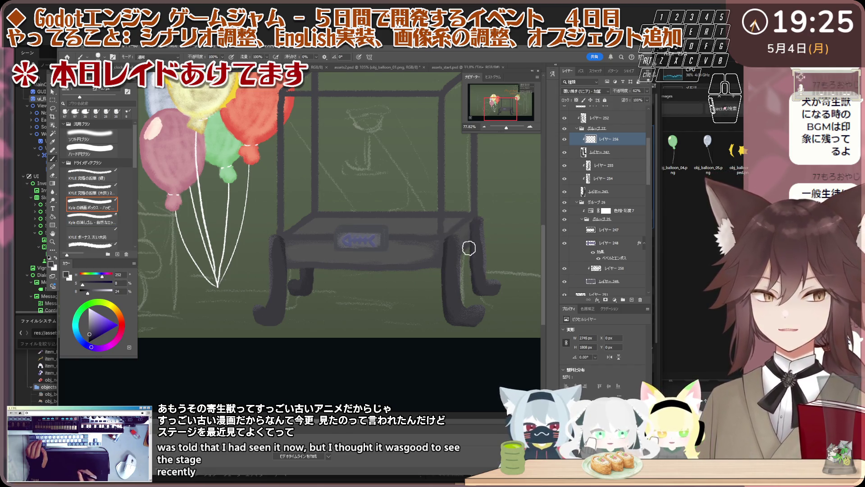
key(e)
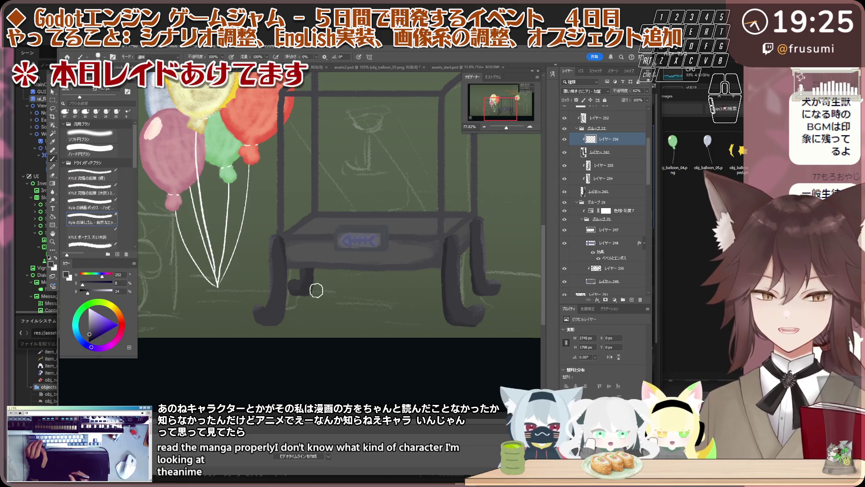
scroll(301, 281, up, 2)
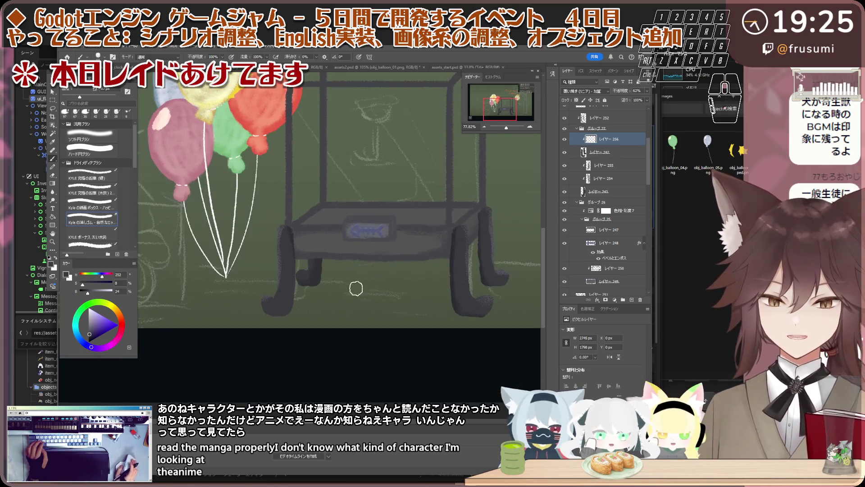
Extend the foot of the cart's left front leg with a dark brush stroke.
click(609, 178)
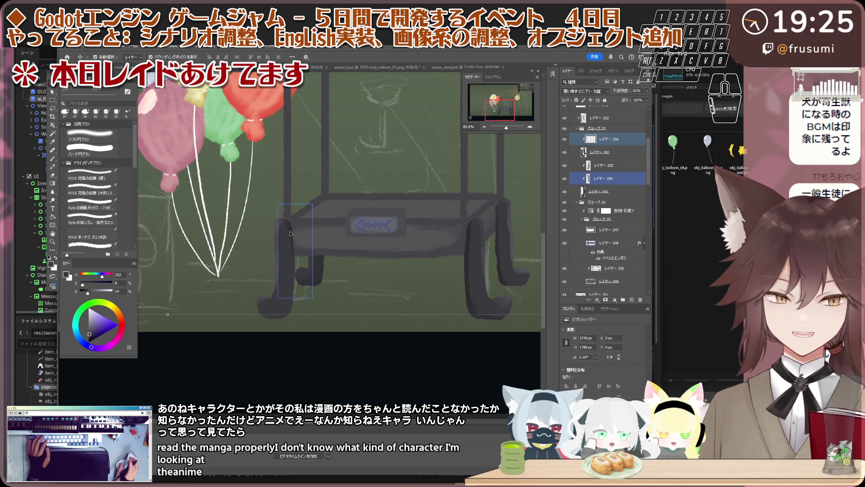
shift+click(609, 191)
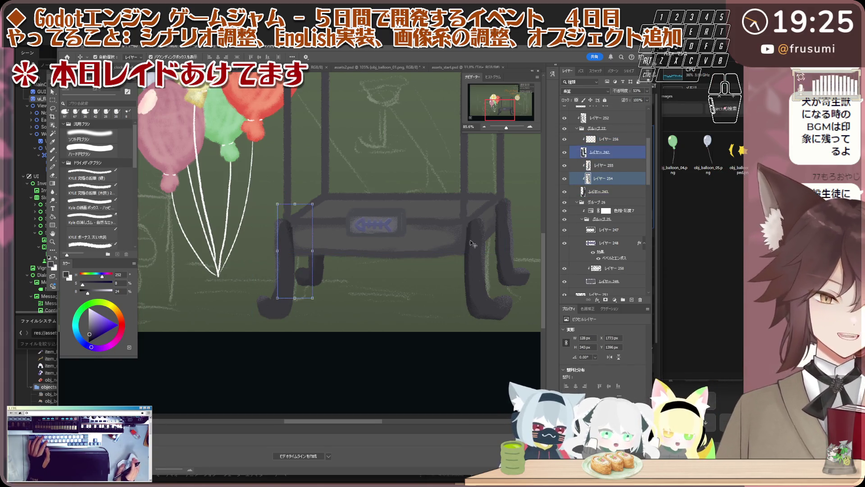
scroll(310, 304, up, 2)
key(b)
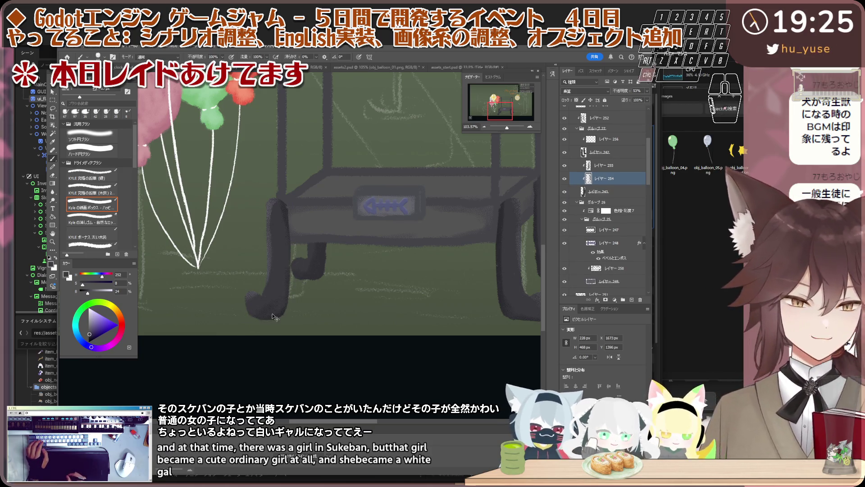
drag(267, 315, 294, 311)
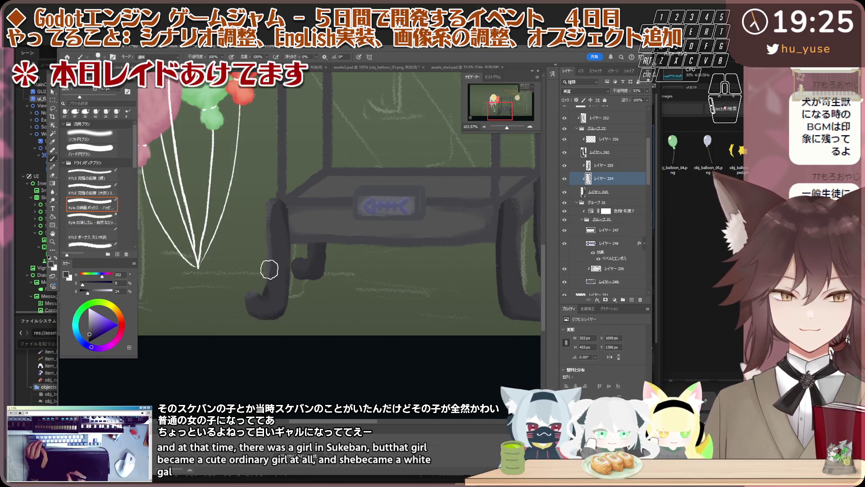
scroll(321, 223, down, 3)
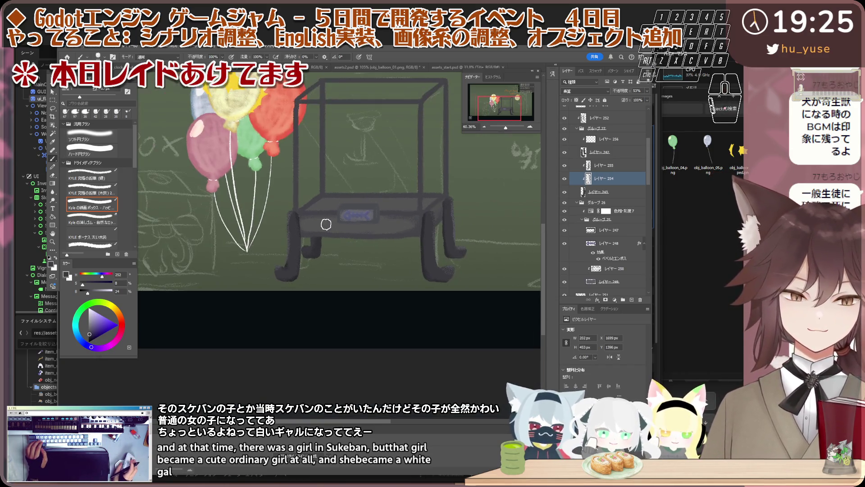
scroll(291, 225, up, 1)
scroll(283, 225, up, 1)
scroll(283, 225, down, 1)
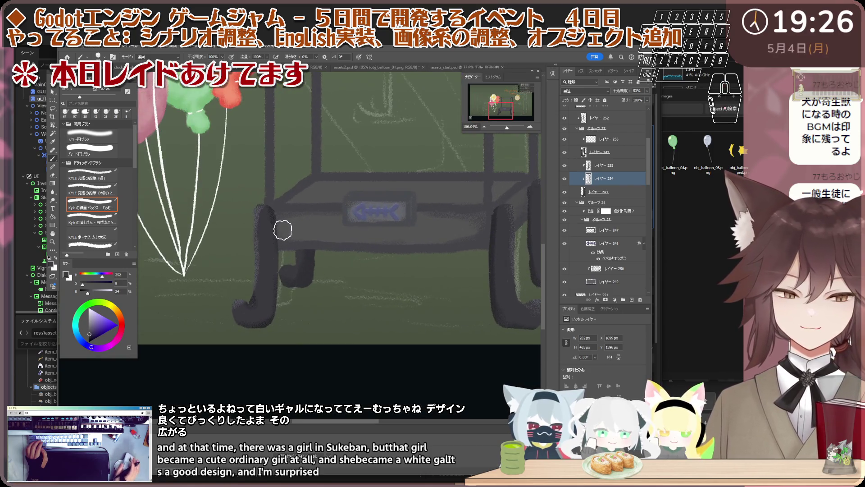
scroll(284, 226, down, 2)
scroll(298, 229, up, 1)
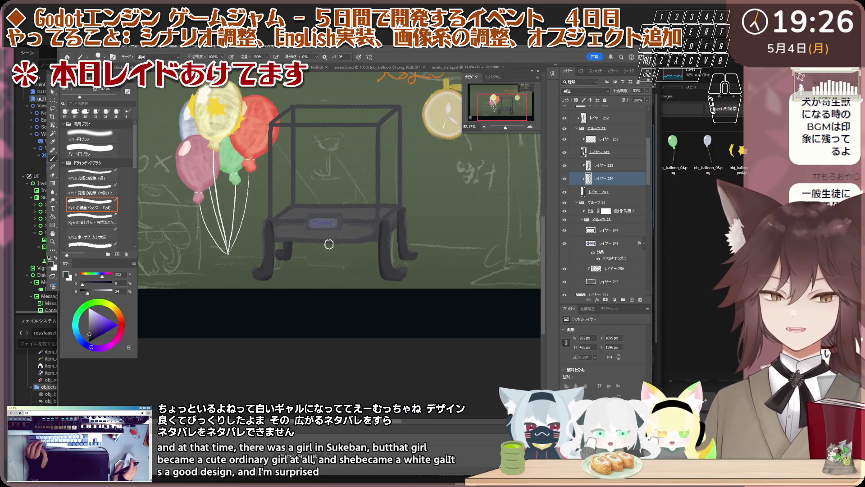
scroll(352, 240, up, 1)
scroll(405, 250, up, 1)
scroll(456, 261, up, 2)
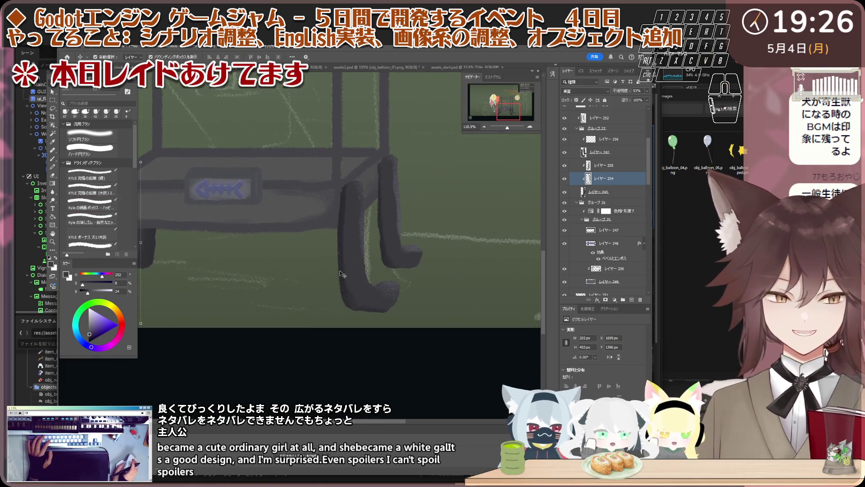
Select the right front leg's layer and smooth its edge, alternating eraser and box brush.
key(v)
scroll(340, 270, up, 1)
click(609, 191)
click(615, 139)
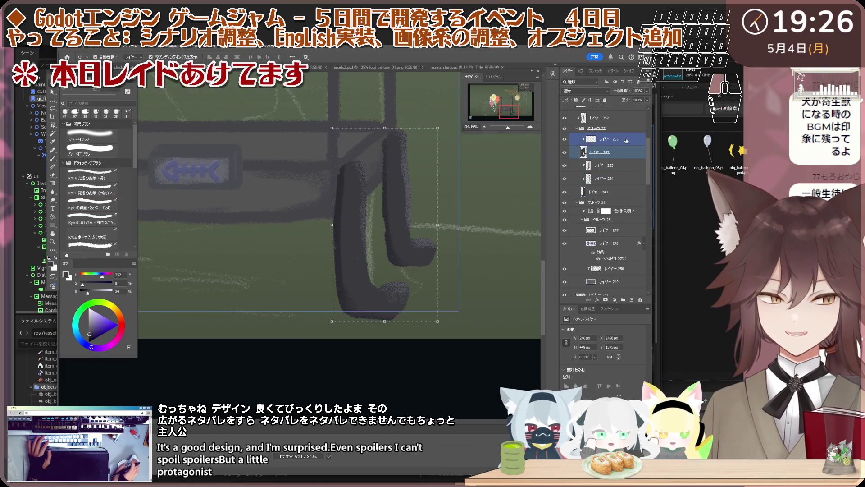
ctrl+click(625, 154)
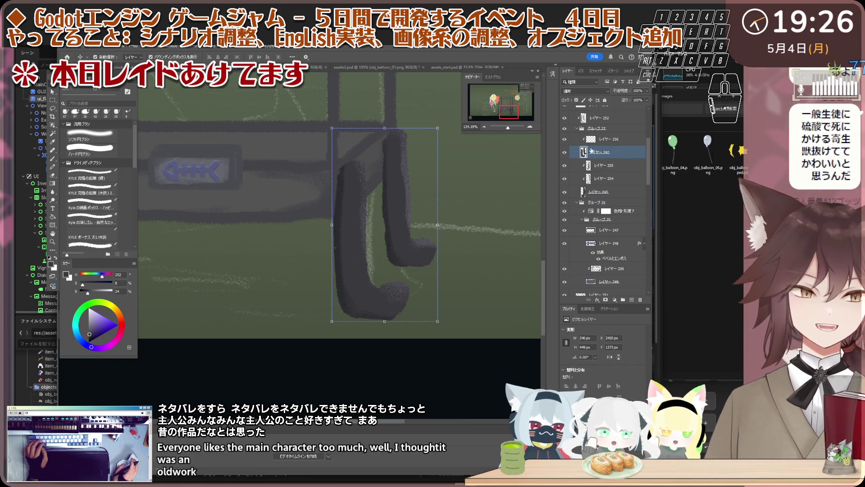
click(626, 140)
scroll(626, 141, up, 1)
click(623, 134)
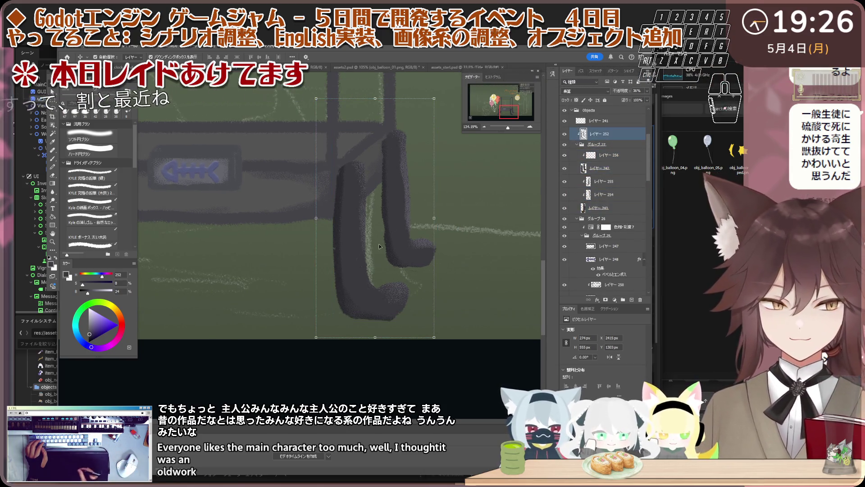
key(b)
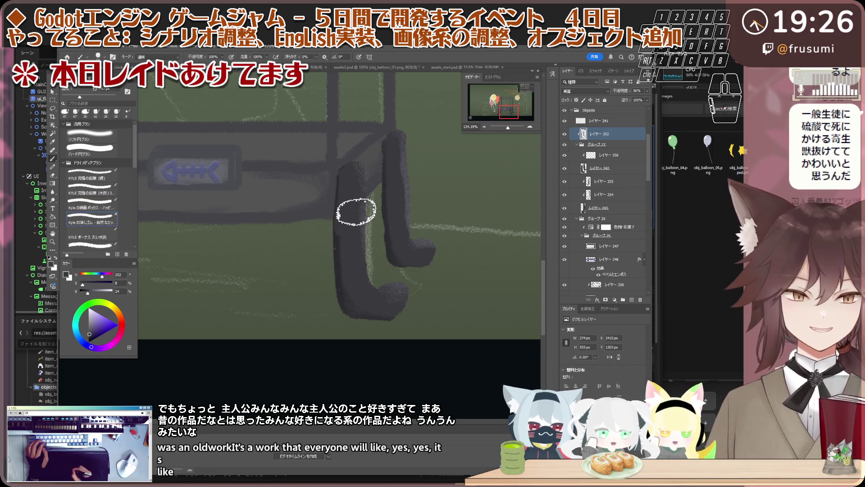
key(comma)
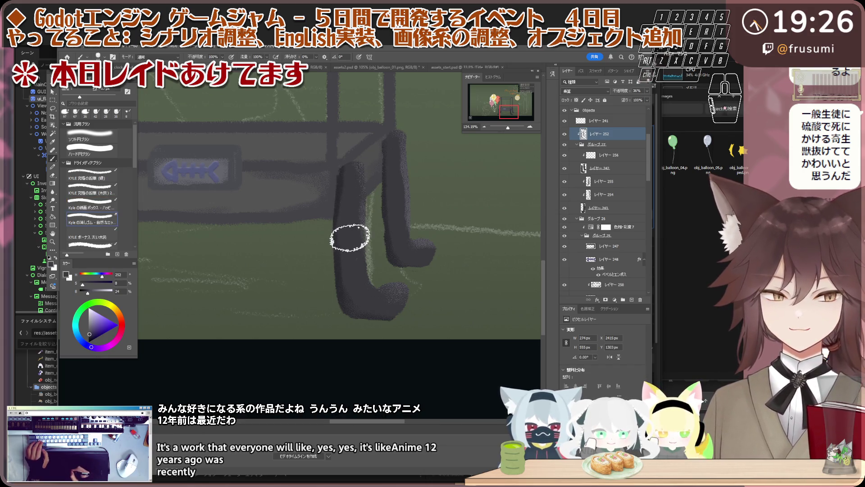
key(comma)
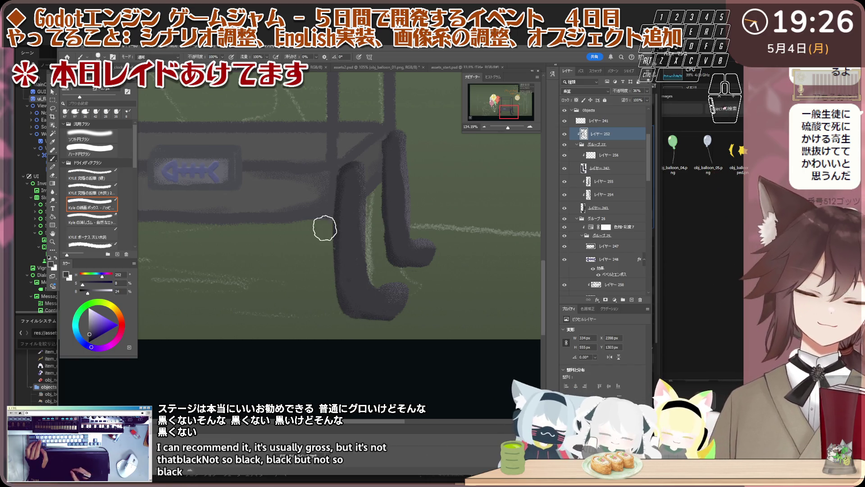
scroll(345, 228, down, 5)
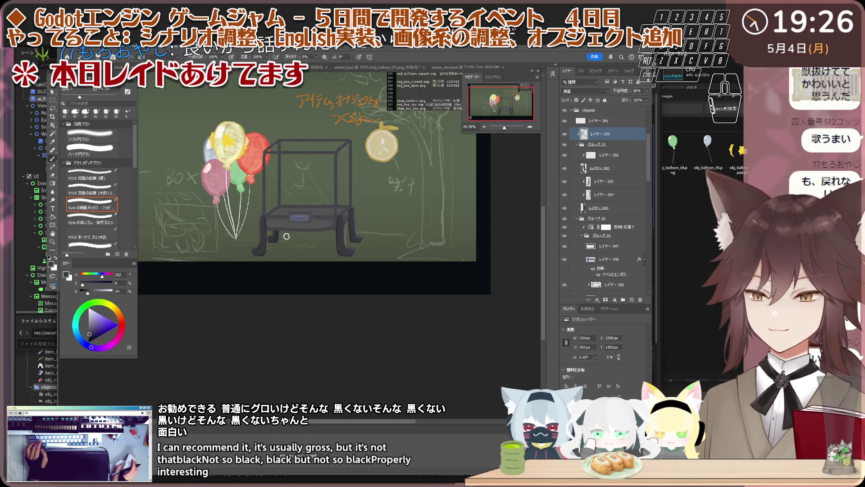
scroll(286, 236, up, 2)
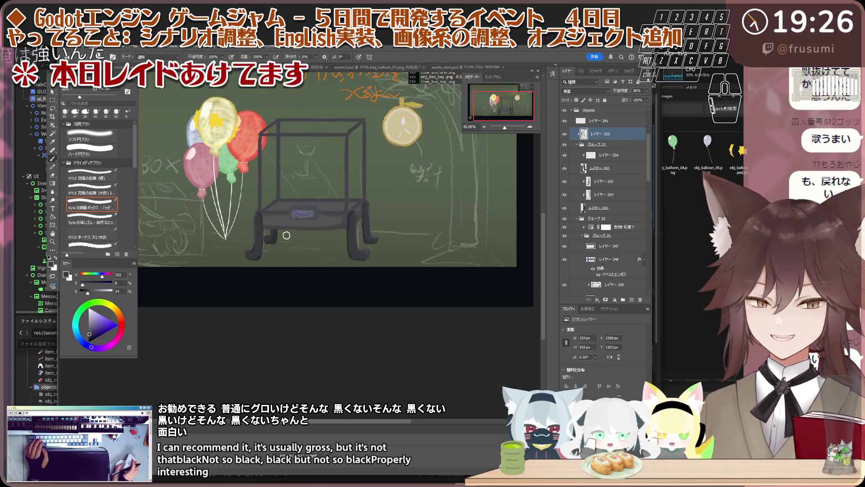
scroll(286, 235, up, 2)
scroll(251, 247, up, 2)
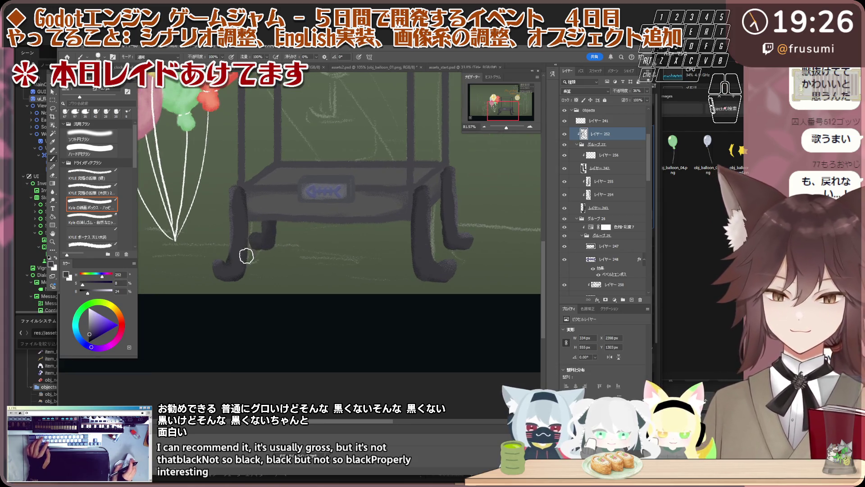
Select the left front leg's layer on the canvas and refine its rounded chalky foot.
key(v)
click(246, 256)
scroll(247, 264, up, 1)
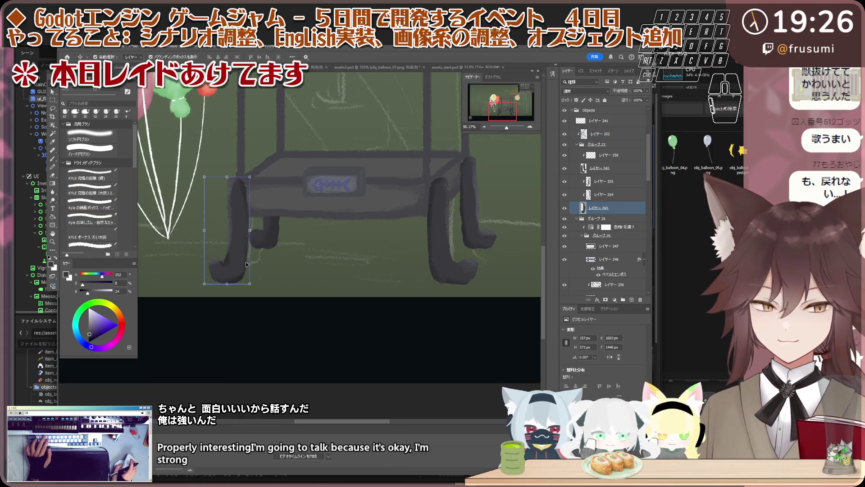
key(b)
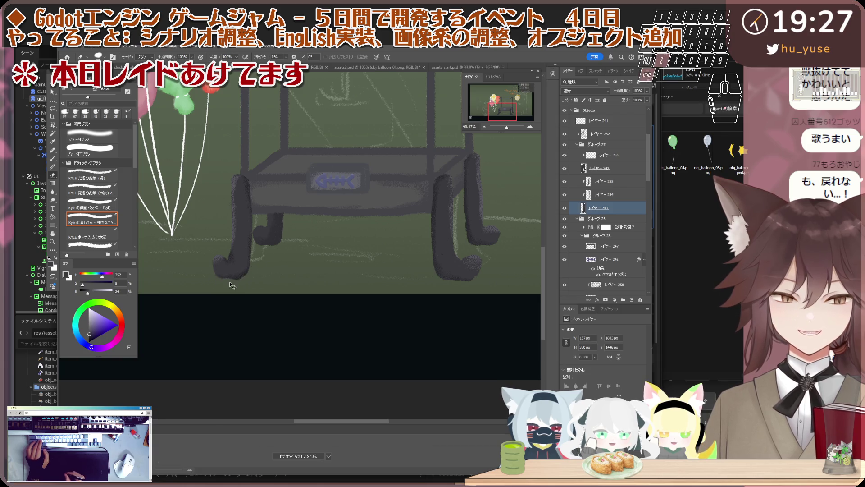
scroll(233, 270, up, 5)
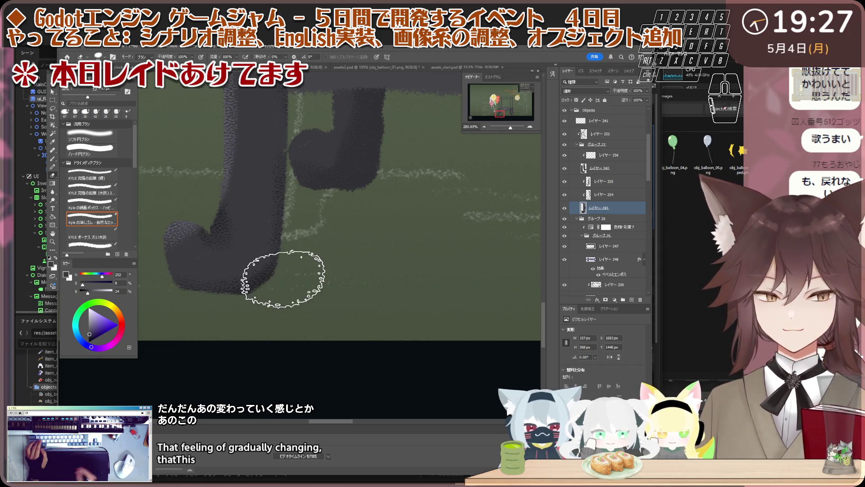
scroll(250, 241, down, 2)
scroll(323, 239, down, 4)
scroll(433, 230, down, 1)
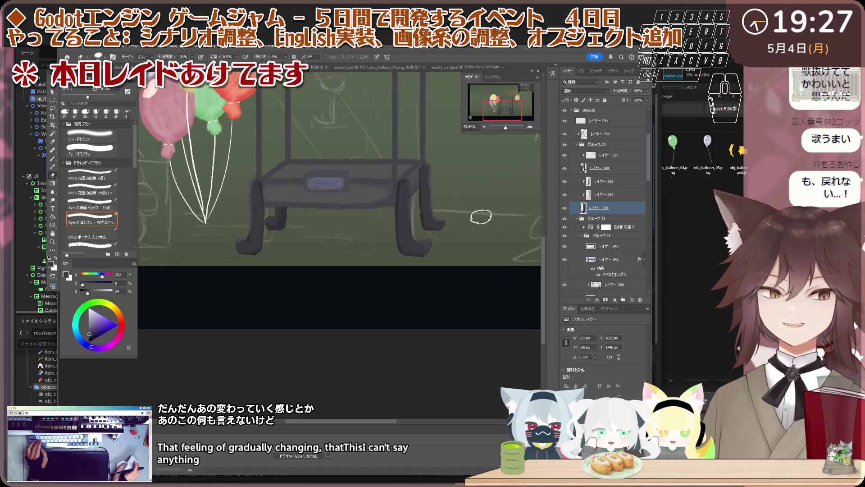
scroll(367, 203, down, 1)
scroll(363, 205, down, 1)
scroll(363, 205, down, 1)
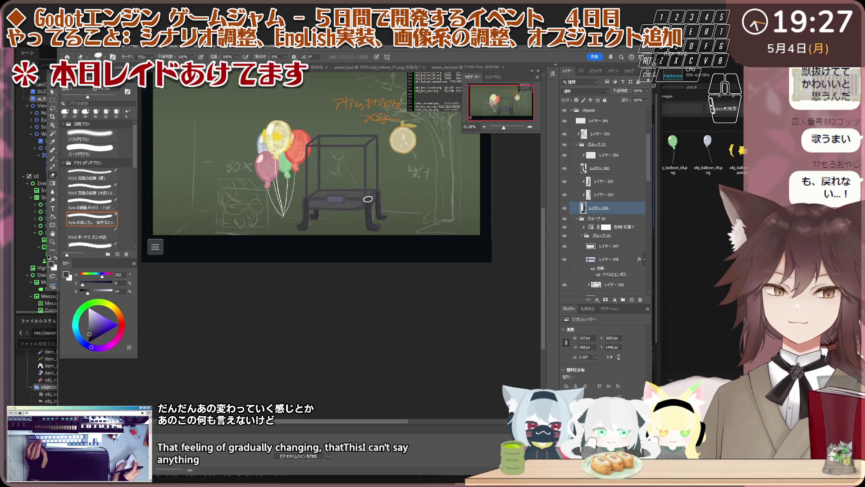
scroll(360, 198, up, 2)
scroll(324, 223, up, 1)
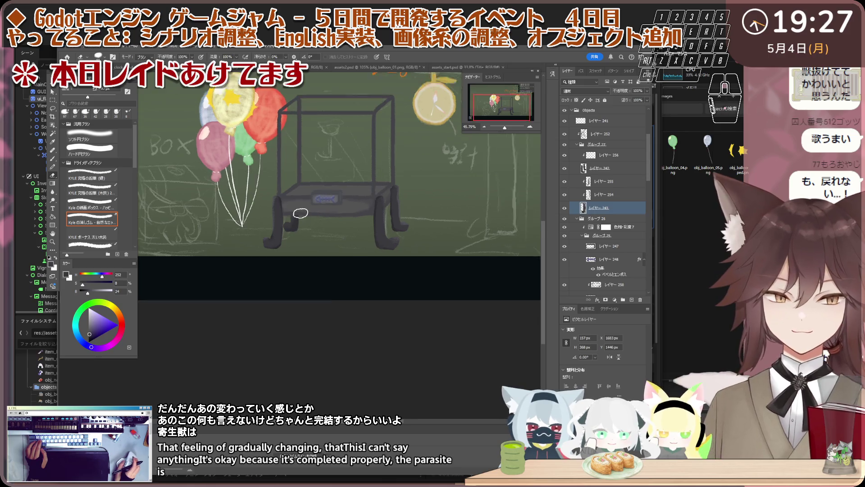
scroll(291, 251, up, 1)
scroll(253, 272, up, 1)
scroll(253, 272, up, 1)
scroll(268, 180, up, 1)
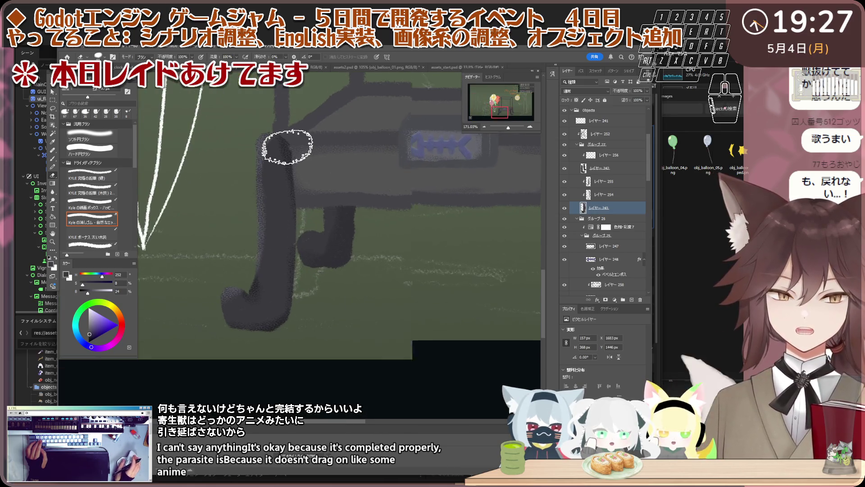
scroll(287, 145, up, 1)
scroll(285, 177, up, 1)
key(v)
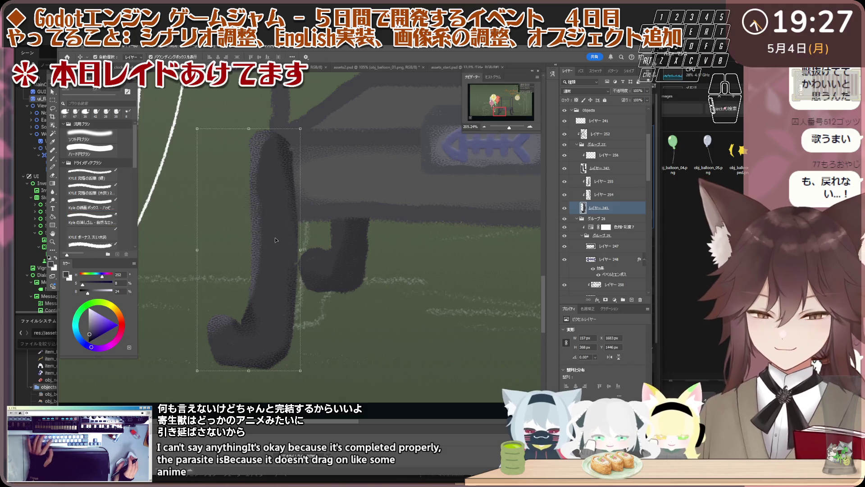
ctrl+click(626, 184)
scroll(338, 263, down, 1)
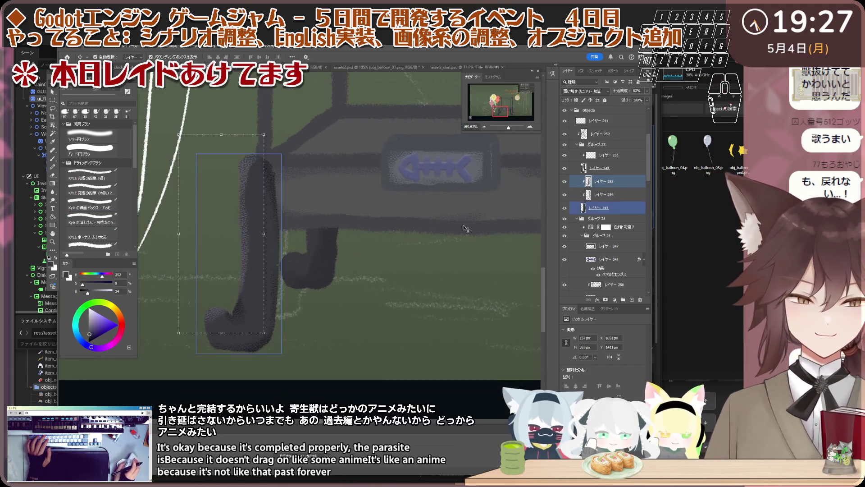
scroll(338, 263, down, 1)
ctrl+click(339, 263)
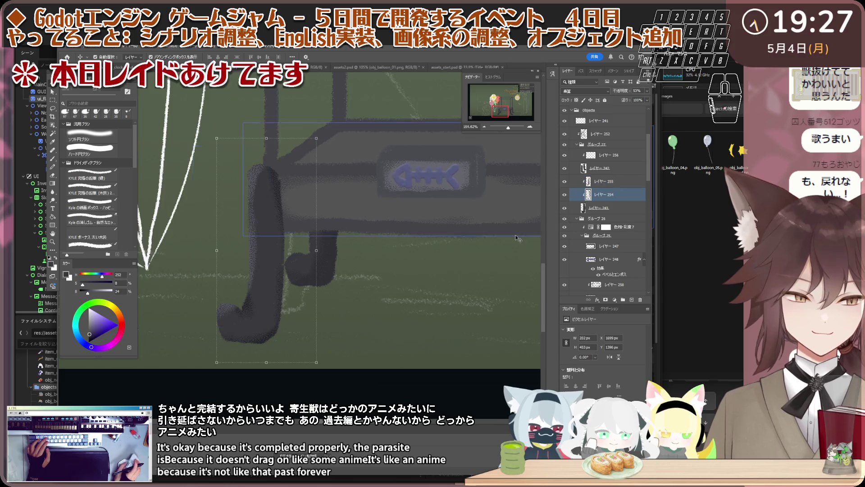
scroll(359, 223, up, 1)
key(b)
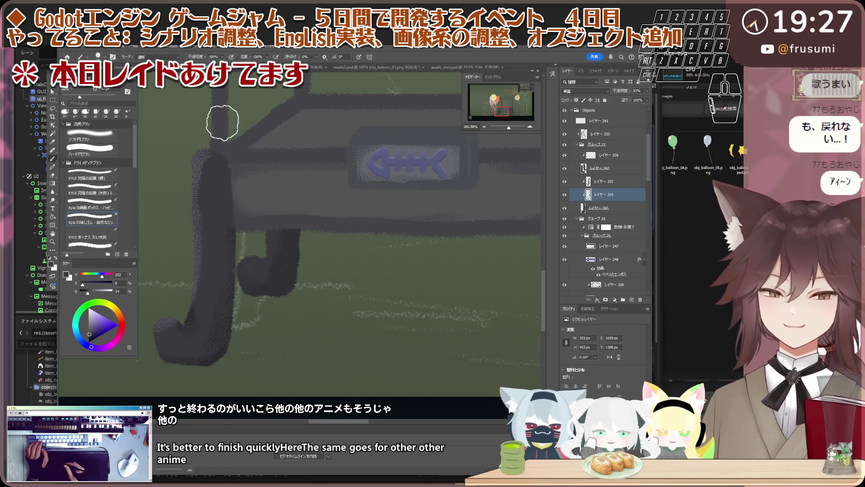
key(b)
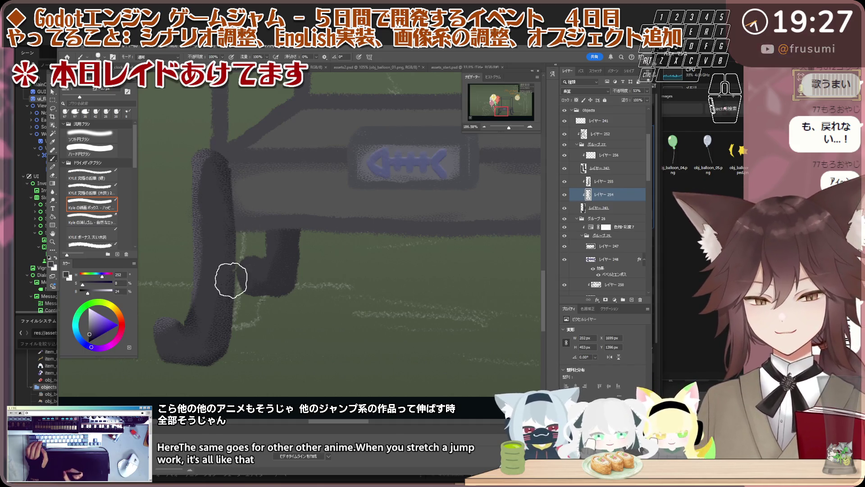
scroll(275, 241, down, 3)
scroll(243, 241, down, 2)
scroll(242, 242, down, 1)
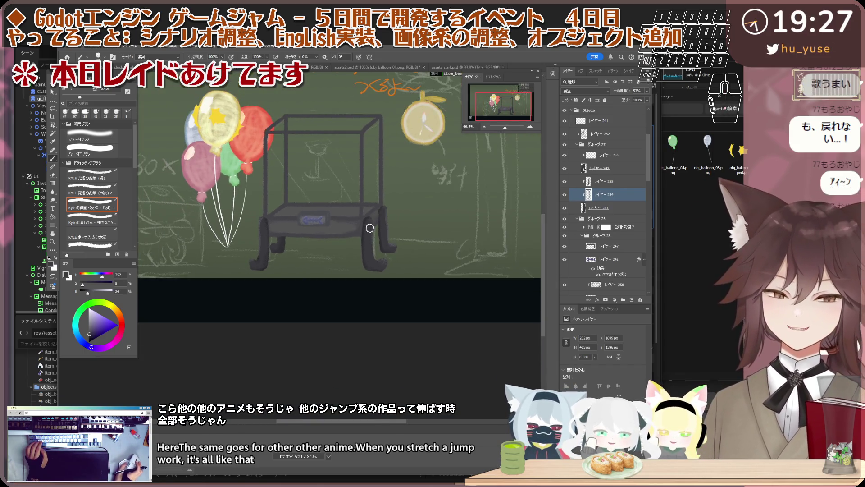
scroll(258, 254, up, 2)
scroll(269, 269, up, 2)
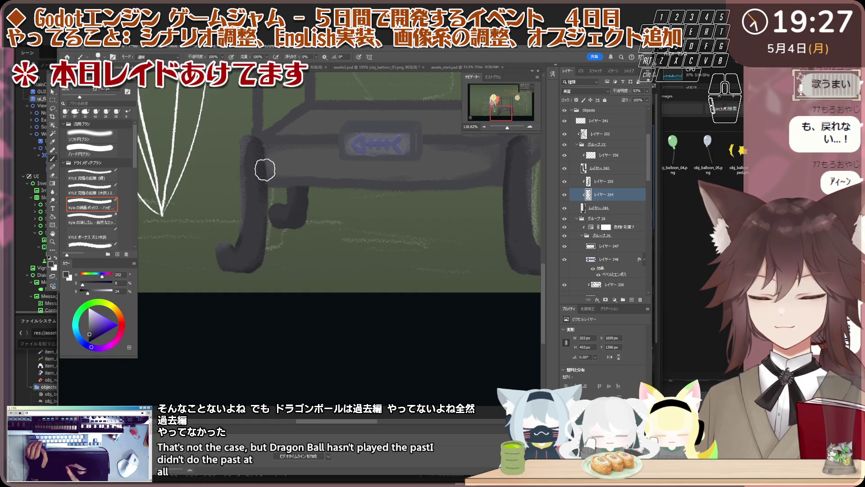
scroll(339, 213, down, 2)
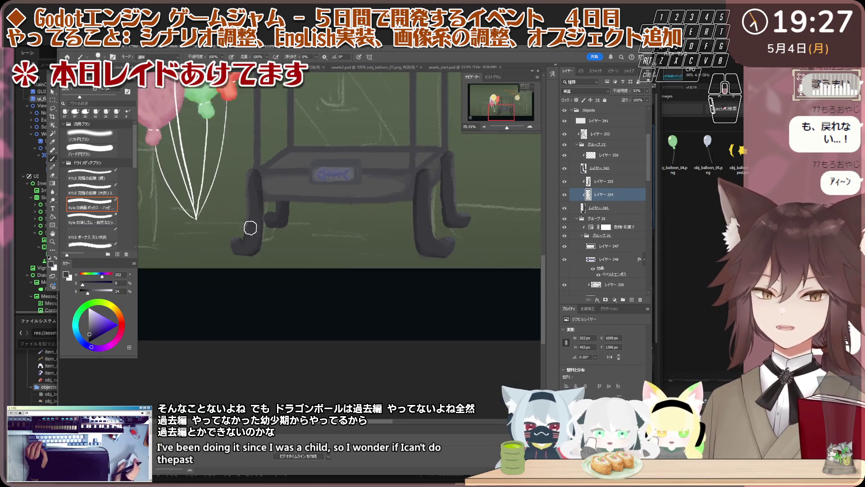
scroll(396, 200, down, 2)
scroll(396, 200, down, 2)
scroll(396, 200, down, 1)
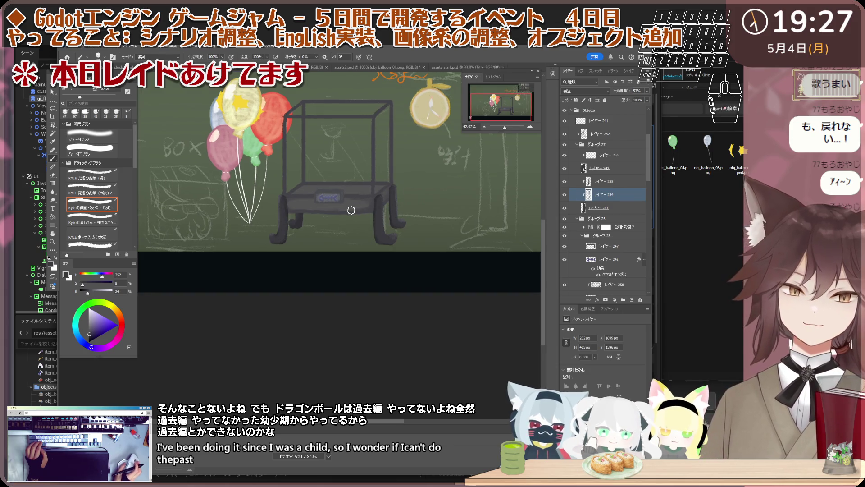
scroll(308, 214, down, 1)
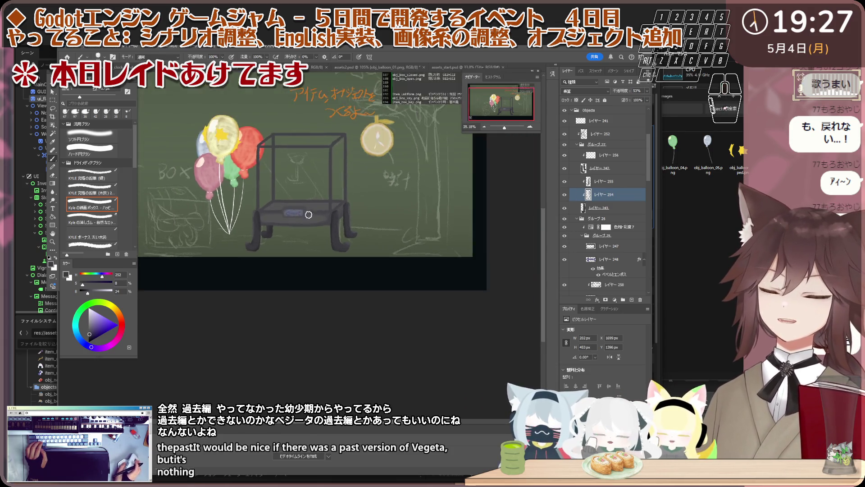
scroll(308, 214, up, 2)
scroll(226, 224, up, 1)
Pick the cart tray and right-leg layers and sample a colour from the artwork.
key(v)
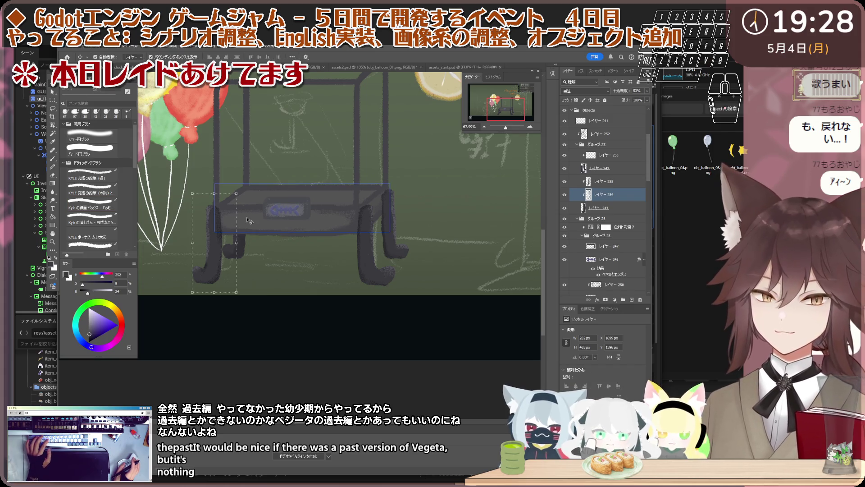
click(229, 222)
scroll(228, 223, up, 2)
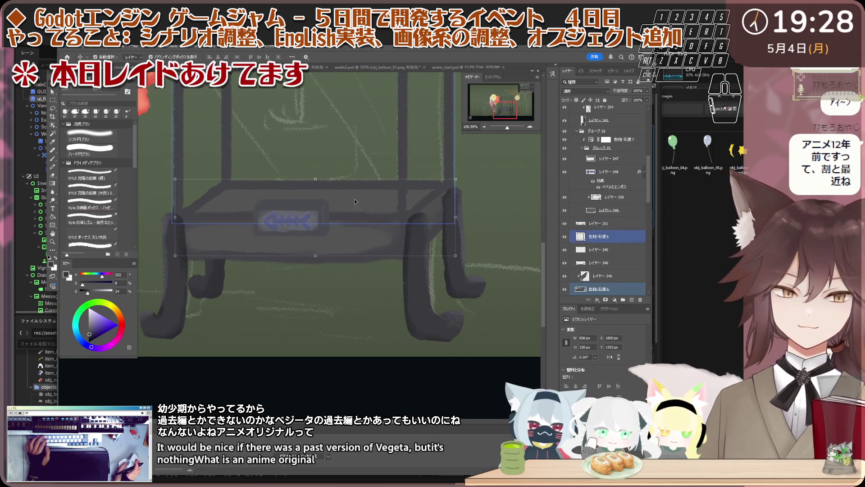
click(609, 267)
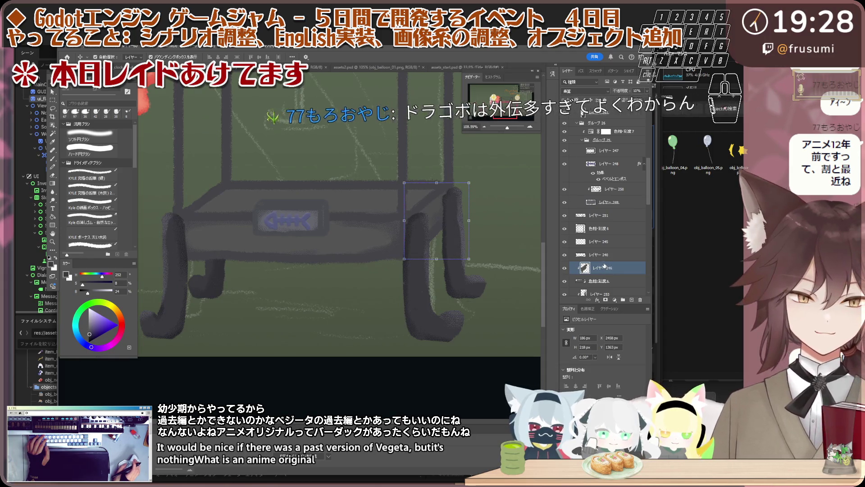
scroll(315, 237, down, 1)
key(i)
scroll(315, 236, up, 1)
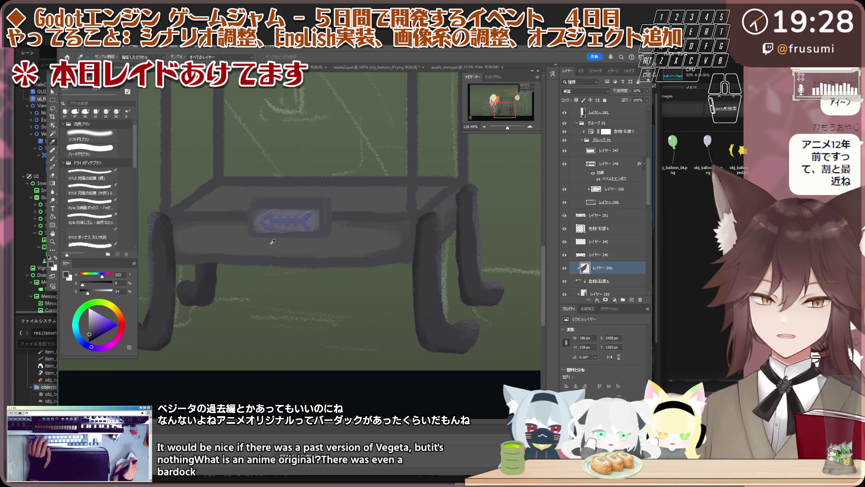
key(b)
scroll(312, 220, down, 1)
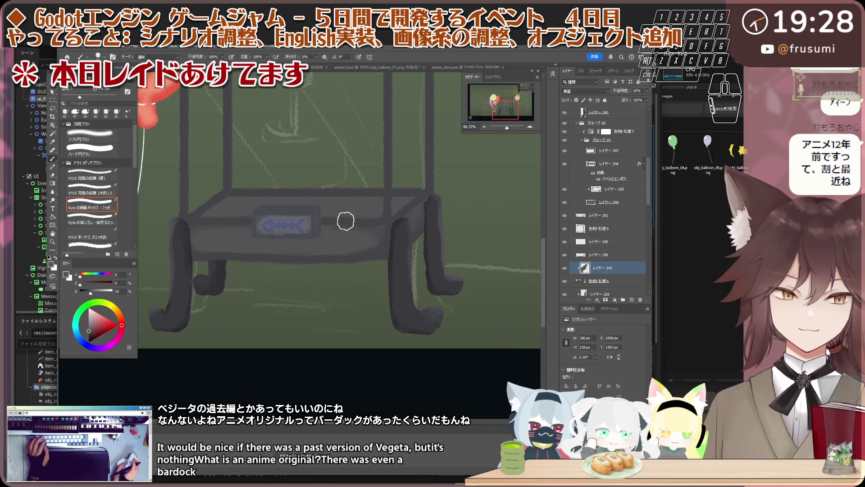
Paint a wide chalky stroke across the cart's tray on its own layer.
click(603, 254)
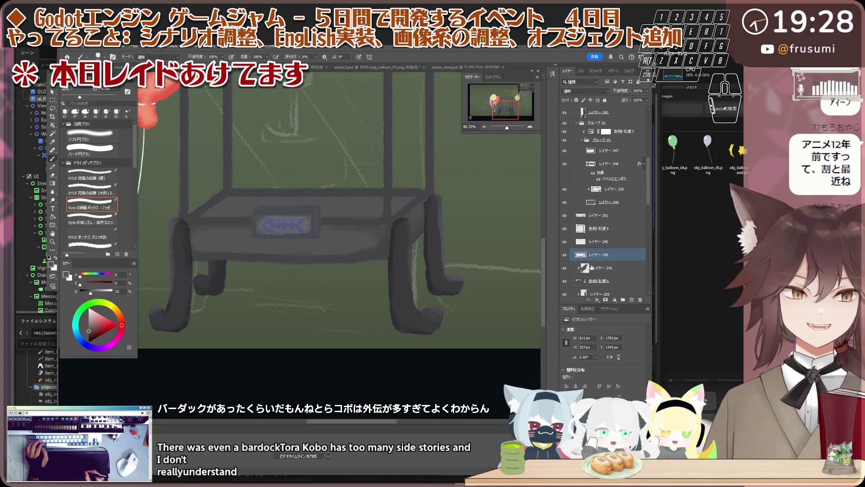
click(603, 270)
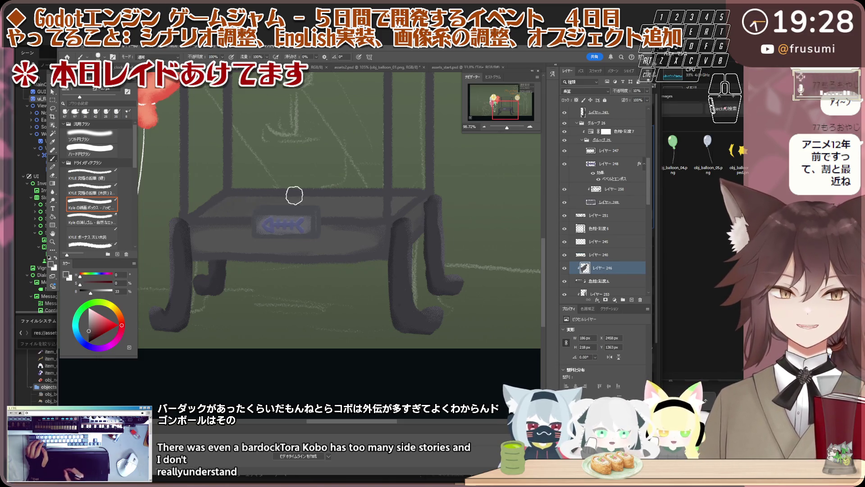
drag(294, 194, 411, 212)
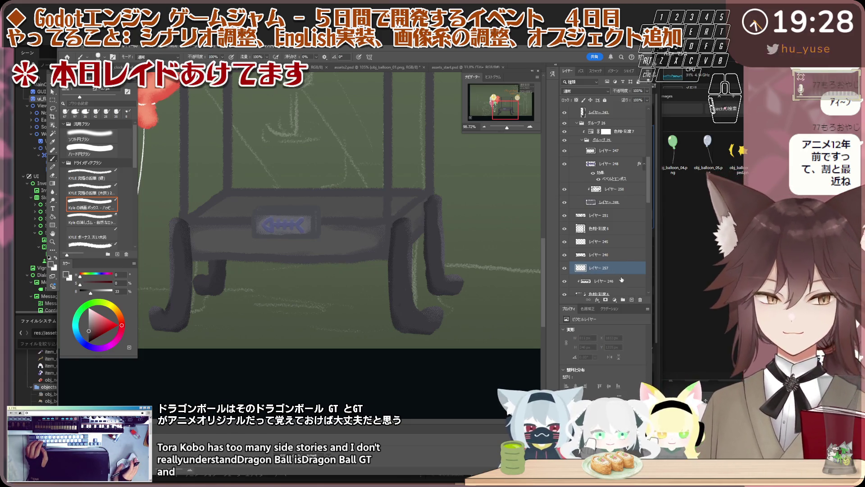
Dismiss the tray stroke layer's context menu and bring up its blend mode list.
right_click(621, 270)
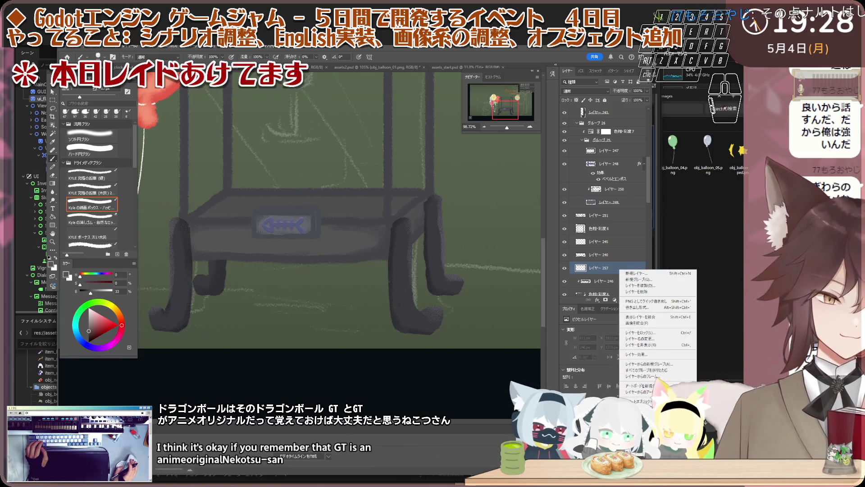
key(Escape)
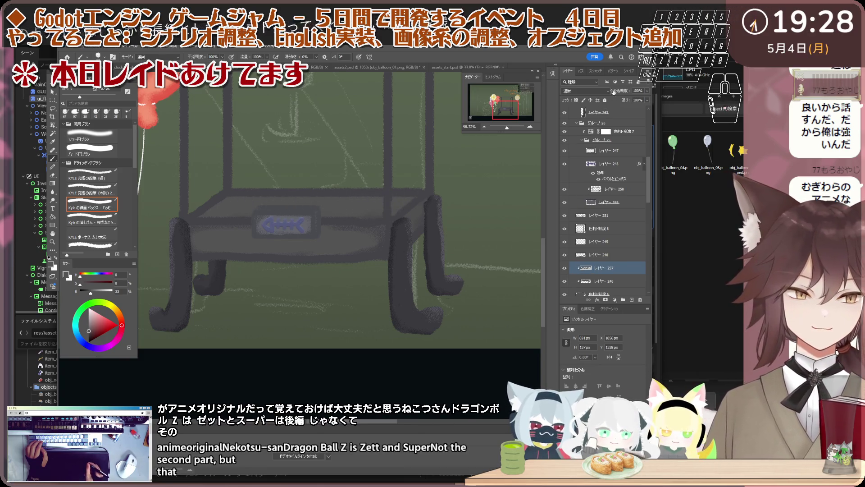
click(583, 91)
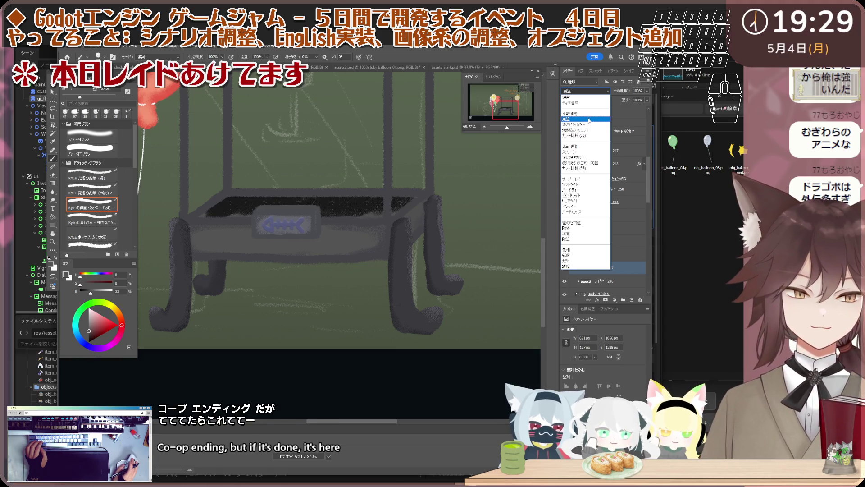
Set the tray stroke layer to Multiply at lower opacity and add another shading stroke.
click(589, 121)
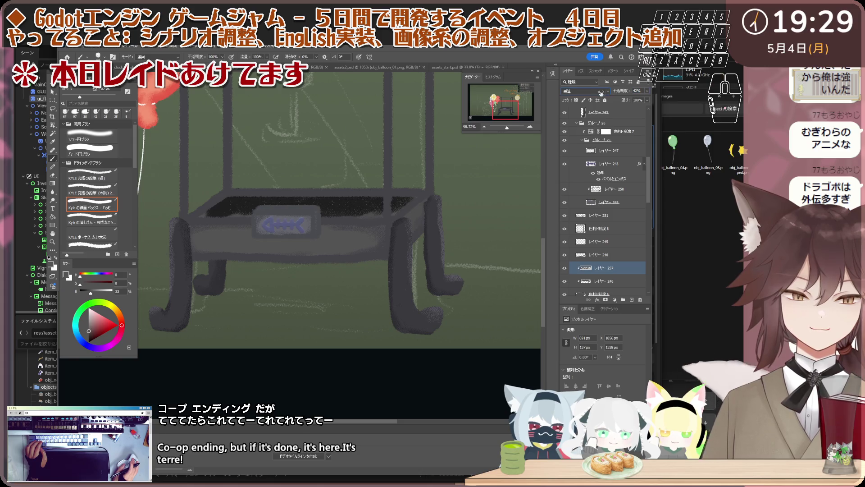
drag(601, 93, 616, 92)
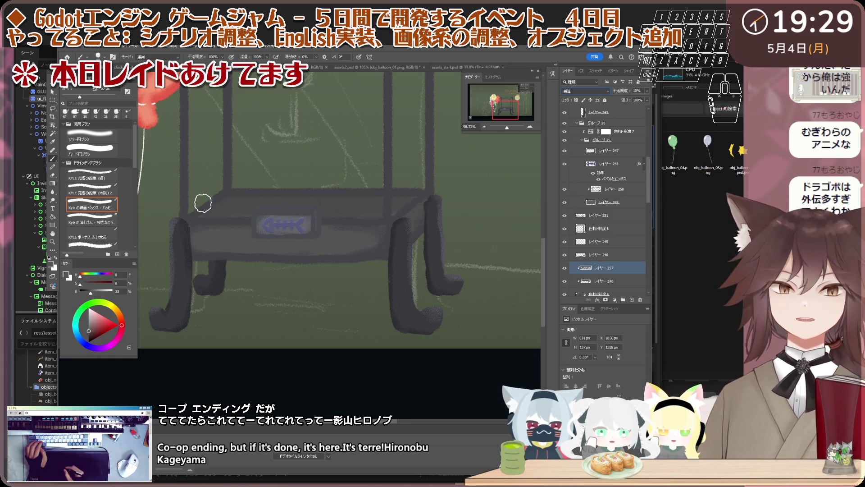
mouse_move(204, 203)
mouse_down()
mouse_move(220, 214)
mouse_move(194, 209)
mouse_move(364, 217)
mouse_up()
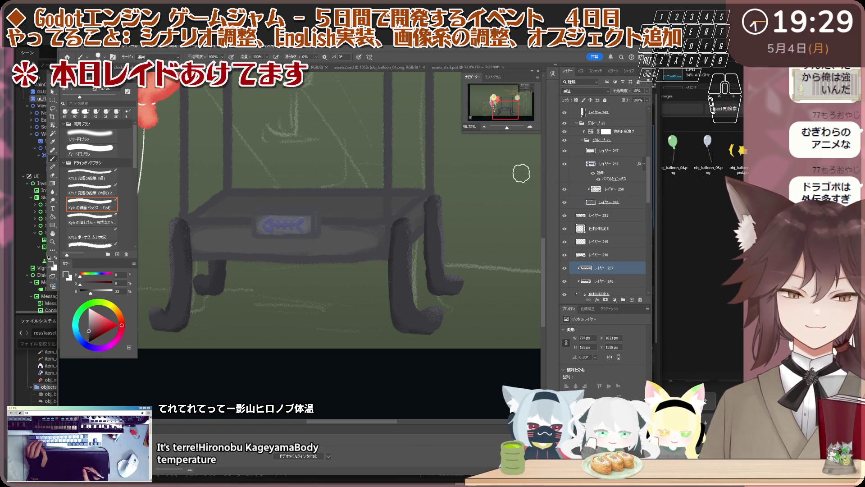
key(v)
scroll(253, 209, up, 1)
Select the cart frame's layer on the canvas and bring up the context menu for レイヤー 258.
shift+click(252, 208)
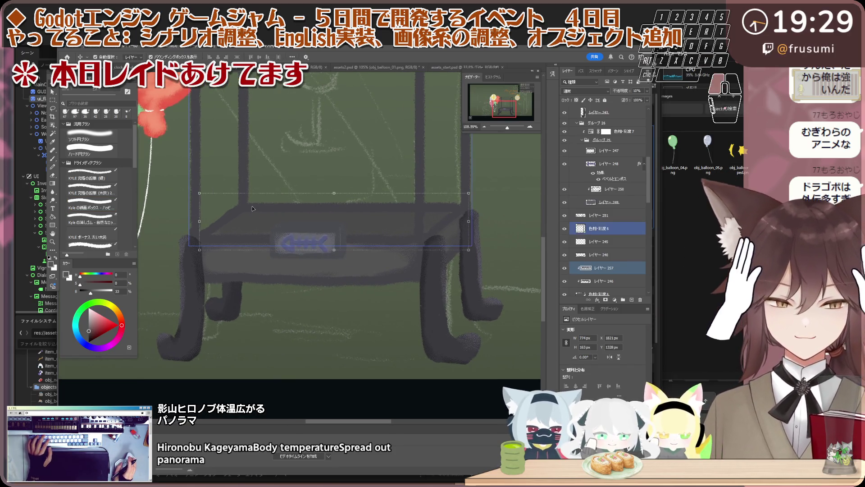
scroll(253, 208, up, 1)
click(245, 174)
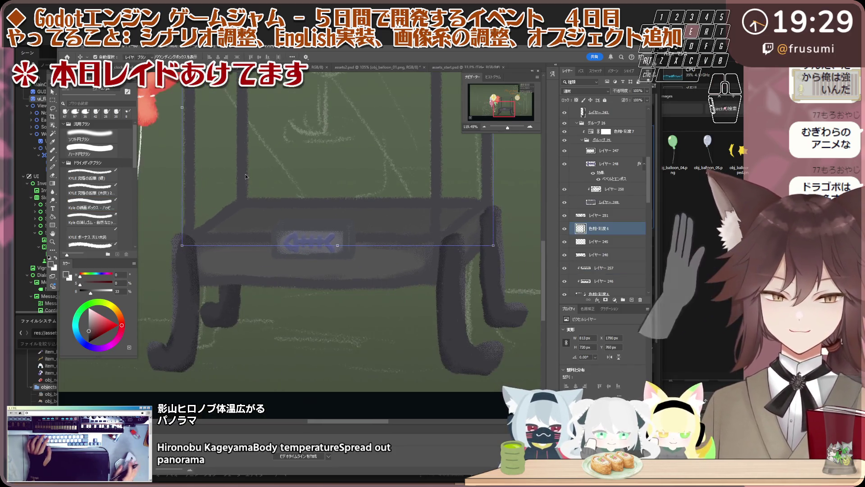
key(b)
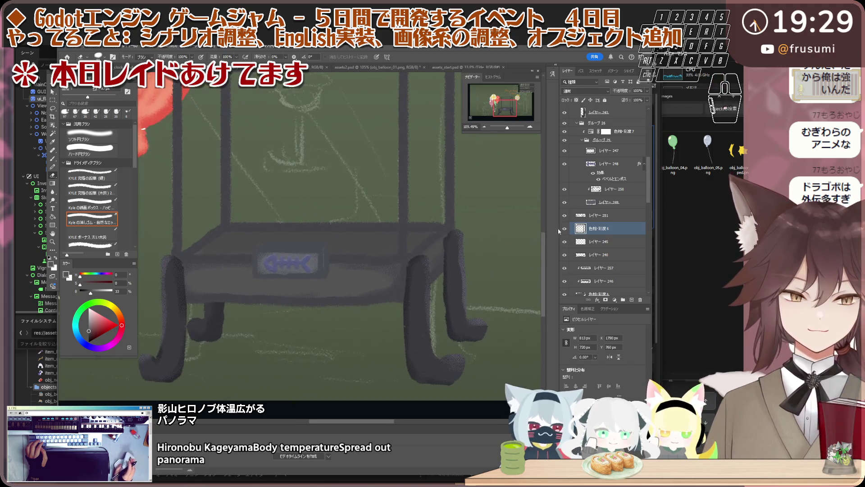
scroll(608, 234, down, 1)
scroll(608, 234, up, 1)
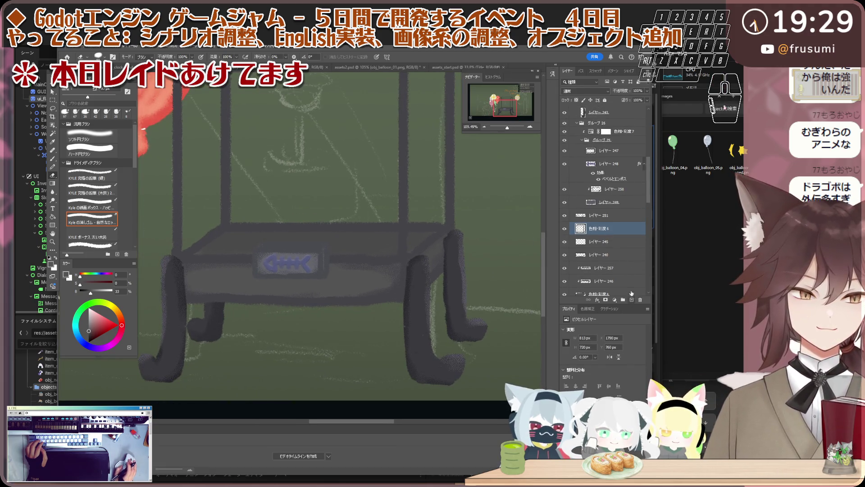
right_click(611, 229)
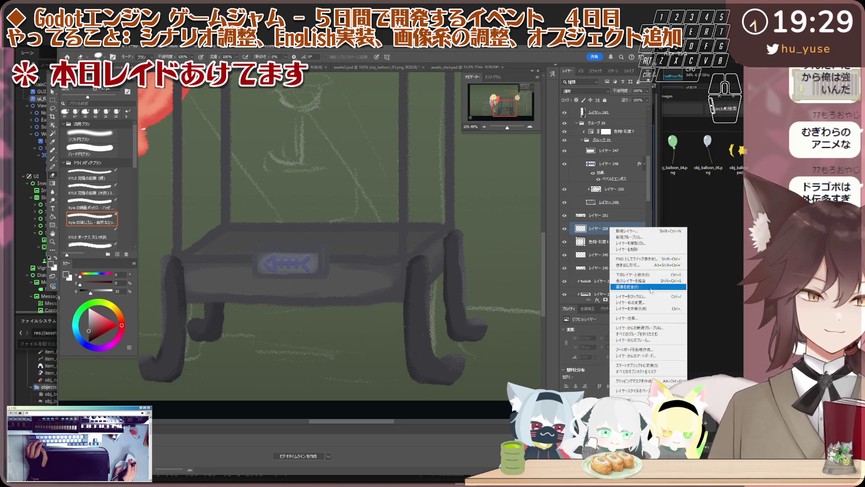
Clip the new layer, sample the cart's dark grey and set the layer to Multiply.
click(649, 381)
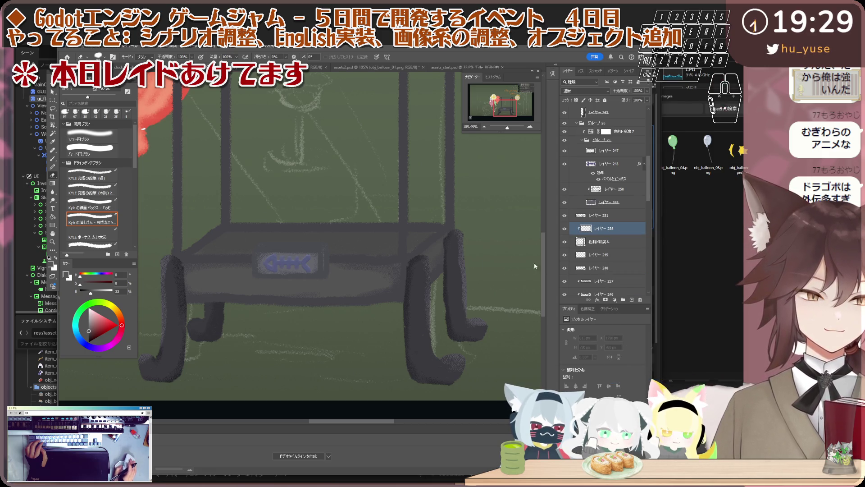
scroll(400, 257, up, 2)
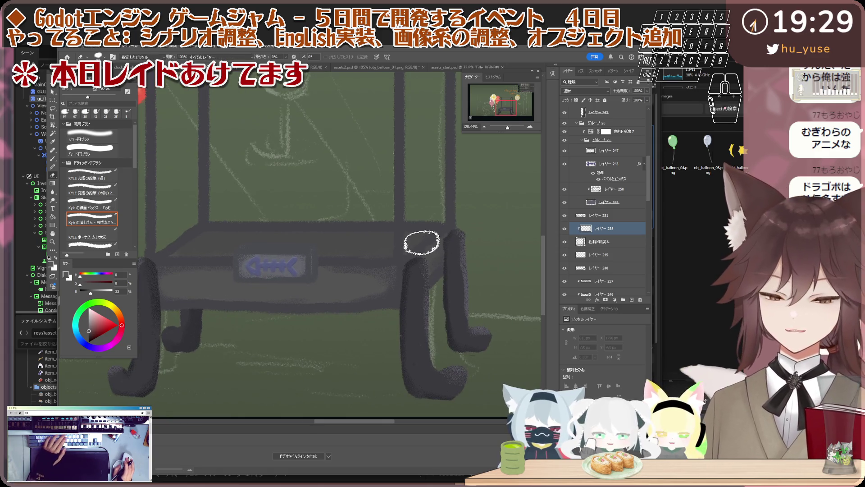
key(i)
click(403, 232)
key(b)
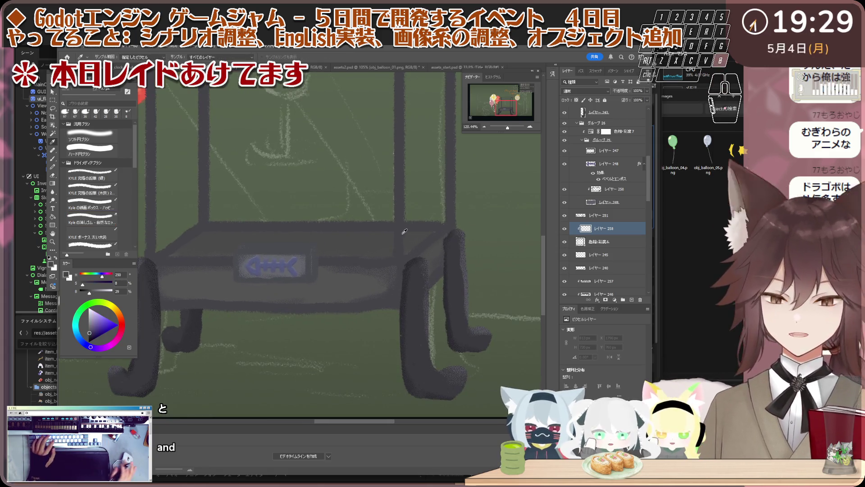
scroll(396, 228, down, 1)
click(575, 97)
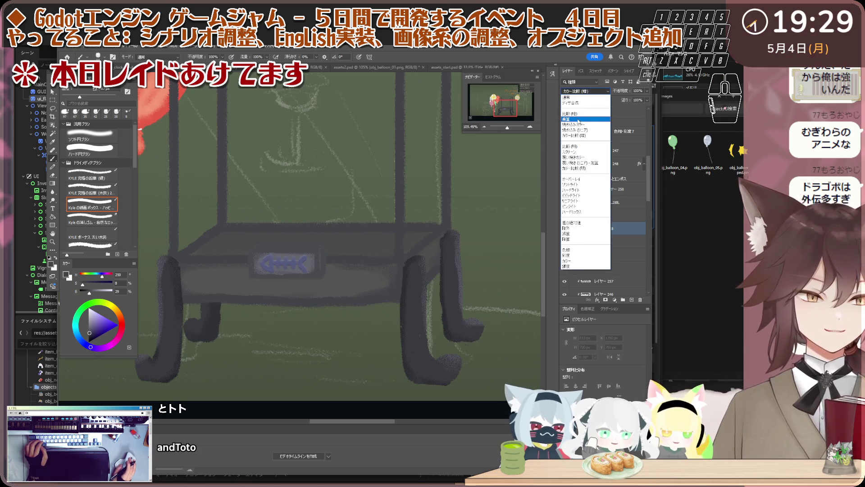
click(578, 119)
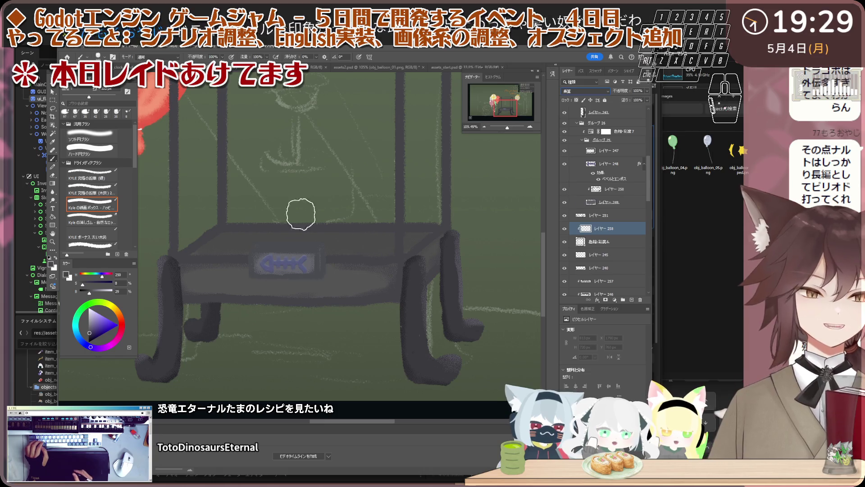
Shade the table top's back-left, left and right edges, then lower the layer's opacity.
drag(287, 220, 201, 252)
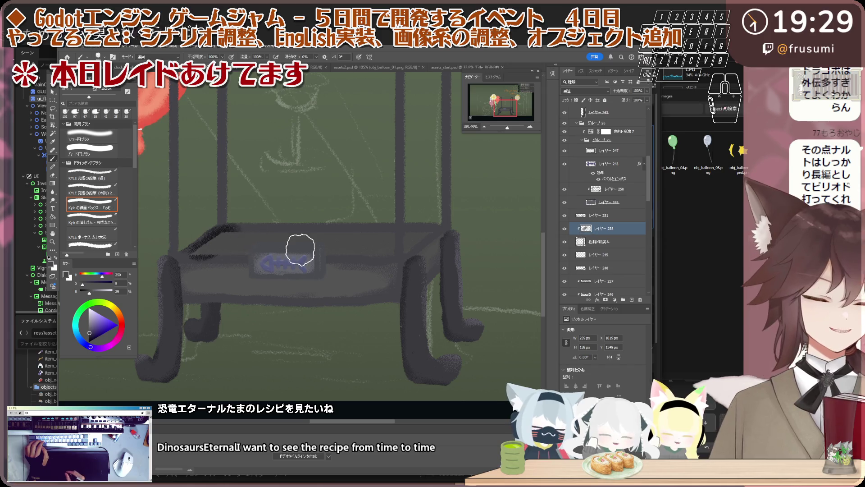
drag(246, 246, 301, 249)
drag(233, 237, 233, 232)
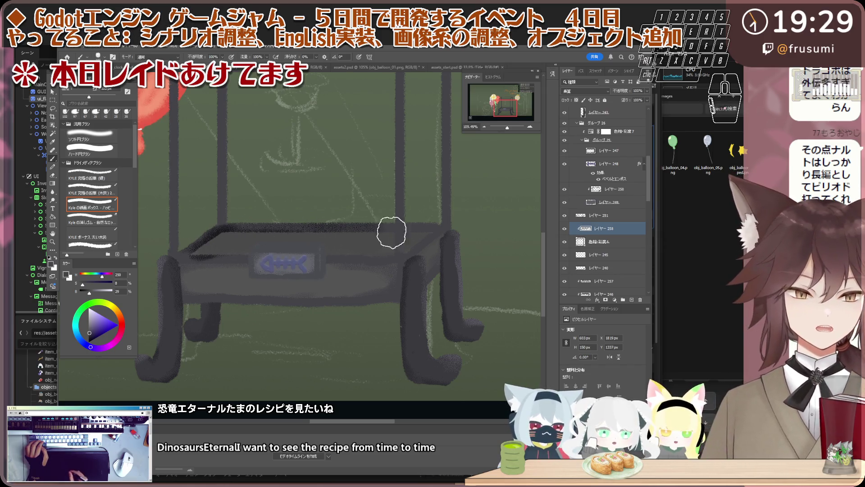
mouse_move(373, 241)
mouse_down()
mouse_move(357, 248)
mouse_move(370, 244)
mouse_up()
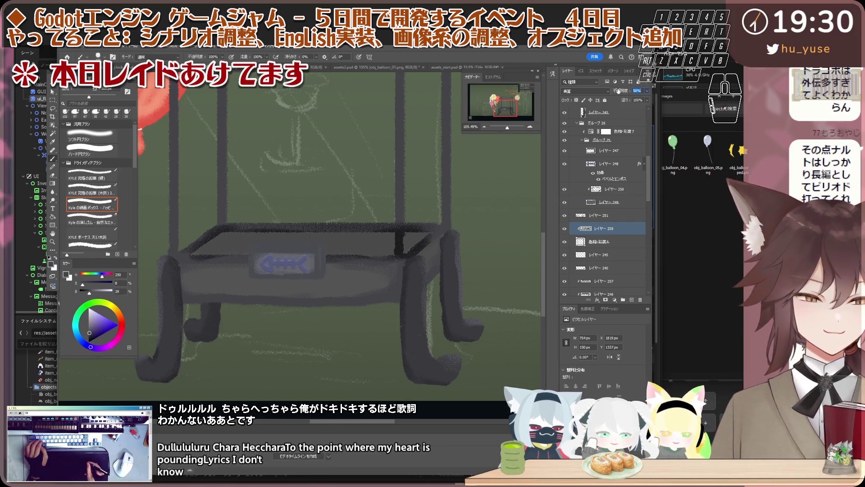
drag(619, 89, 627, 93)
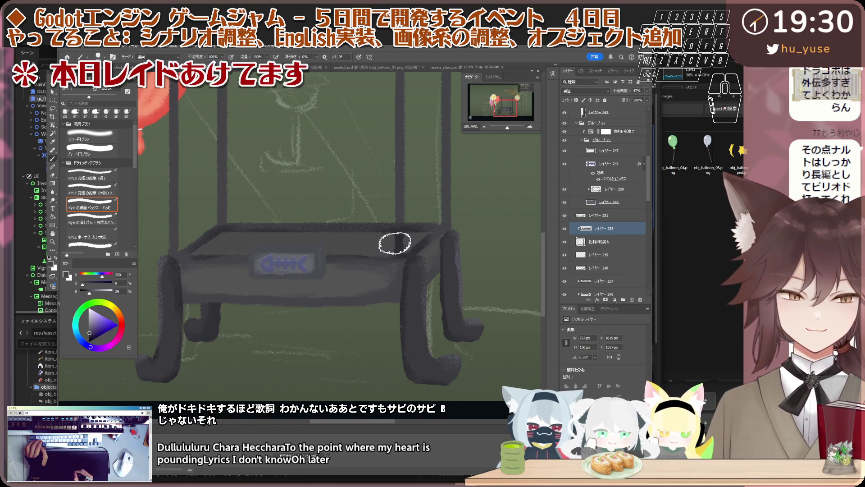
key(period)
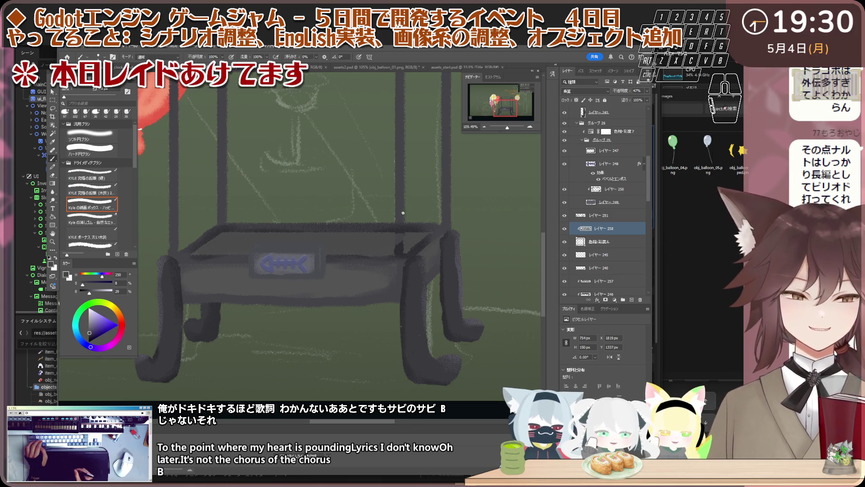
Add shading along the table top edge and toggle the layer's visibility to compare.
drag(404, 213, 400, 226)
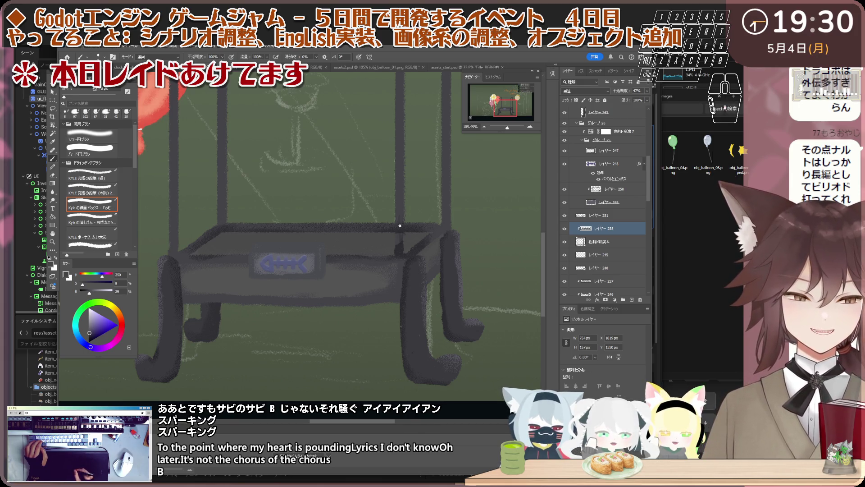
click(565, 228)
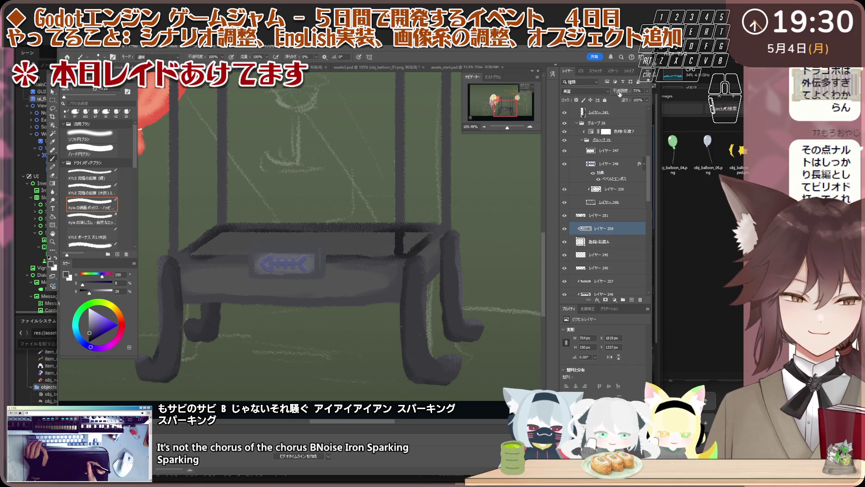
click(565, 229)
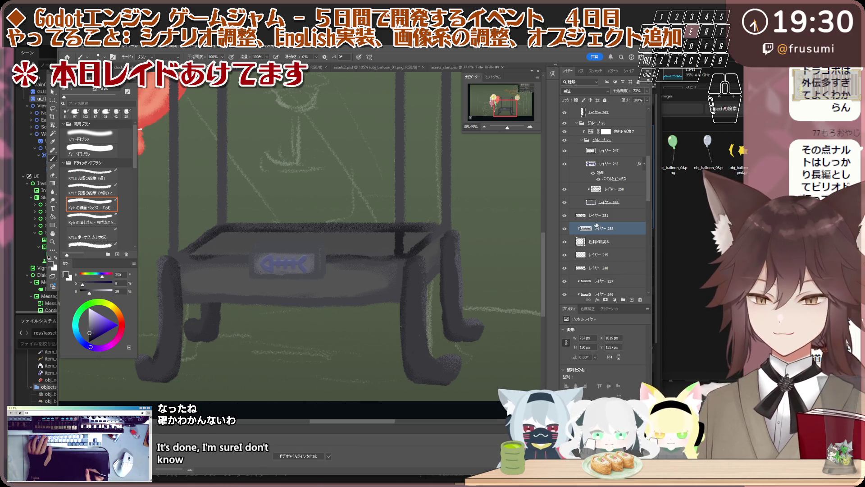
Erase shading at the table top's back-right corner so the case pole runs cleanly into it.
key(e)
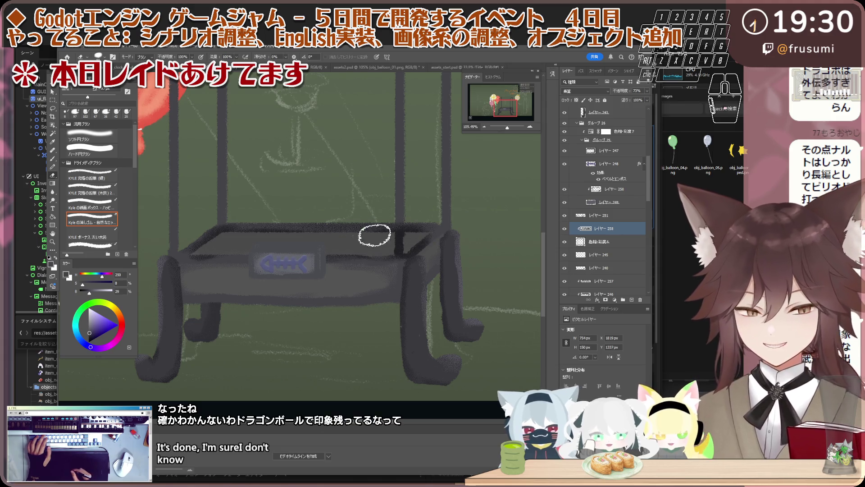
drag(398, 239, 394, 251)
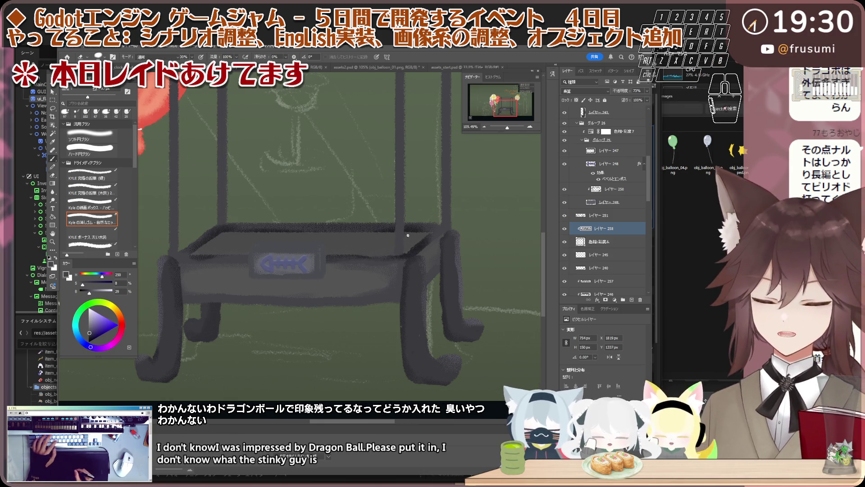
key(b)
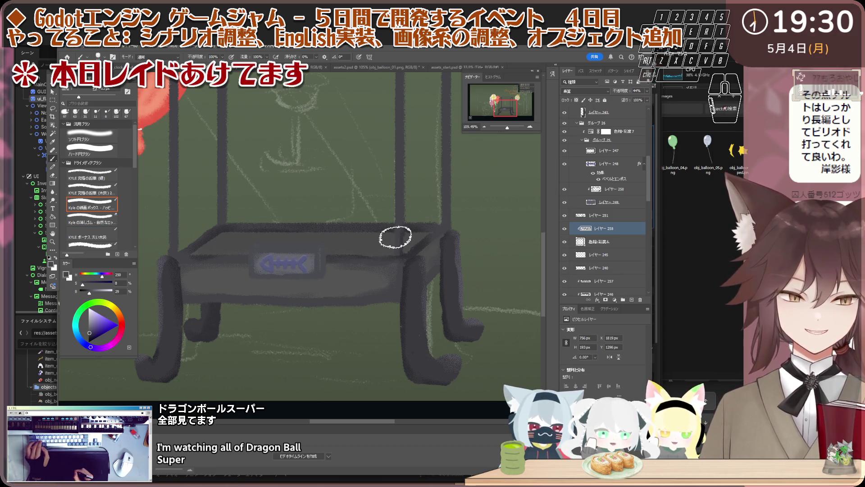
key(e)
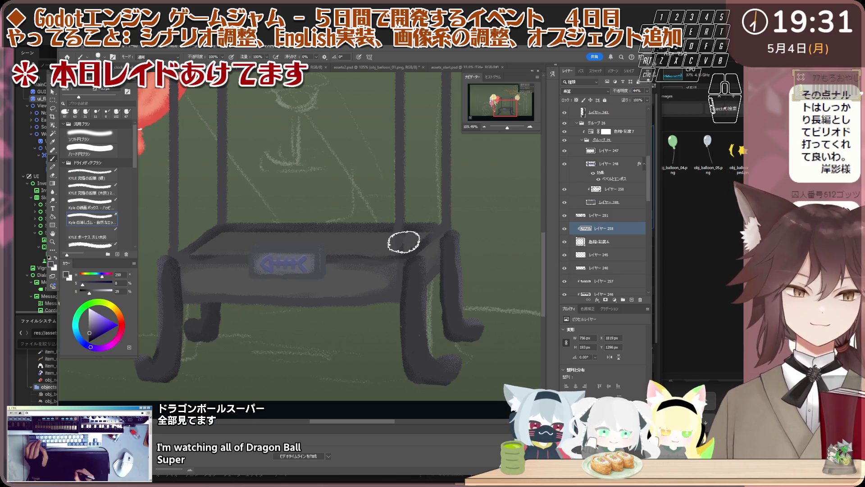
scroll(394, 225, down, 3)
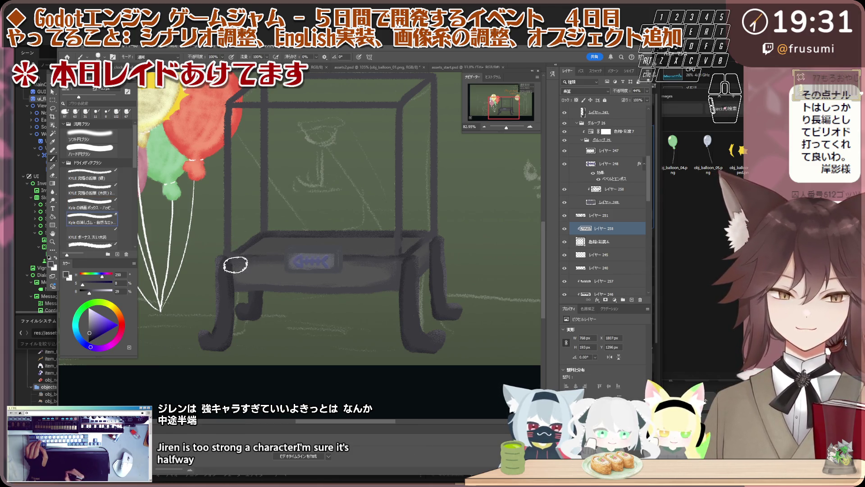
scroll(298, 226, down, 2)
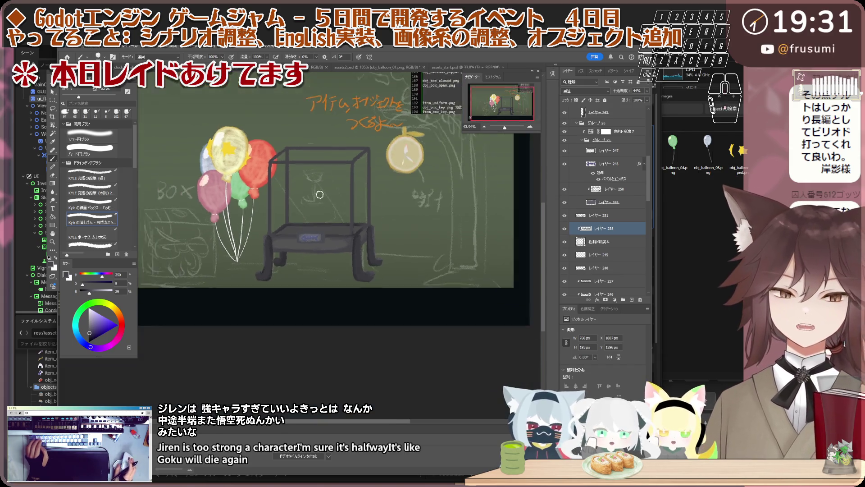
scroll(333, 261, down, 2)
scroll(324, 247, down, 1)
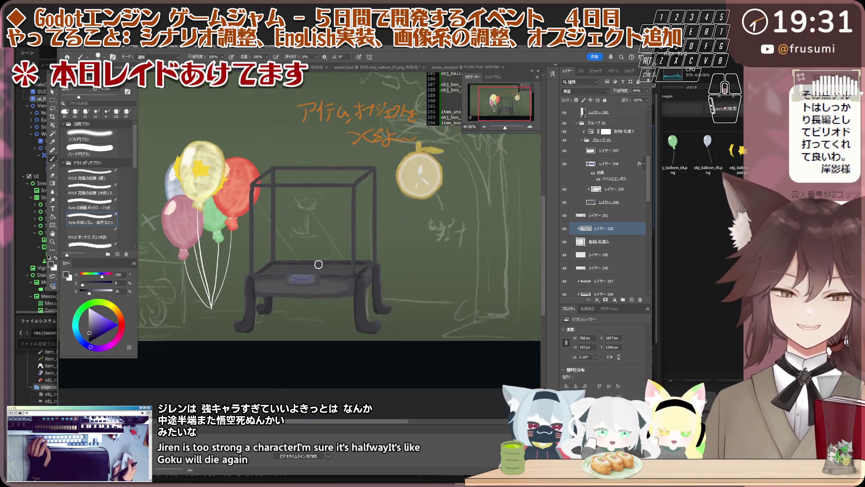
scroll(322, 241, up, 1)
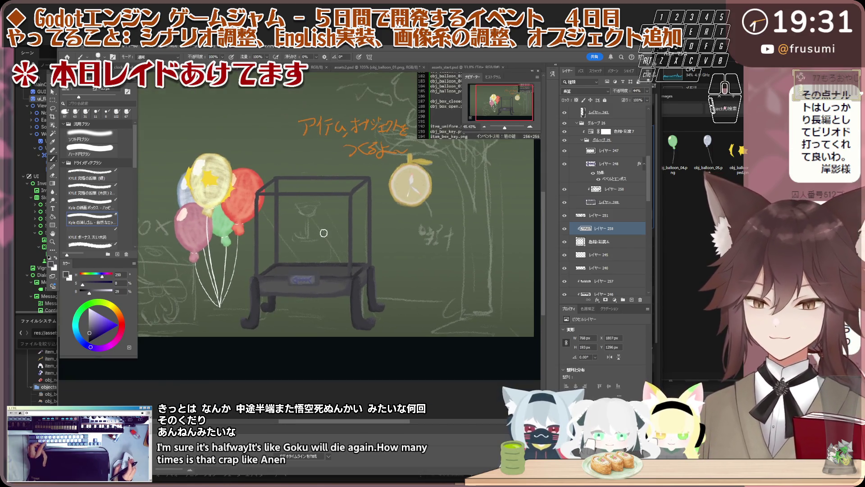
scroll(326, 212, up, 2)
scroll(325, 211, up, 1)
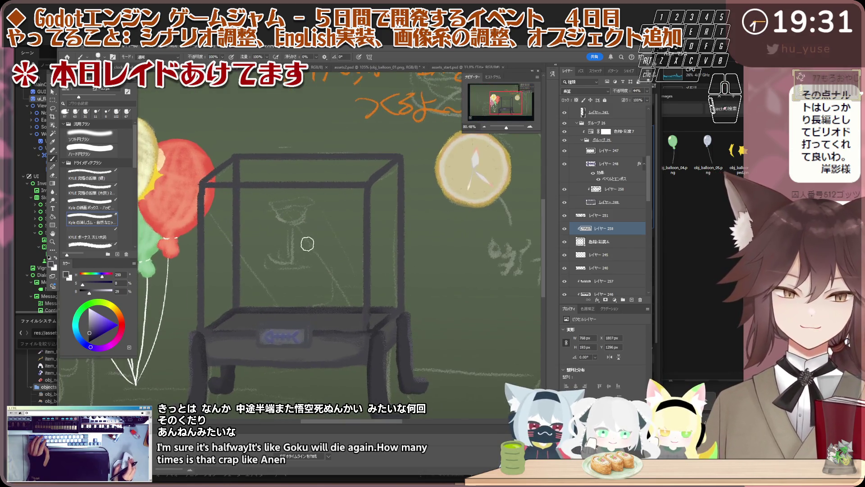
scroll(266, 282, up, 1)
scroll(287, 295, up, 1)
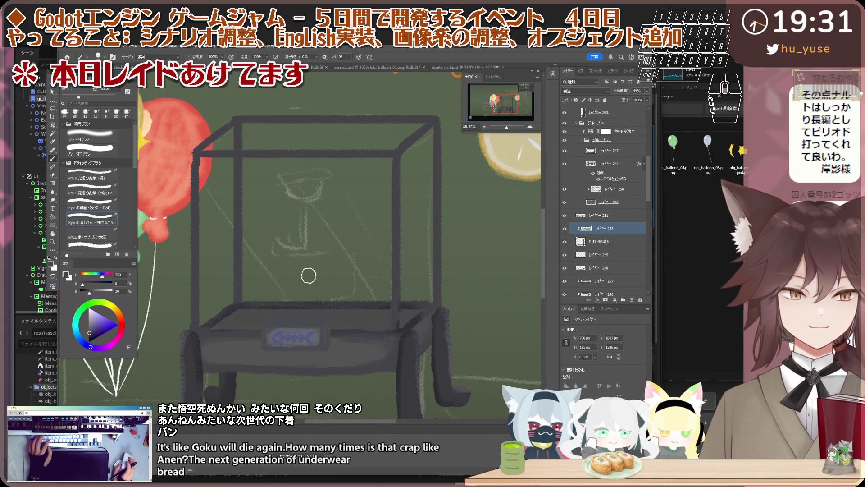
scroll(308, 276, up, 1)
key(v)
click(399, 162)
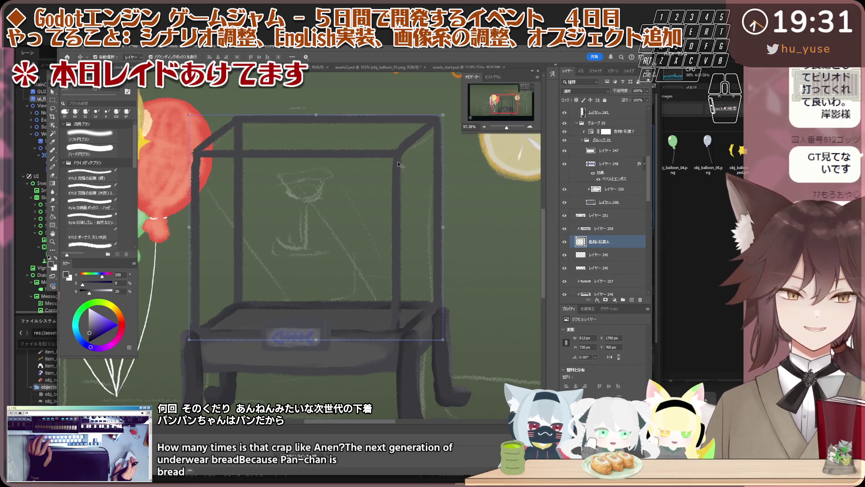
shift+click(624, 255)
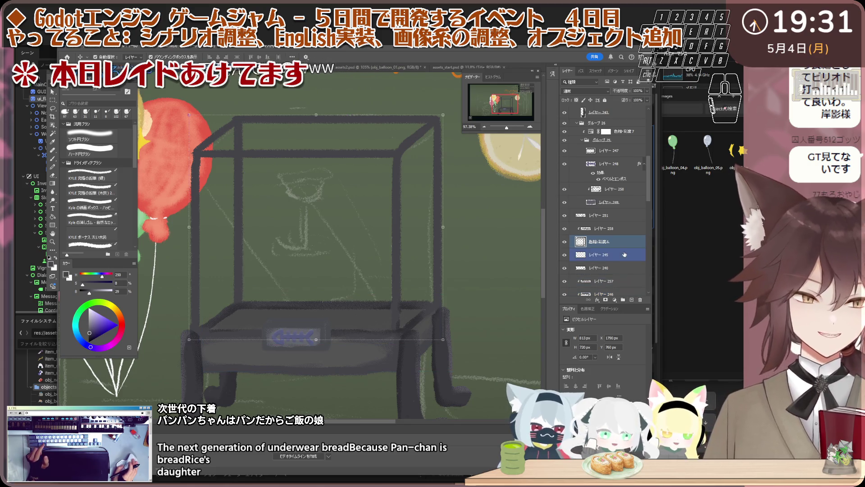
shift+click(608, 268)
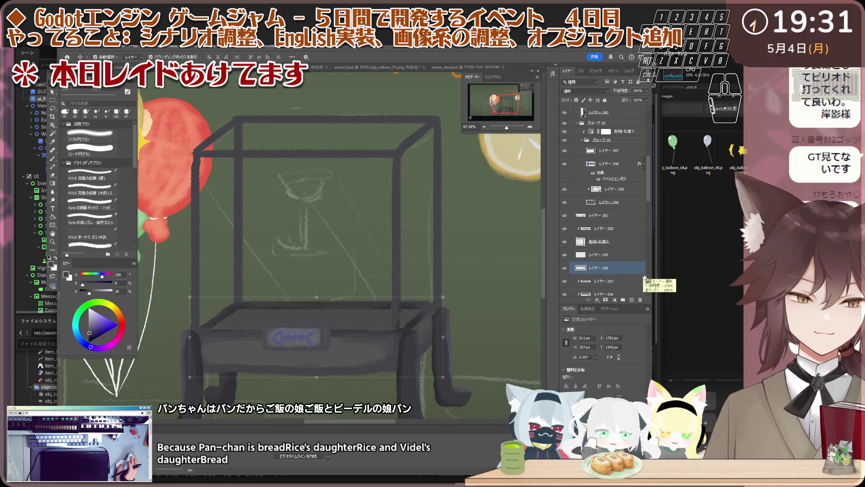
click(631, 300)
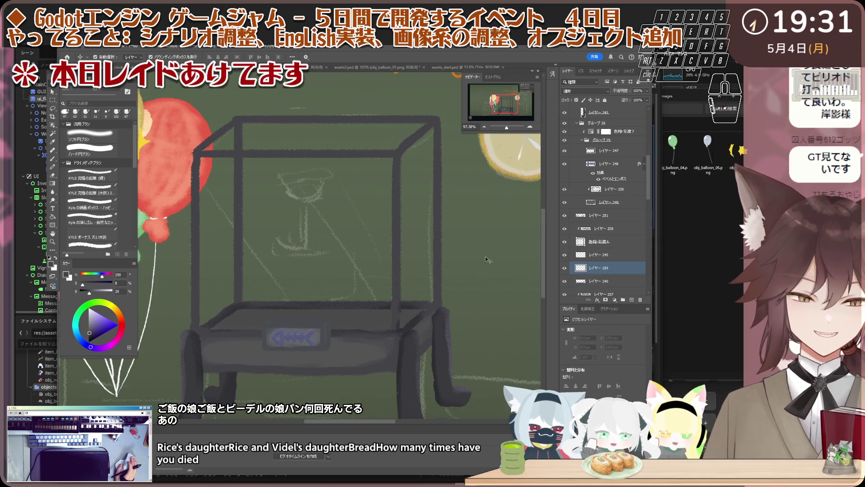
scroll(390, 247, down, 1)
scroll(307, 201, up, 1)
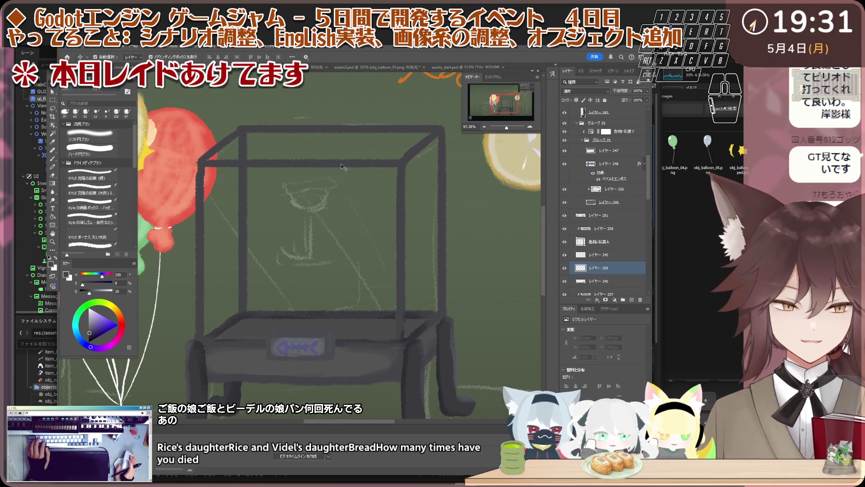
click(377, 157)
scroll(387, 164, up, 1)
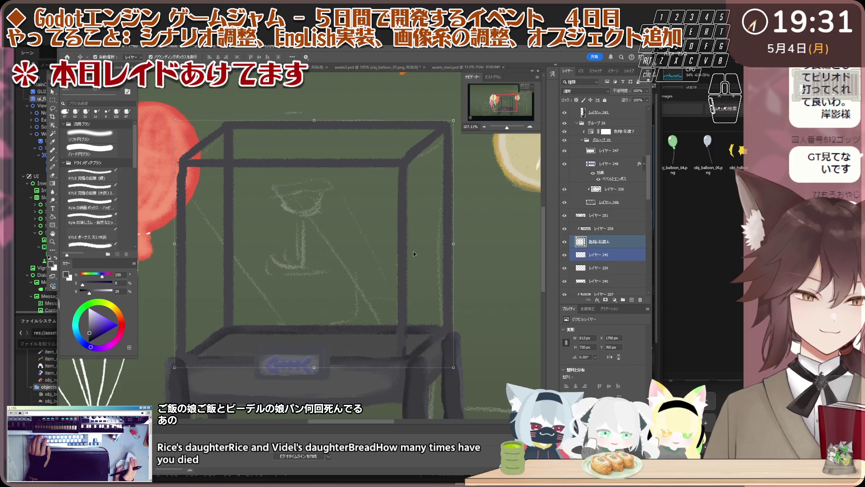
scroll(413, 251, down, 1)
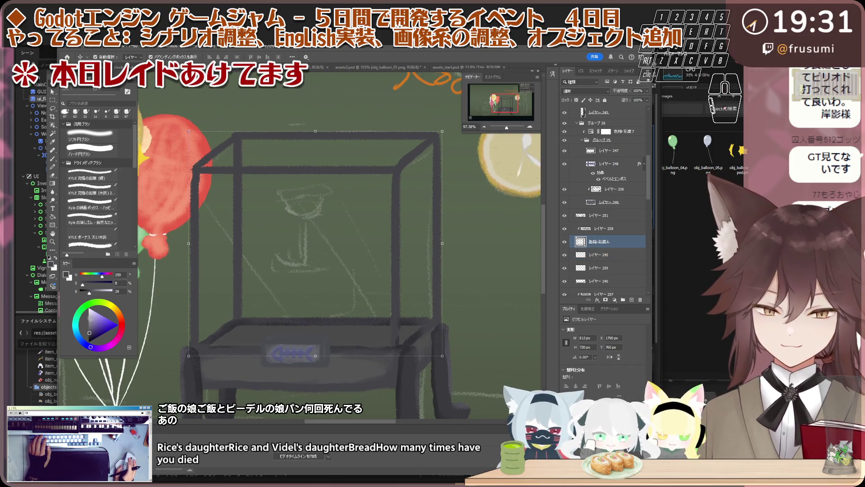
drag(79, 306, 76, 332)
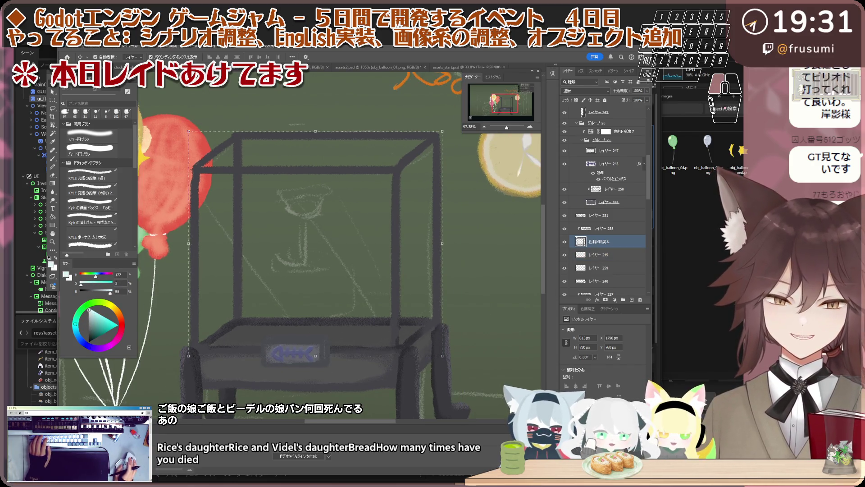
click(89, 306)
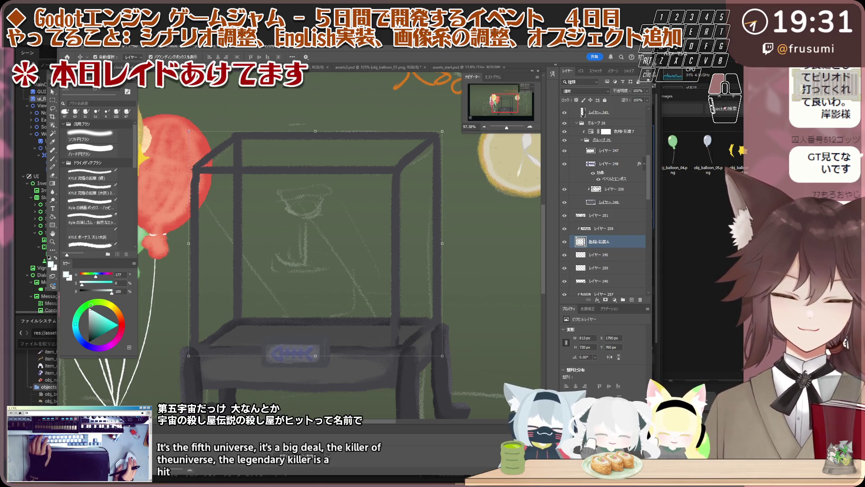
scroll(350, 232, down, 2)
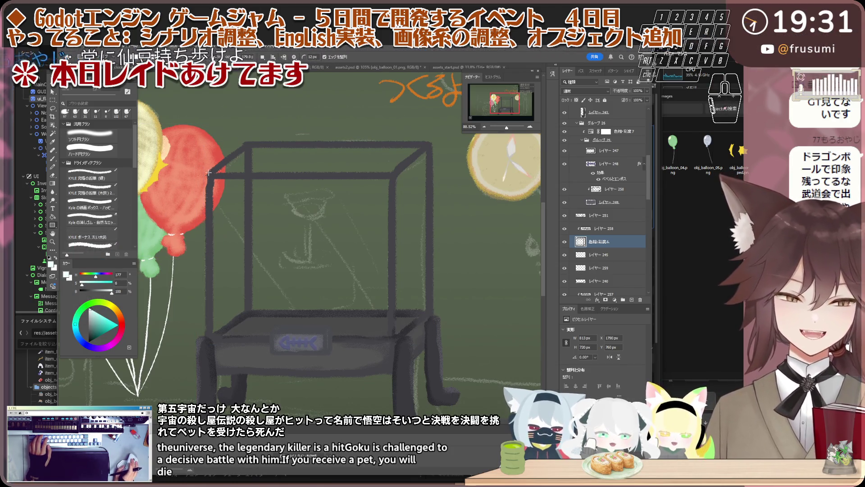
Draw a rectangle over the cage's front face and reorder its layer in the stack.
key(m)
drag(208, 175, 393, 336)
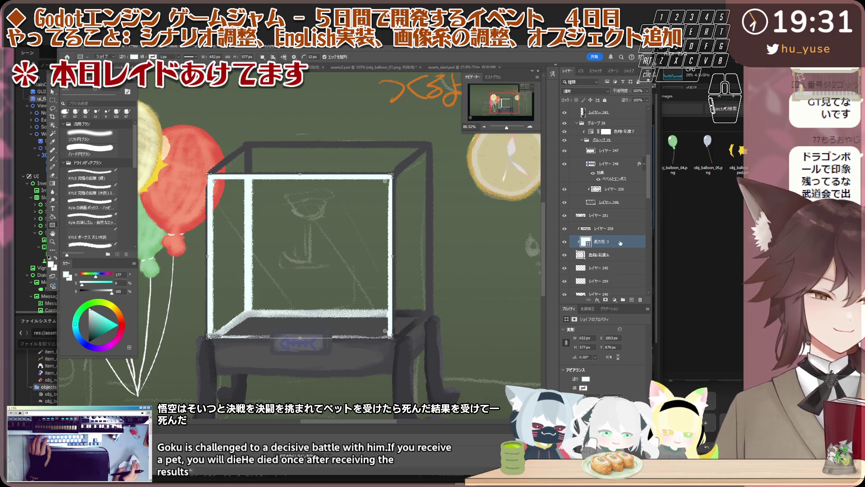
drag(616, 233, 619, 265)
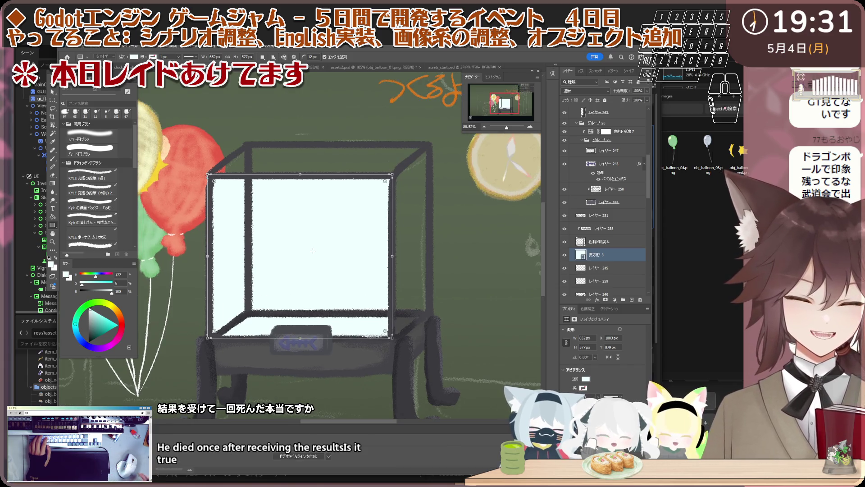
scroll(313, 251, up, 1)
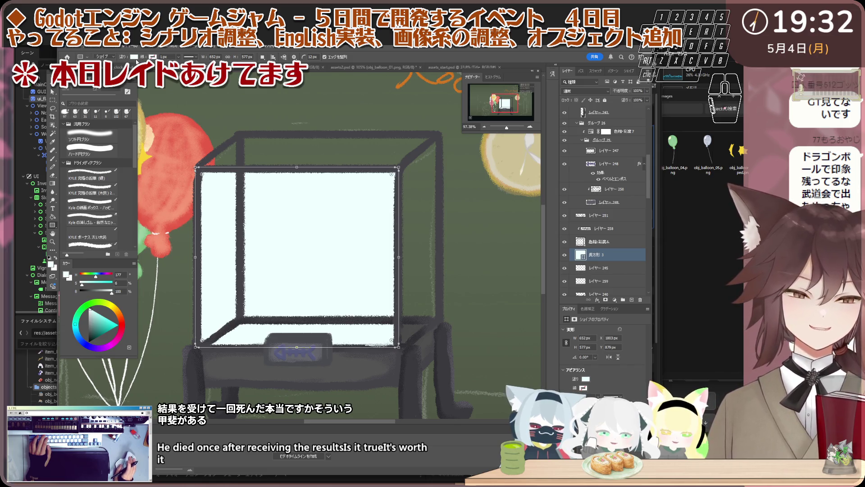
Bring up the rectangle's Fill swatch and its custom Color Picker.
click(135, 57)
click(605, 241)
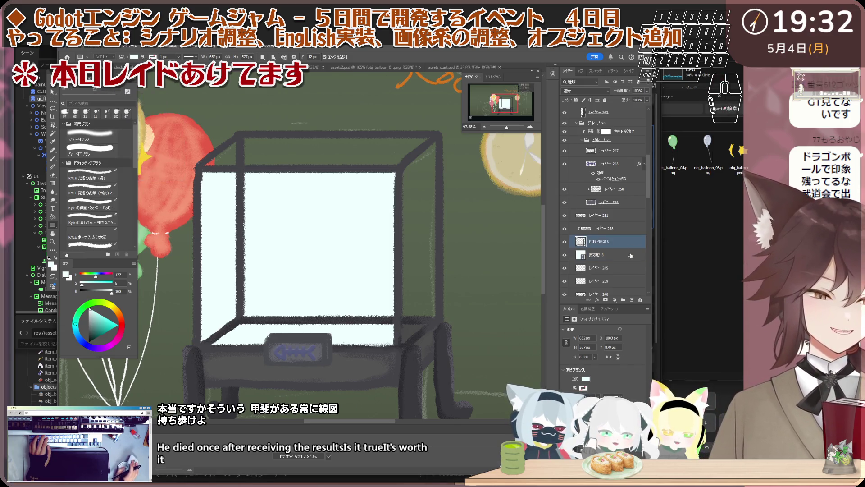
click(135, 57)
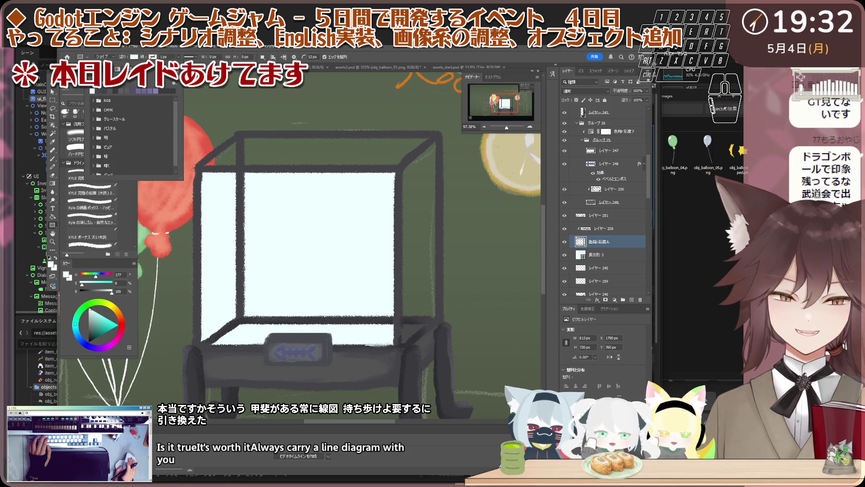
click(178, 90)
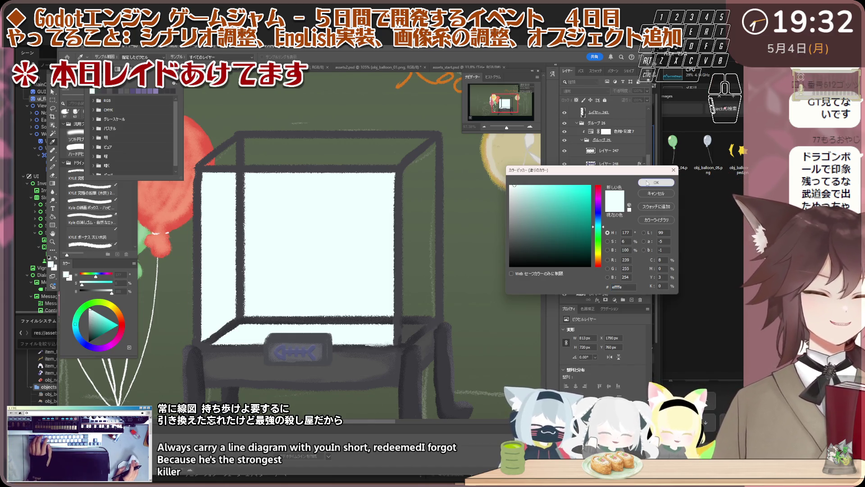
Confirm the pale fill and lower the rectangle's opacity through 34%, 25% to about 15% for a translucent pane.
key(Return)
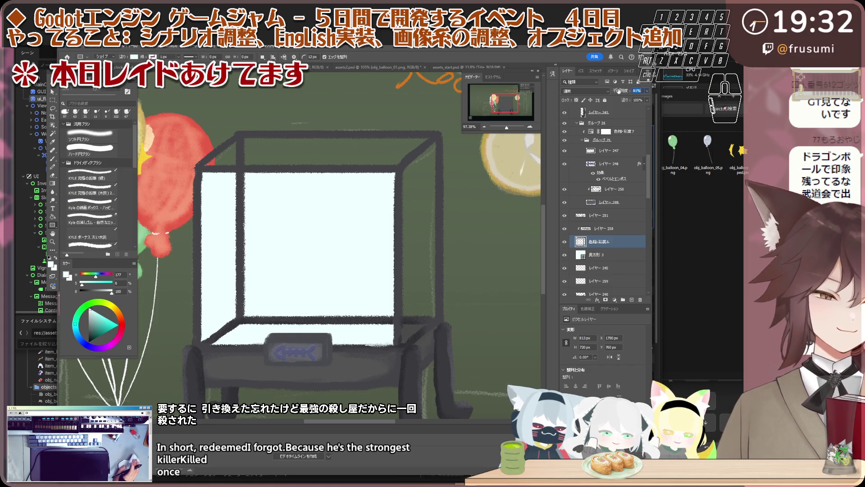
text(5)
text(1)
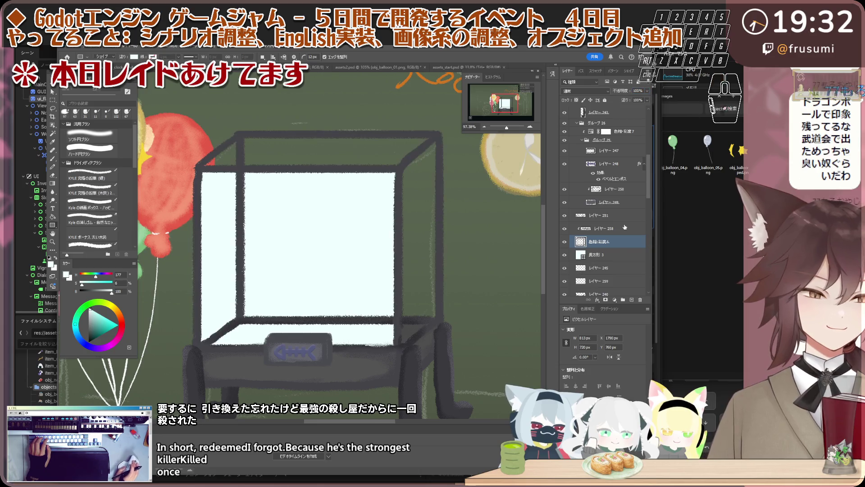
click(595, 254)
key(3)
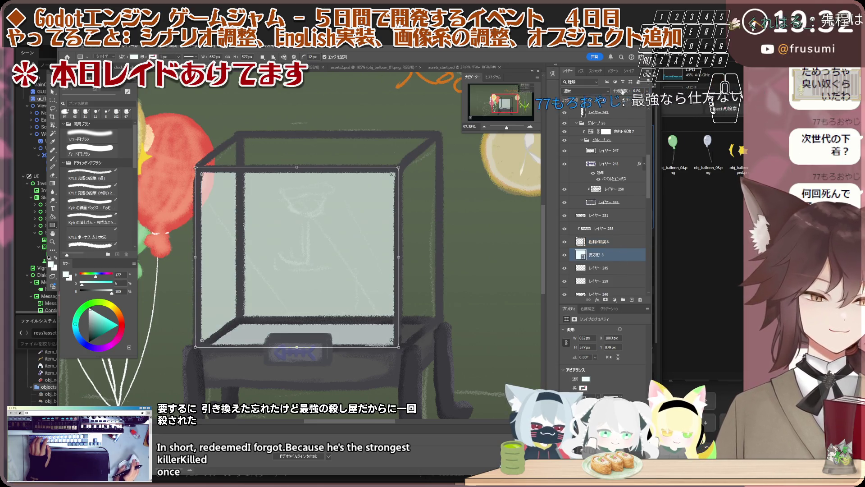
key(4)
key(2)
key(5)
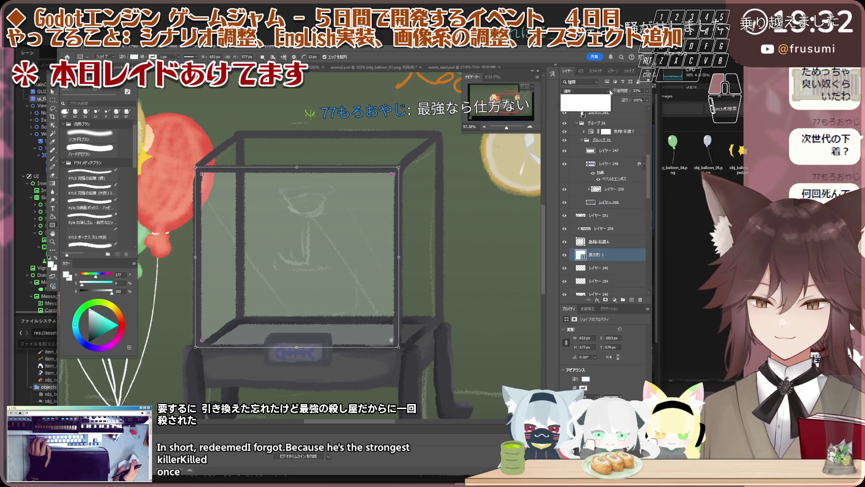
click(585, 90)
key(Escape)
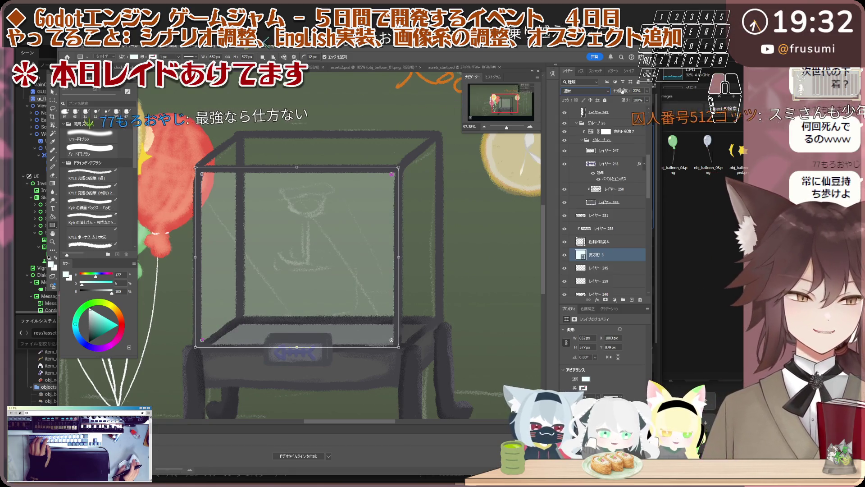
key(1)
key(5)
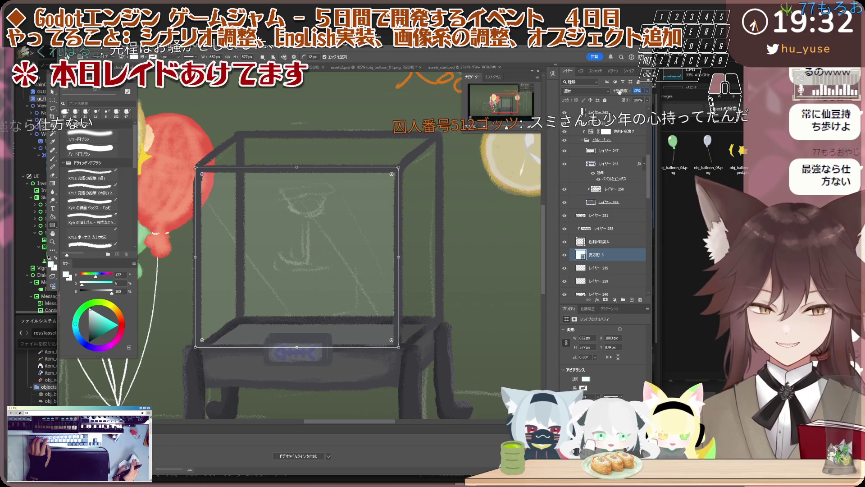
text(5)
key(Return)
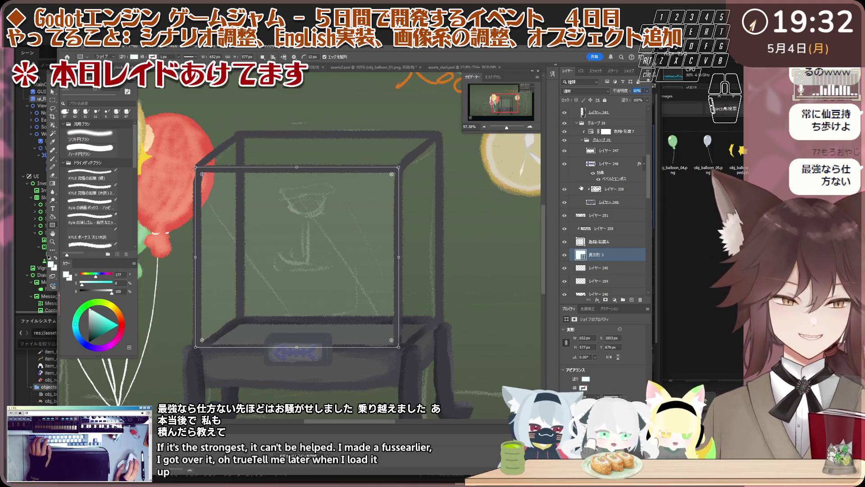
Duplicate the glass pane rectangle with Ctrl+J and move the copy to the right.
click(618, 237)
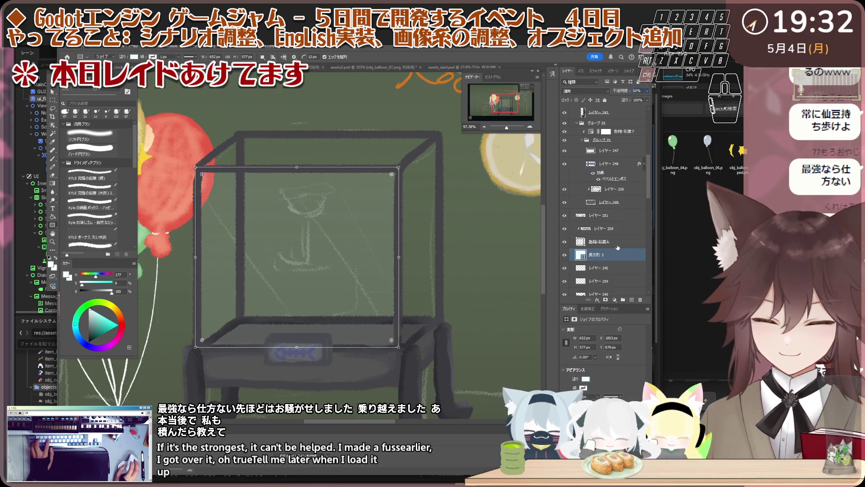
key(ctrl+j)
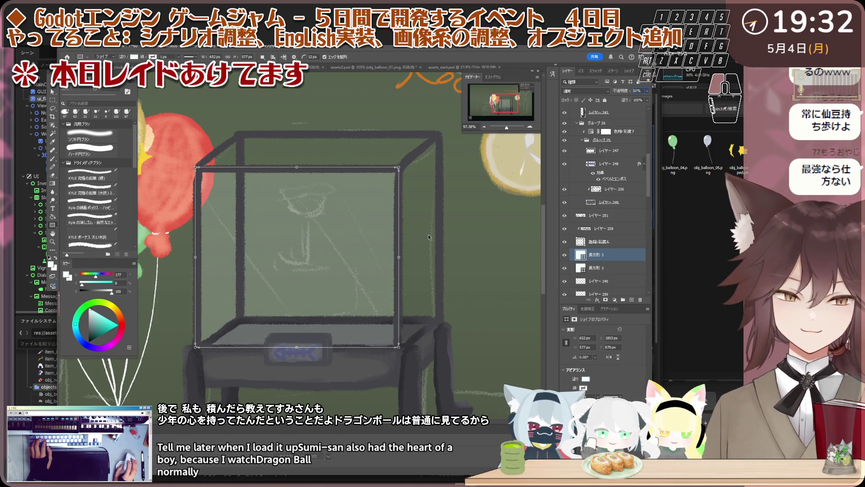
drag(427, 235, 510, 234)
scroll(384, 235, down, 2)
scroll(384, 236, up, 1)
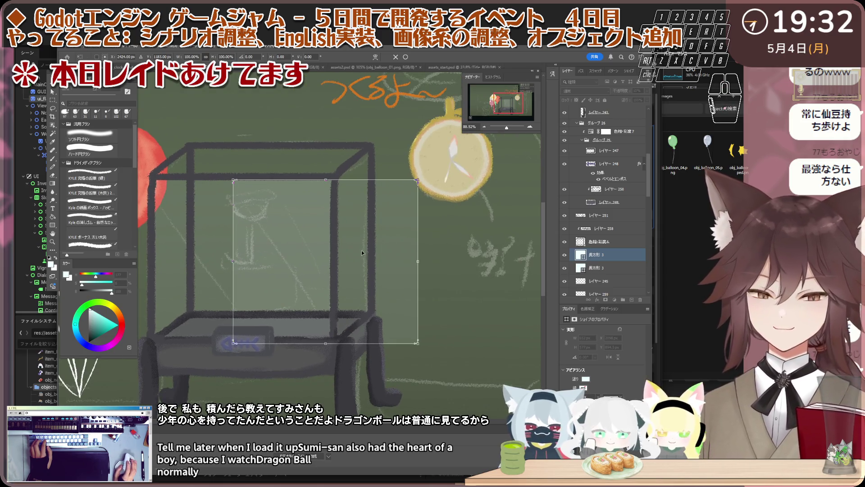
Shift and narrow the copied pane onto the cage's right side, slanting a corner anchor to match perspective.
drag(362, 253, 462, 245)
drag(521, 257, 371, 241)
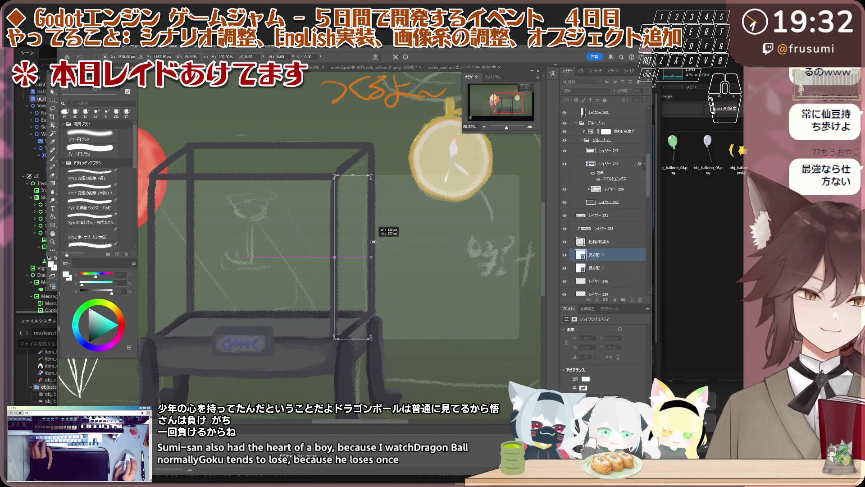
scroll(365, 170, up, 2)
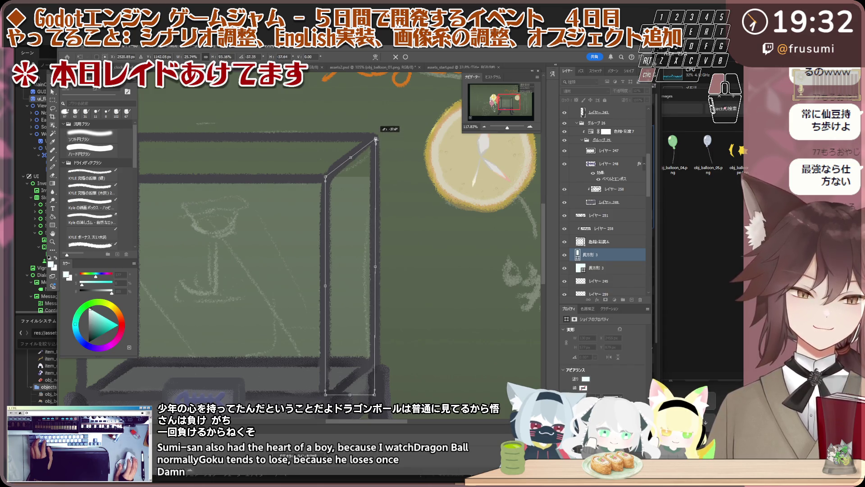
click(375, 388)
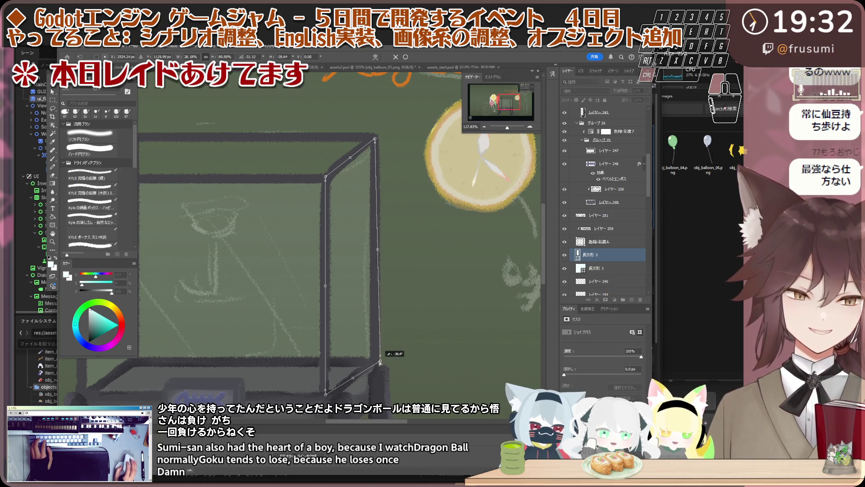
drag(380, 364, 375, 364)
scroll(374, 267, down, 3)
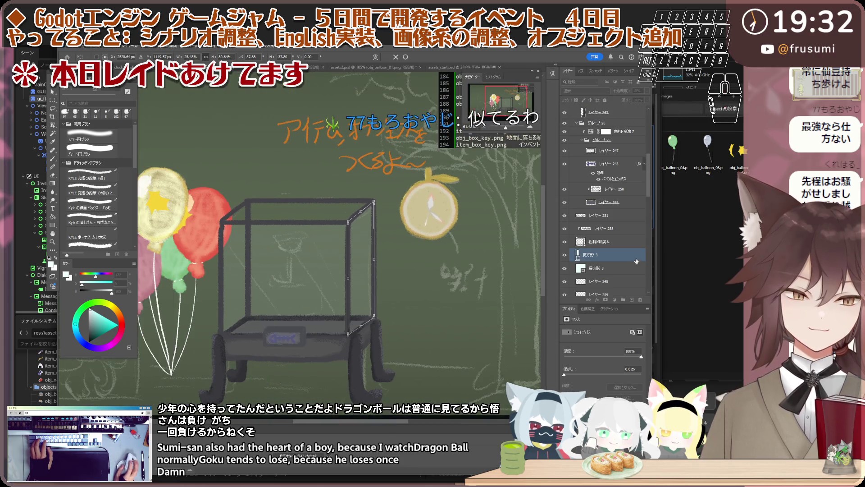
click(611, 228)
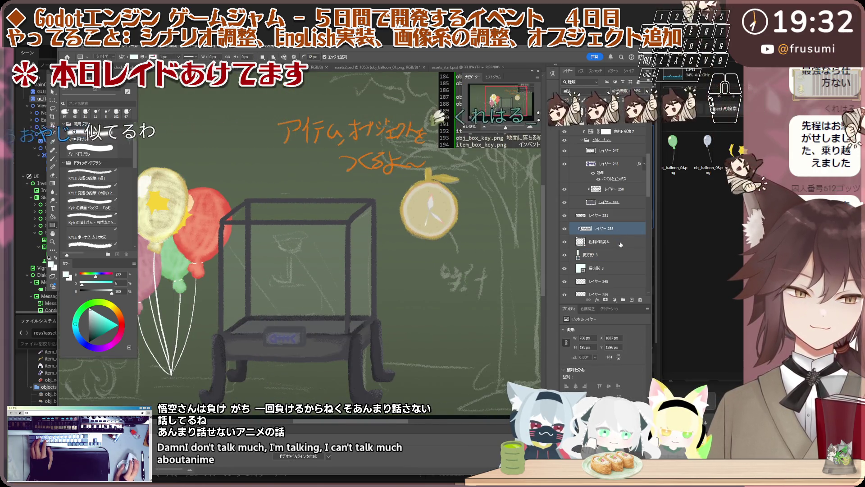
Select the rectangle, hue/saturation and レイヤー 258 layers together for grouping.
click(620, 242)
scroll(304, 244, down, 2)
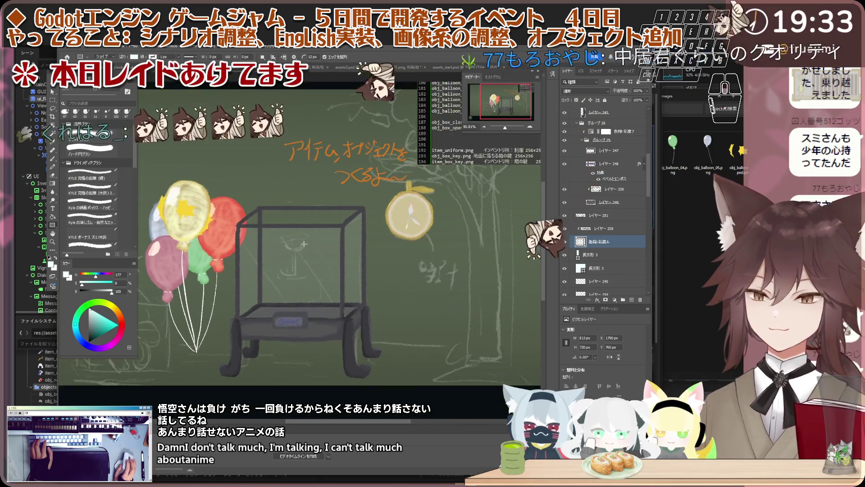
scroll(303, 244, up, 2)
scroll(304, 244, down, 2)
scroll(347, 266, up, 2)
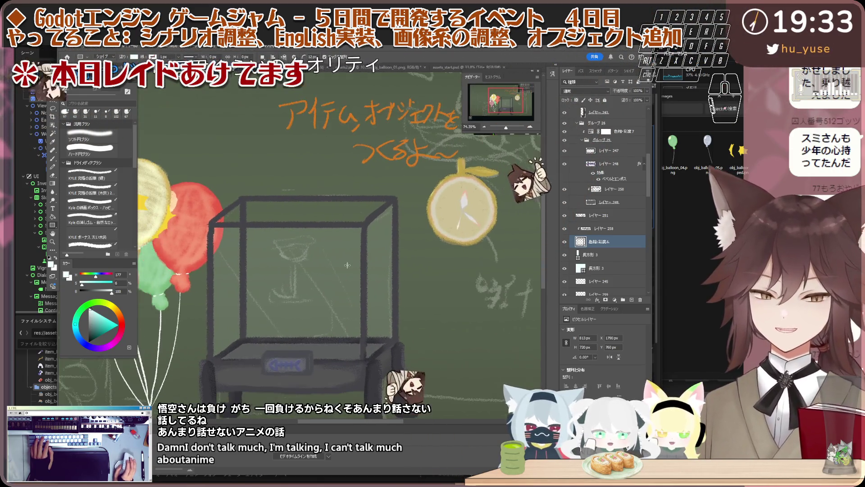
scroll(347, 265, up, 2)
scroll(318, 257, up, 2)
scroll(284, 247, up, 2)
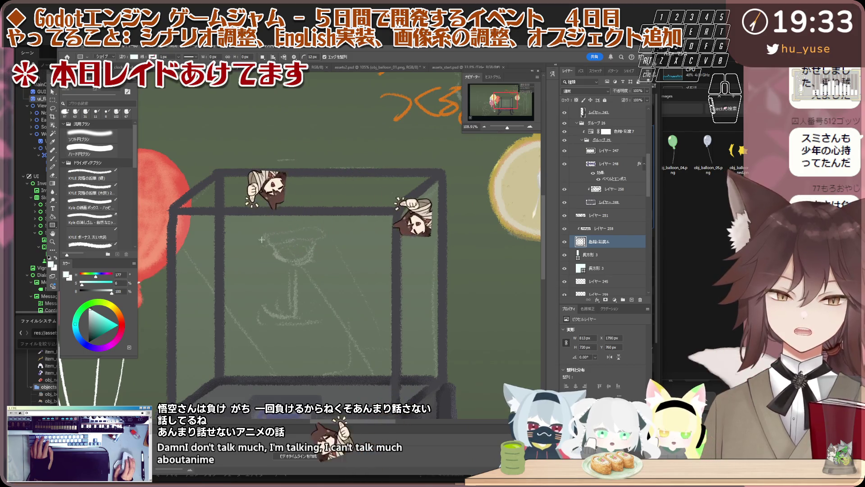
scroll(262, 238, down, 1)
scroll(253, 235, down, 2)
scroll(250, 233, up, 2)
scroll(243, 231, down, 3)
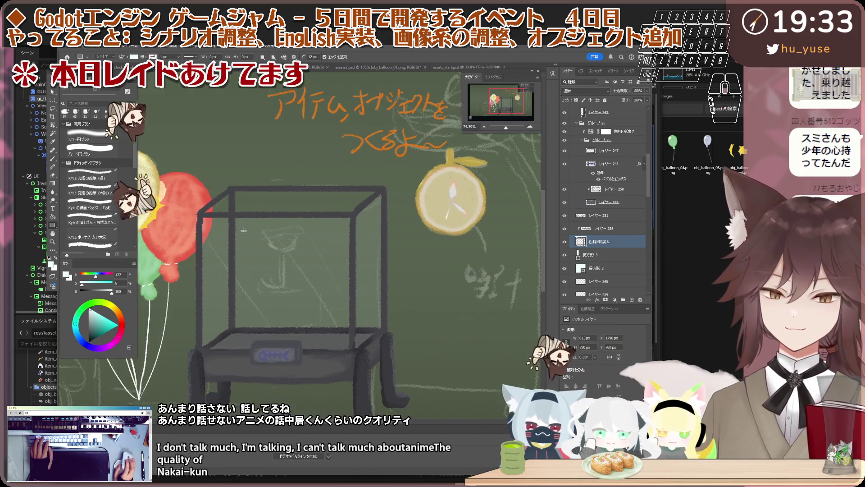
key(v)
scroll(317, 216, up, 2)
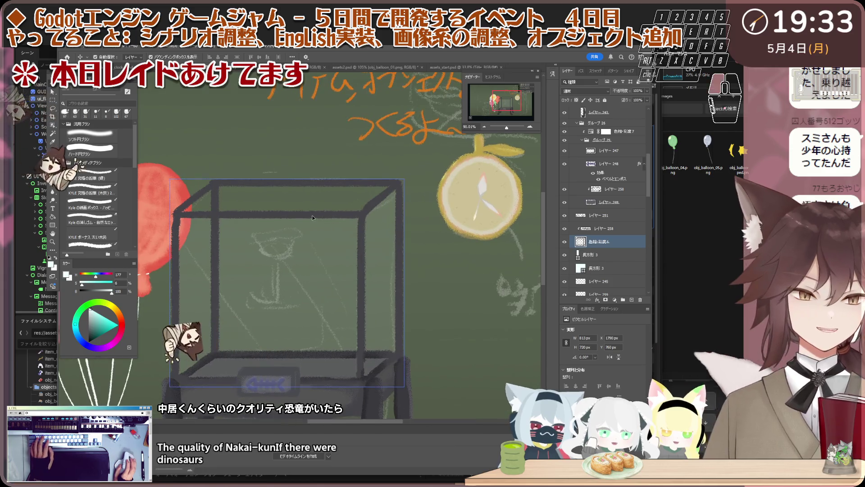
shift+click(621, 254)
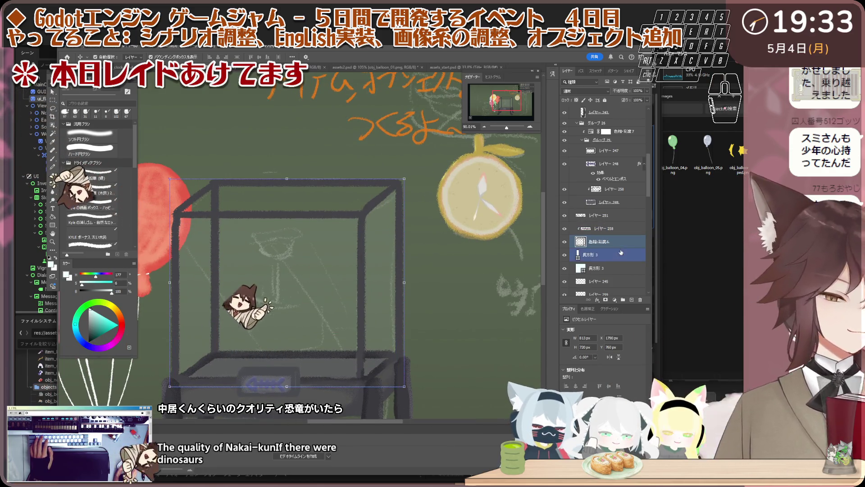
shift+click(598, 228)
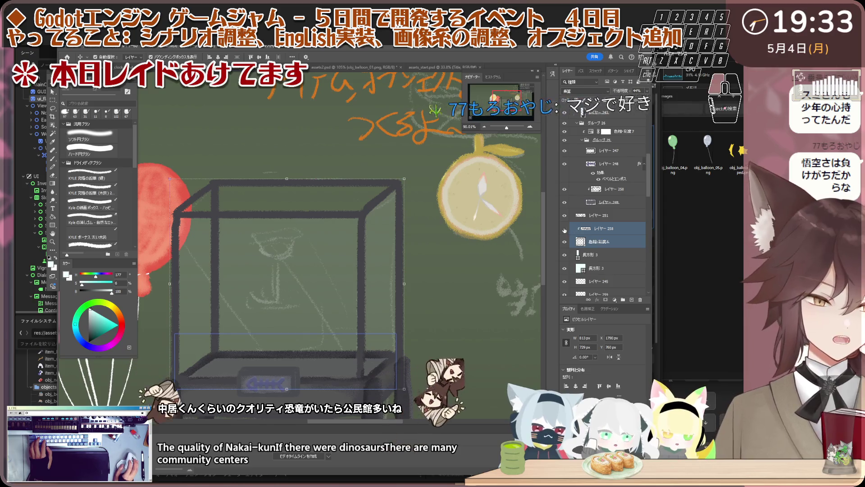
click(621, 242)
shift+click(621, 255)
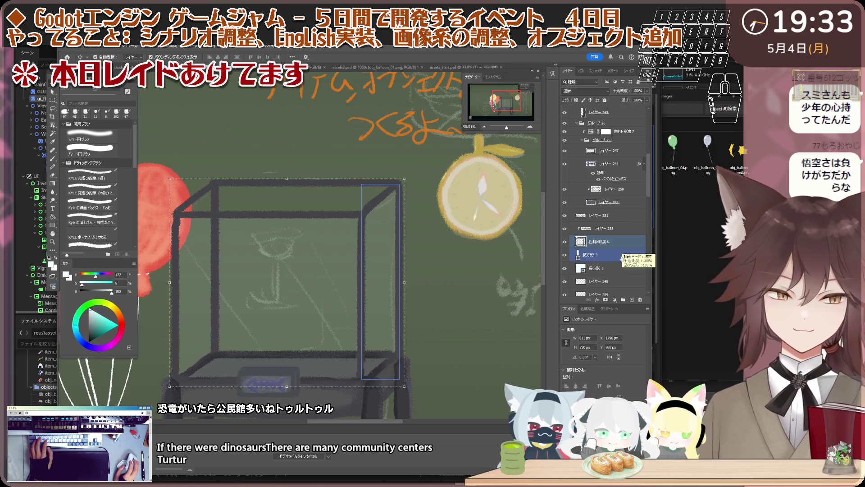
click(609, 231)
Group the selected layers into グループ 28 and place it below レイヤー 258.
key(ctrl+g)
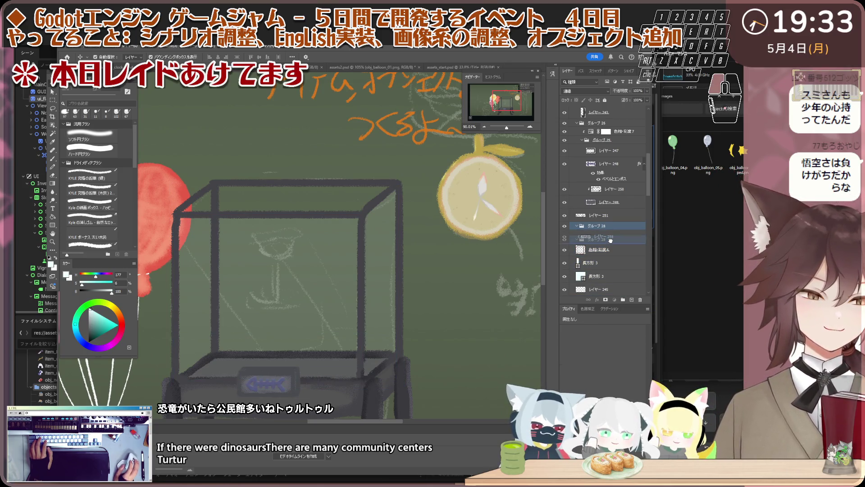
drag(610, 240, 612, 247)
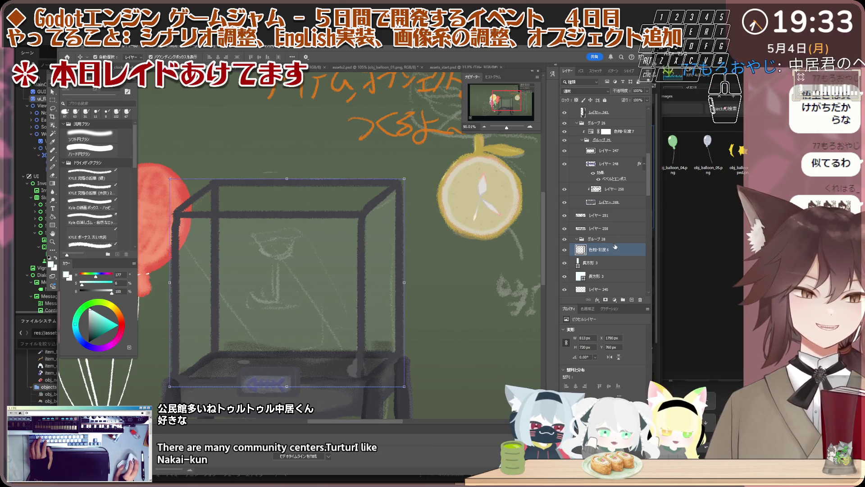
Close the Layer Style dialog and put the hue/saturation adjustment layer into its own group.
double_click(615, 246)
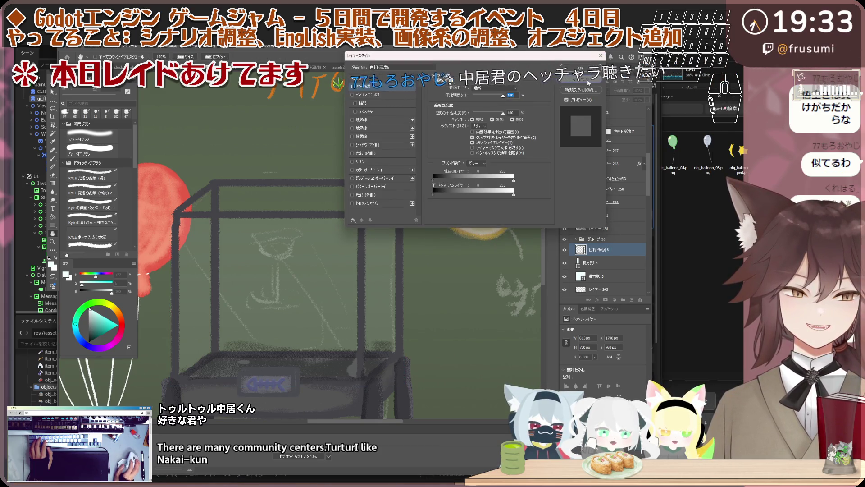
click(589, 80)
right_click(611, 231)
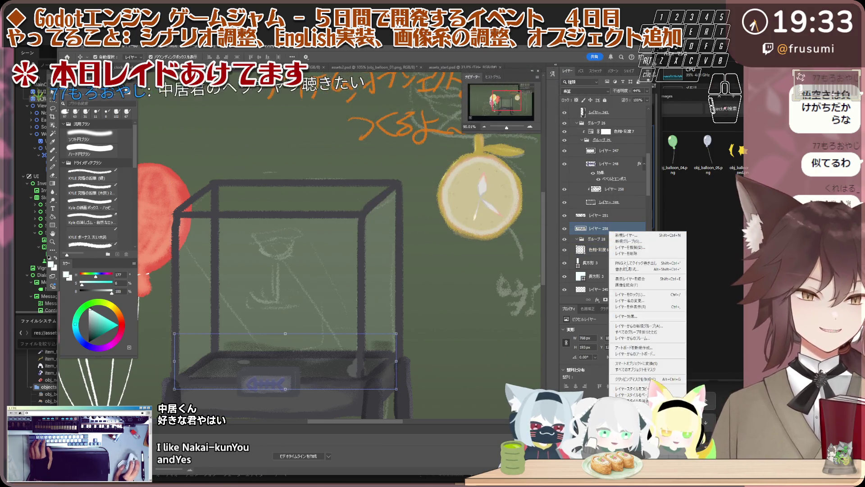
click(619, 250)
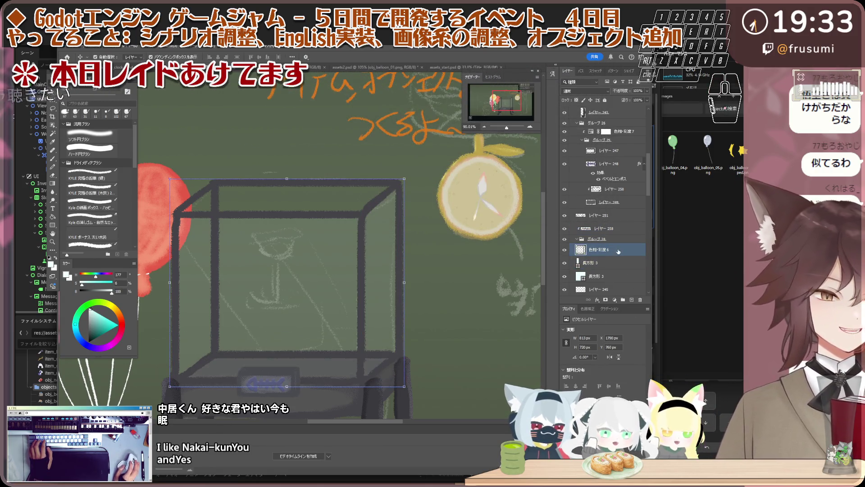
key(ctrl+g)
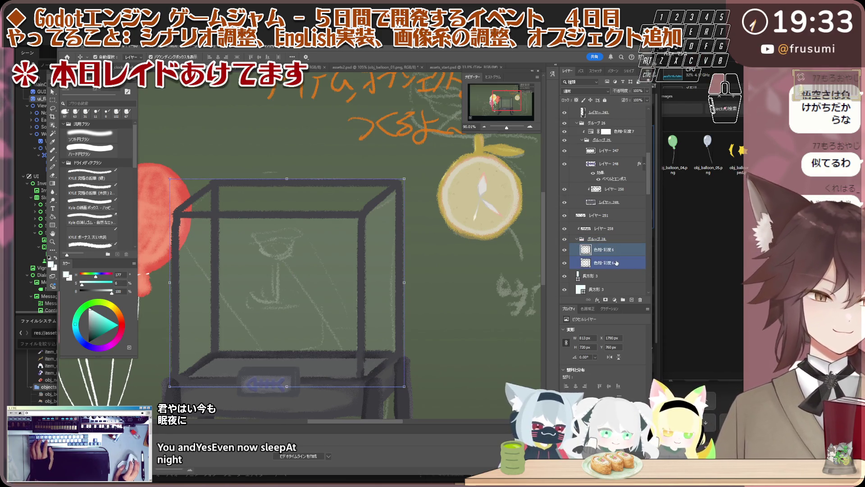
Duplicate the hue/saturation layer and select the lower copy inside the group.
click(616, 262)
key(ctrl+minus)
key(ctrl+plus)
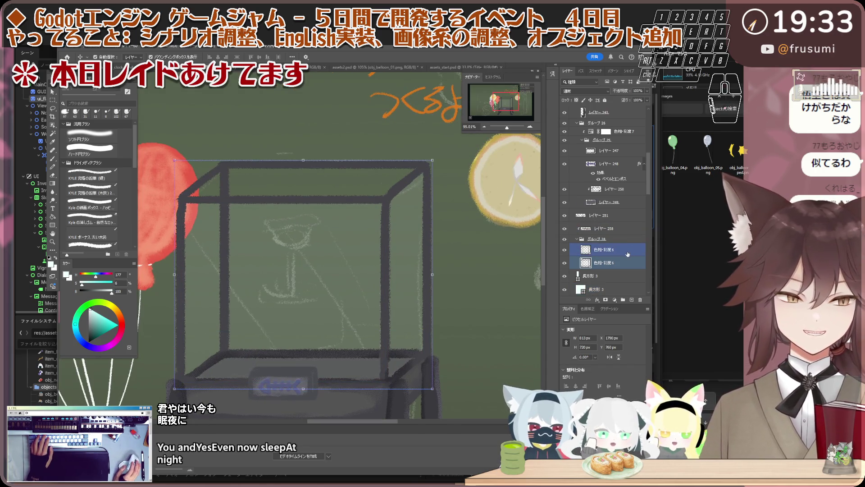
click(626, 262)
click(616, 250)
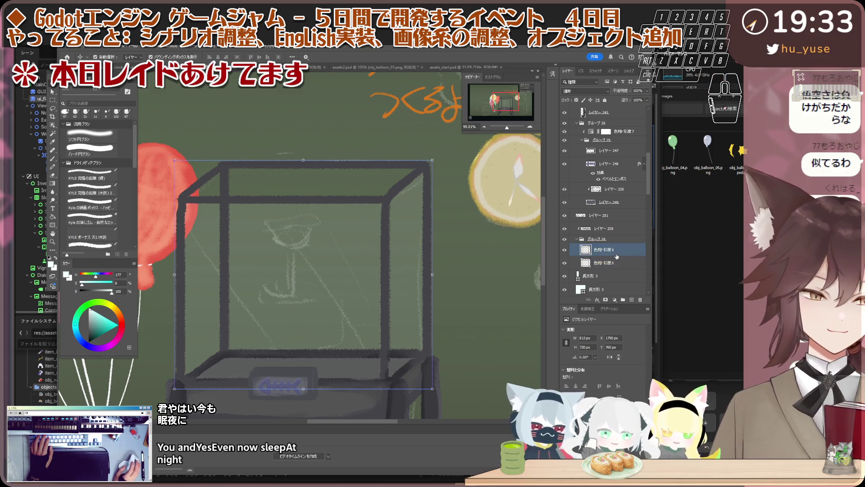
click(616, 262)
key(ctrl+minus)
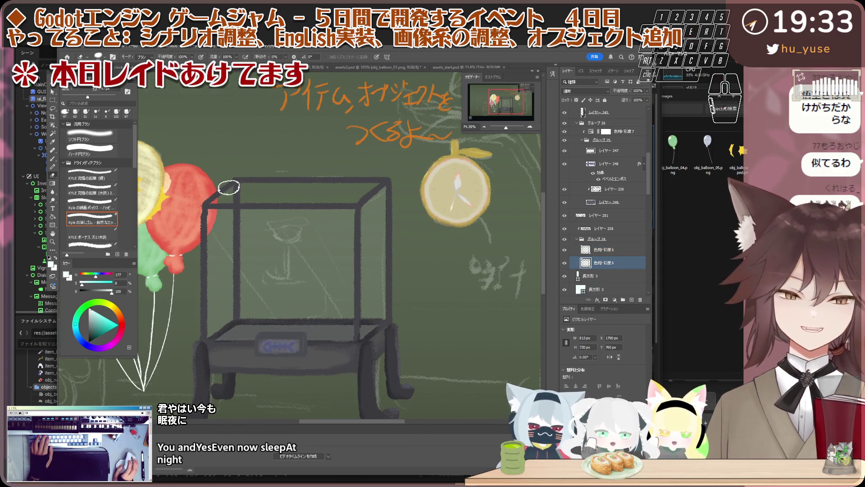
Brush a dark left diagonal edge, an inner horizontal edge and a darker left vertical post on the case.
key(b)
scroll(210, 177, up, 1)
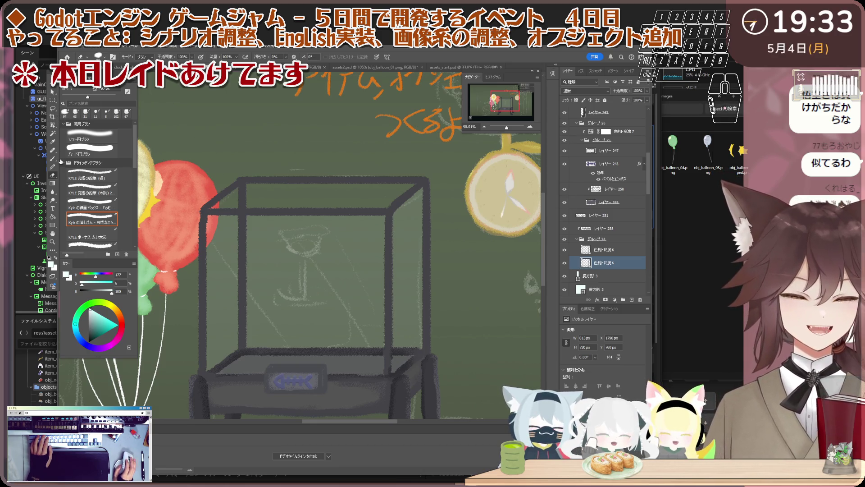
scroll(467, 226, down, 1)
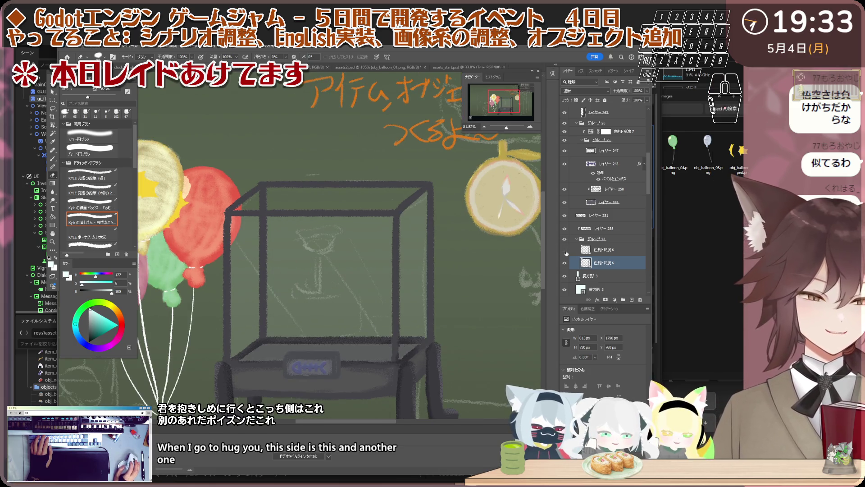
scroll(210, 194, up, 2)
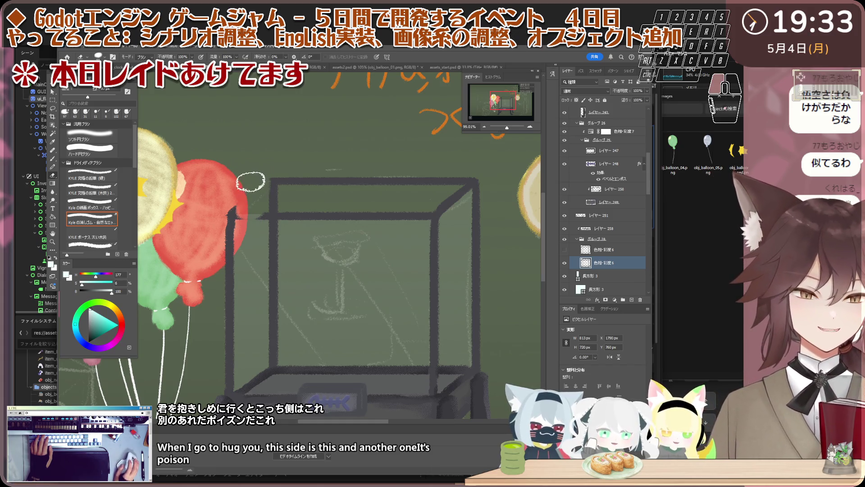
drag(236, 214, 268, 183)
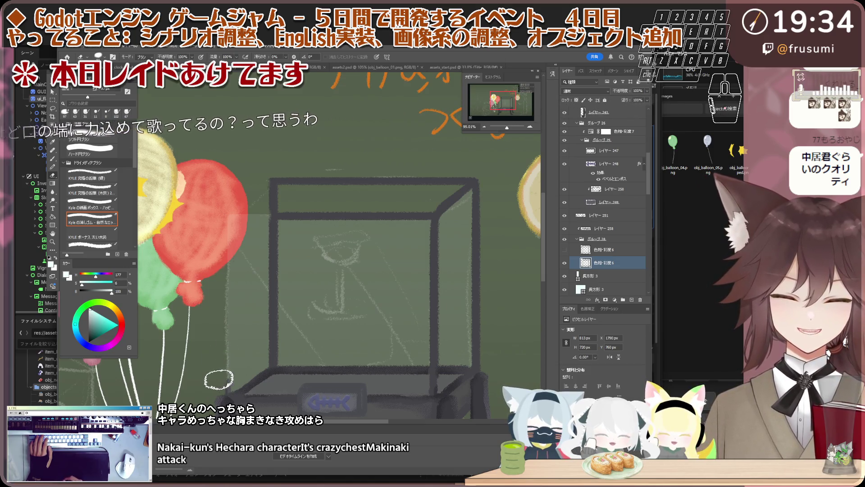
drag(276, 216, 304, 215)
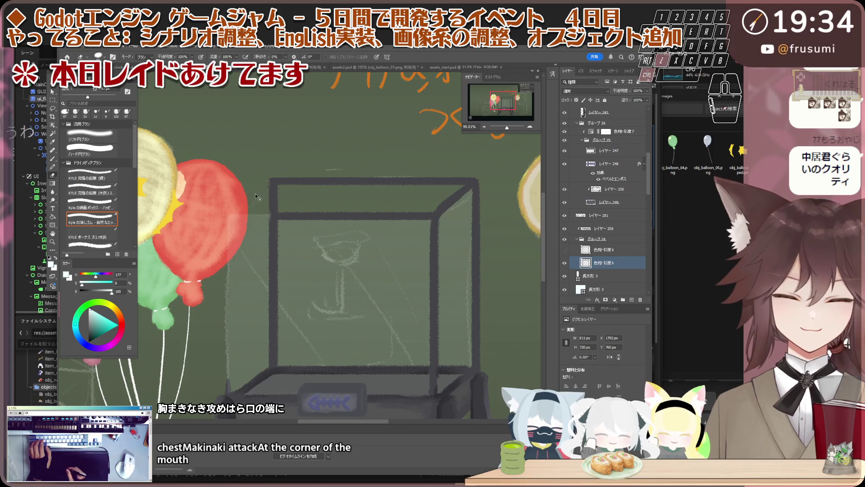
drag(230, 391, 231, 226)
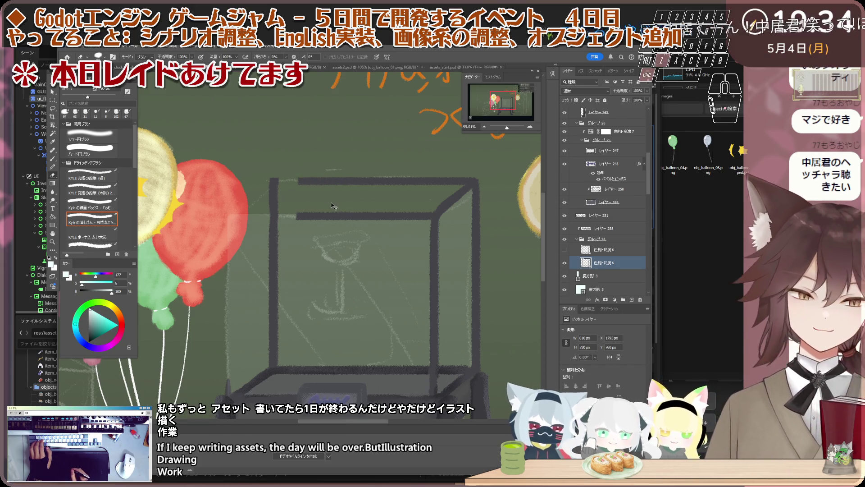
Erase the top and inner horizontal bars of the case frame, trimming their left ends.
drag(301, 182, 318, 181)
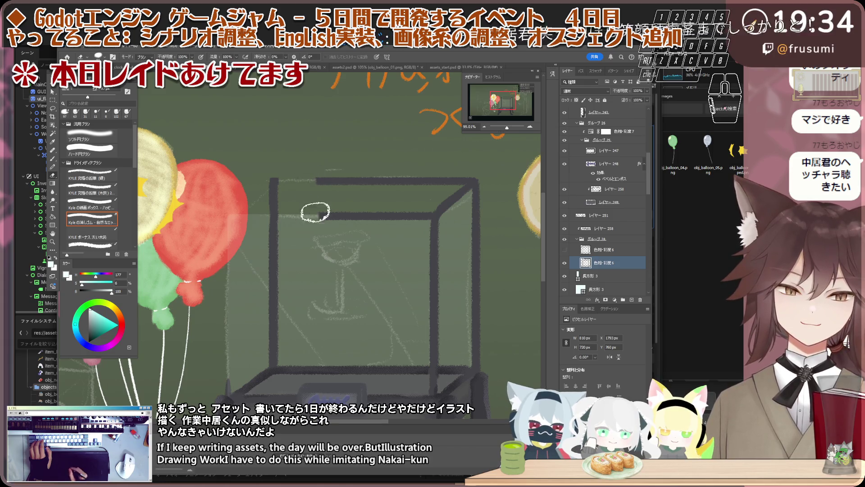
drag(301, 216, 323, 217)
mouse_move(387, 168)
mouse_down()
mouse_move(318, 181)
mouse_move(467, 183)
mouse_up()
mouse_move(329, 216)
mouse_down()
mouse_move(432, 215)
mouse_move(363, 198)
mouse_move(460, 202)
mouse_up()
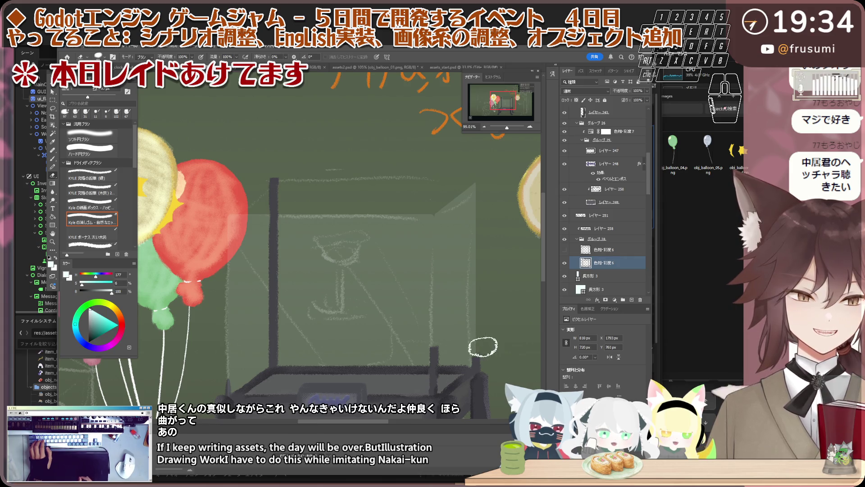
scroll(503, 334, down, 2)
scroll(439, 311, up, 3)
scroll(399, 324, up, 3)
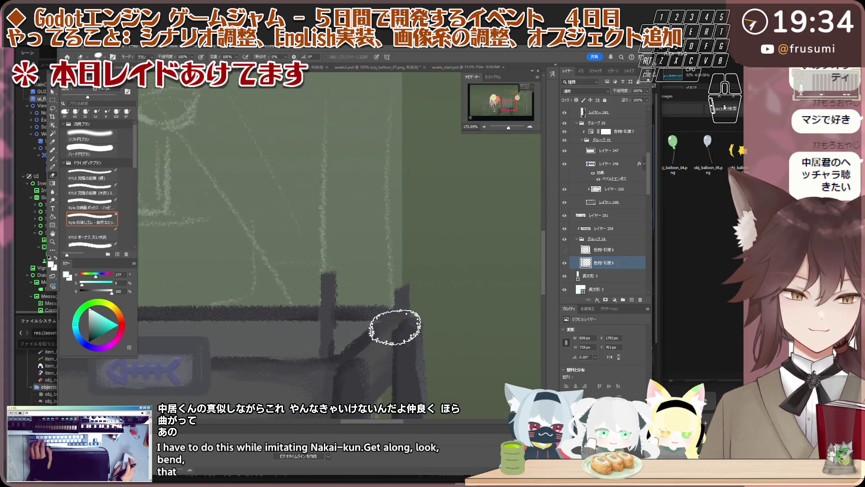
scroll(387, 281, up, 2)
scroll(387, 281, up, 2)
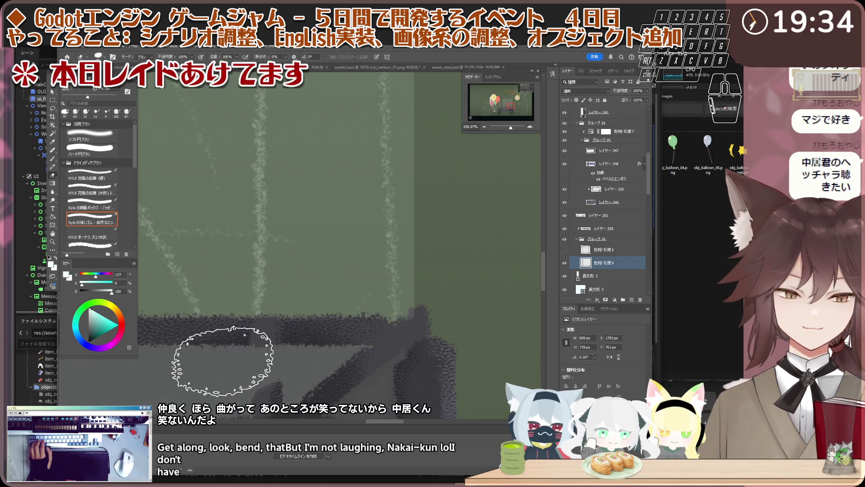
scroll(310, 273, down, 2)
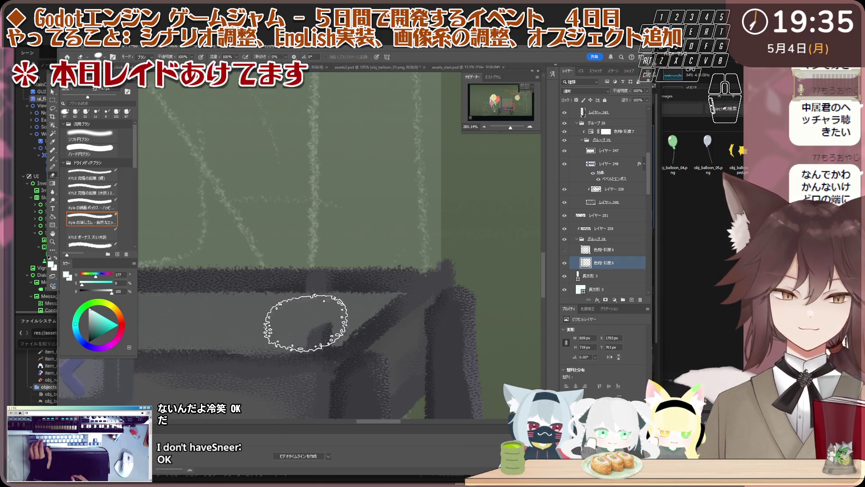
Erase the stray post above the cart, toggle the hue/saturation layer to compare, and lighten the edge band.
drag(314, 323, 299, 319)
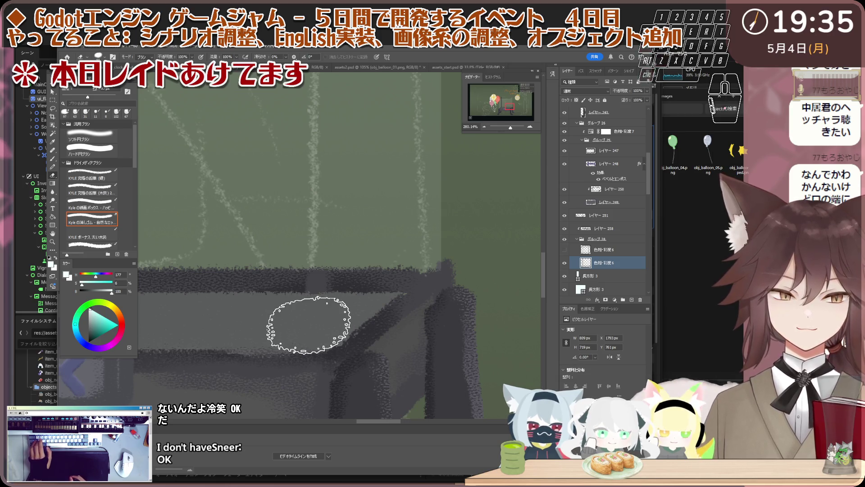
scroll(308, 316, down, 3)
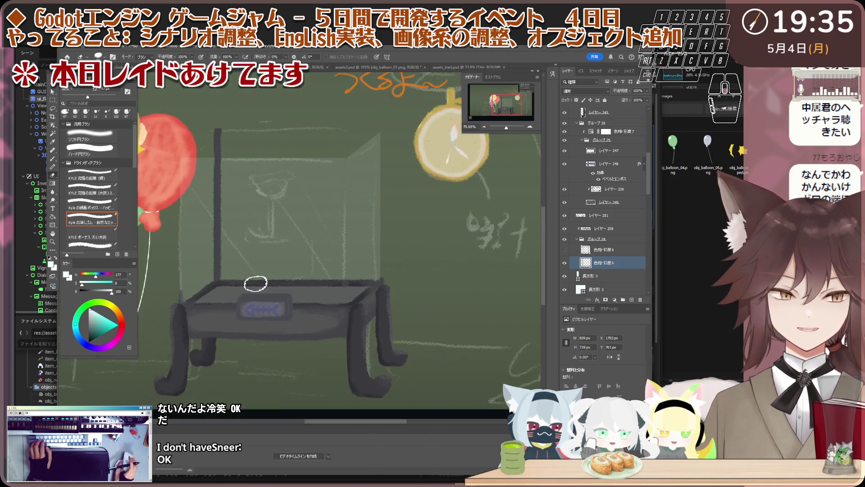
scroll(155, 291, up, 3)
scroll(156, 291, up, 2)
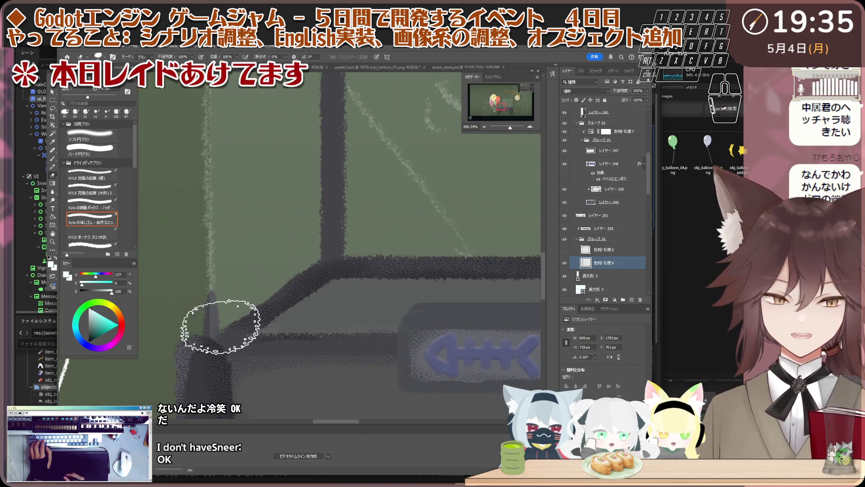
click(565, 249)
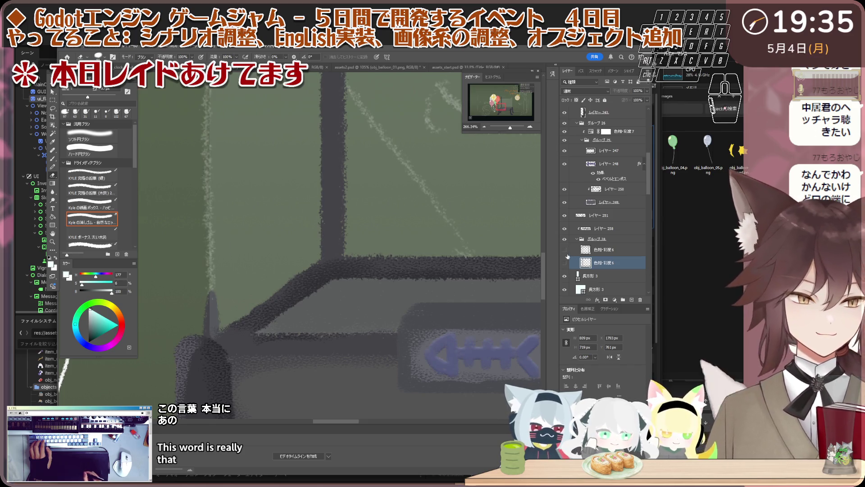
click(566, 250)
click(600, 249)
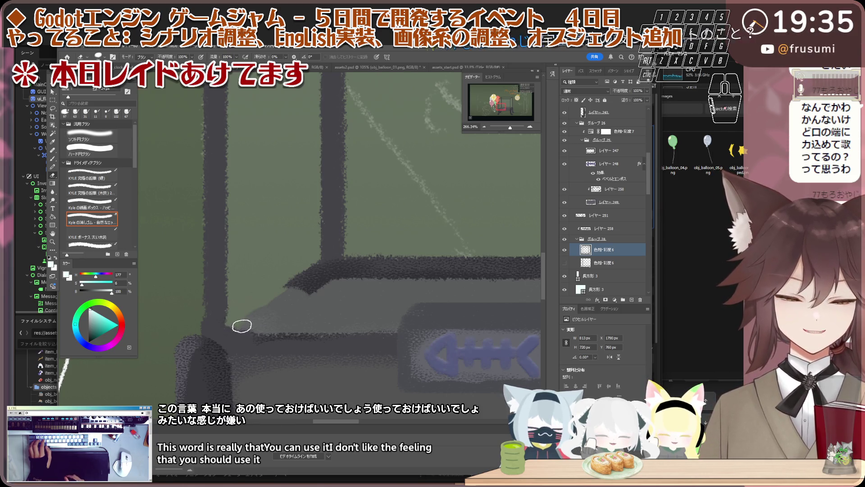
key(ctrl+0)
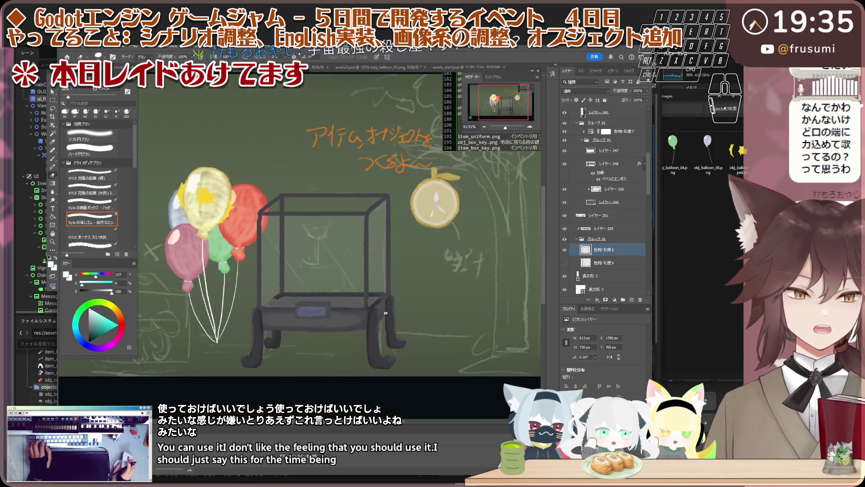
scroll(385, 313, up, 5)
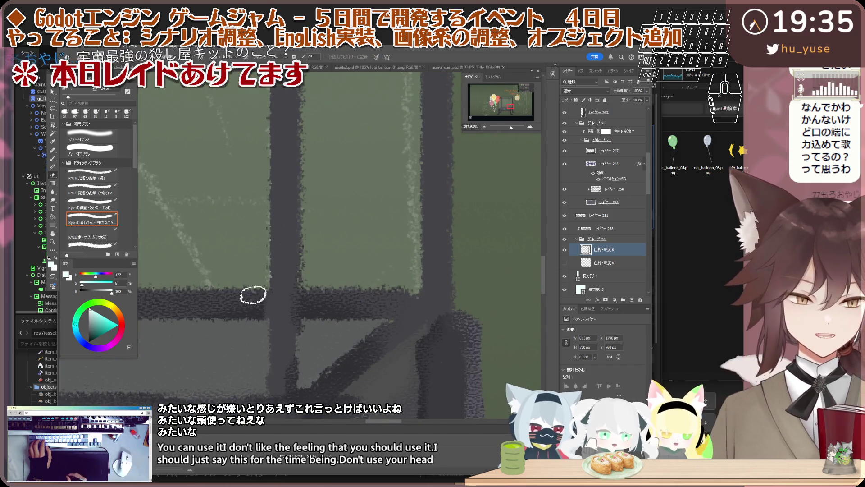
drag(253, 295, 259, 273)
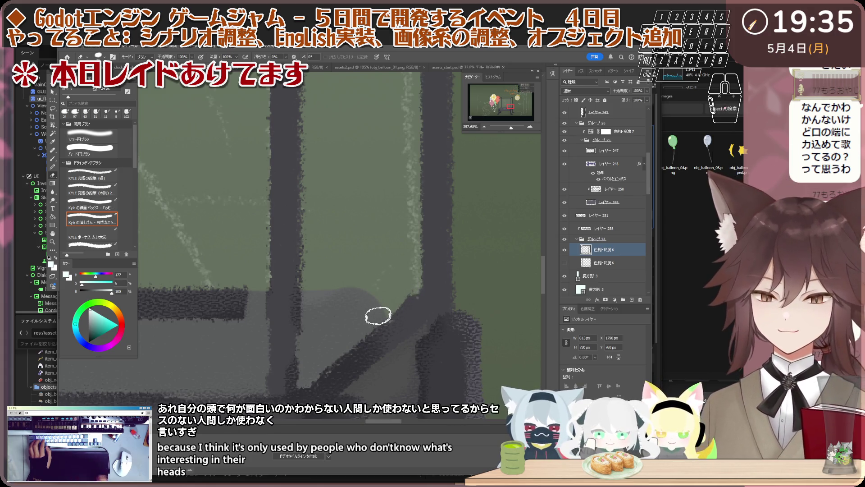
scroll(260, 340, down, 4)
scroll(260, 339, down, 2)
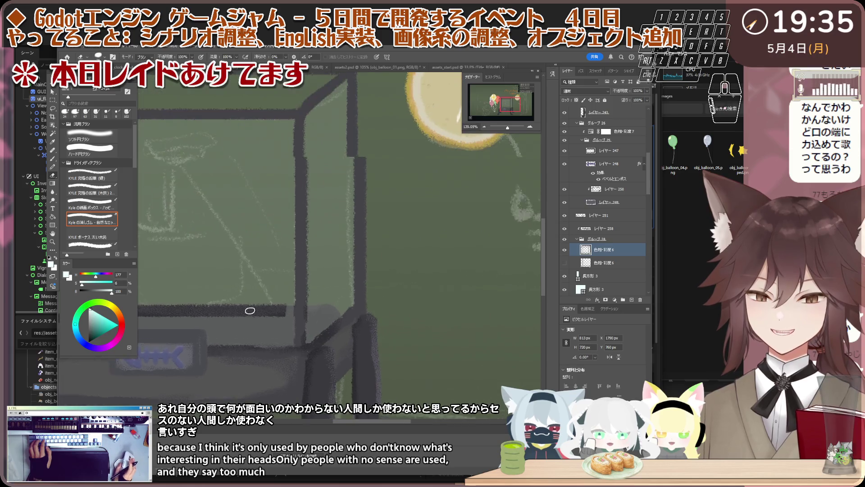
scroll(267, 327, down, 2)
scroll(277, 311, down, 2)
scroll(288, 294, down, 2)
scroll(287, 294, up, 1)
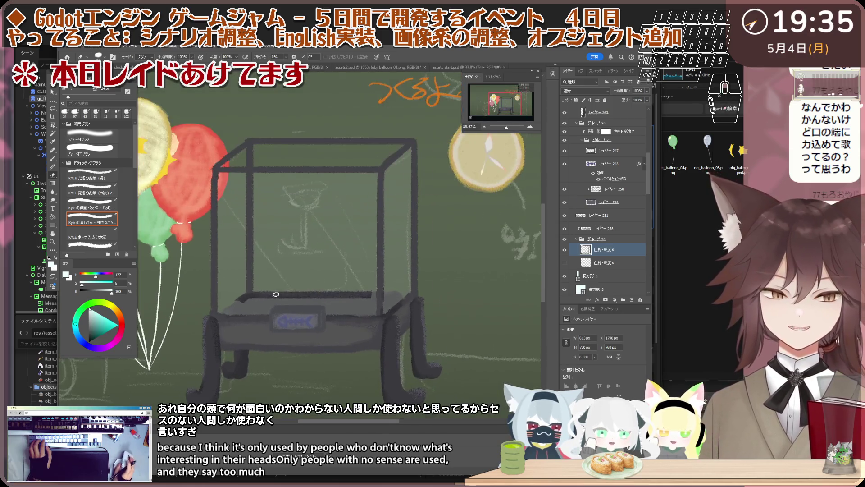
scroll(287, 294, up, 2)
scroll(287, 294, up, 1)
scroll(287, 293, up, 2)
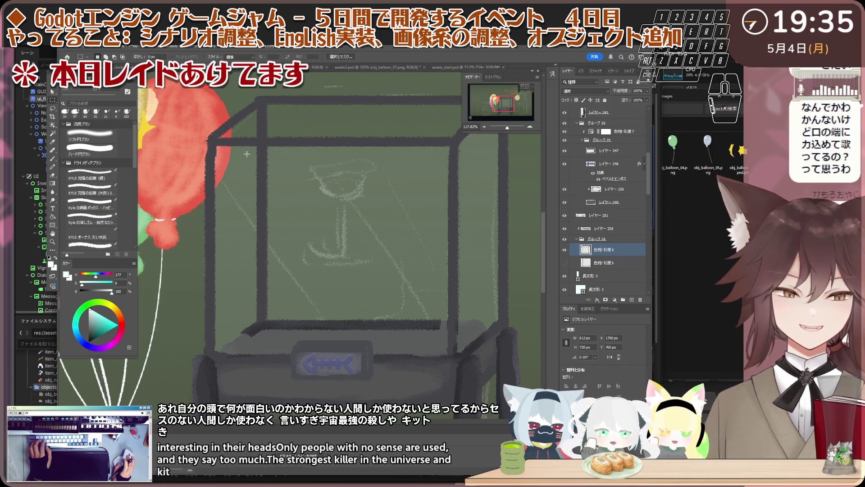
Marquee-select the front glass panel of the case down to its bottom edge.
drag(242, 147, 384, 238)
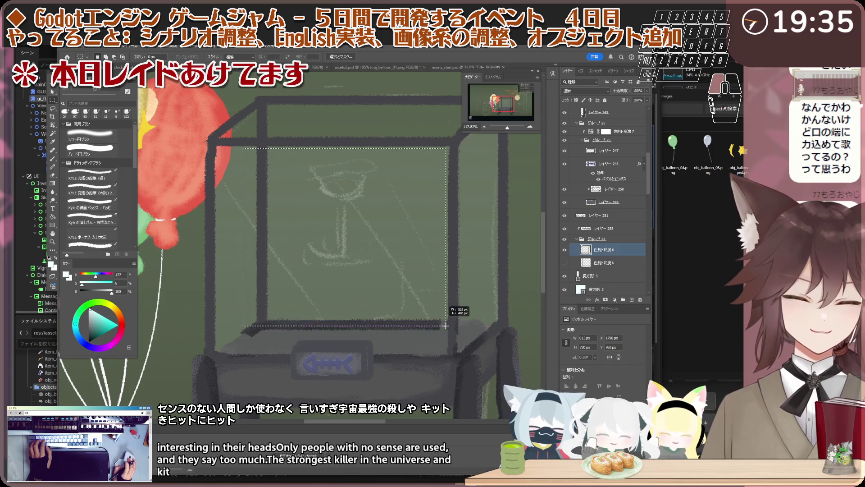
drag(447, 326, 445, 342)
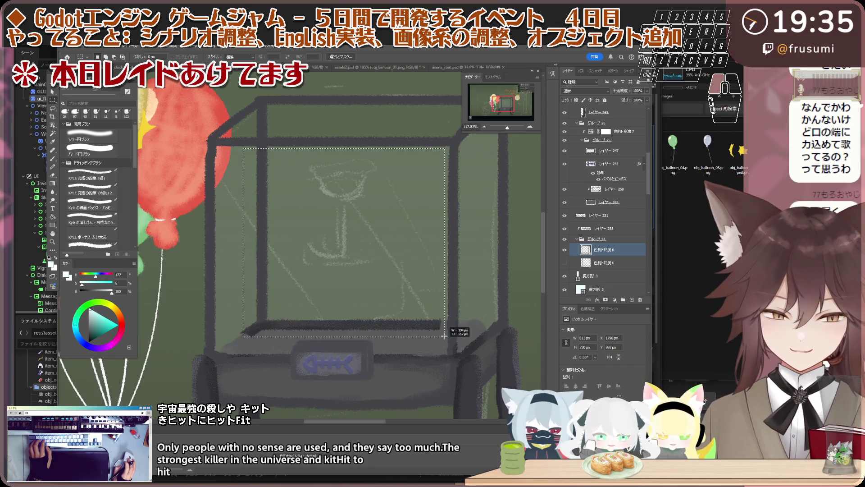